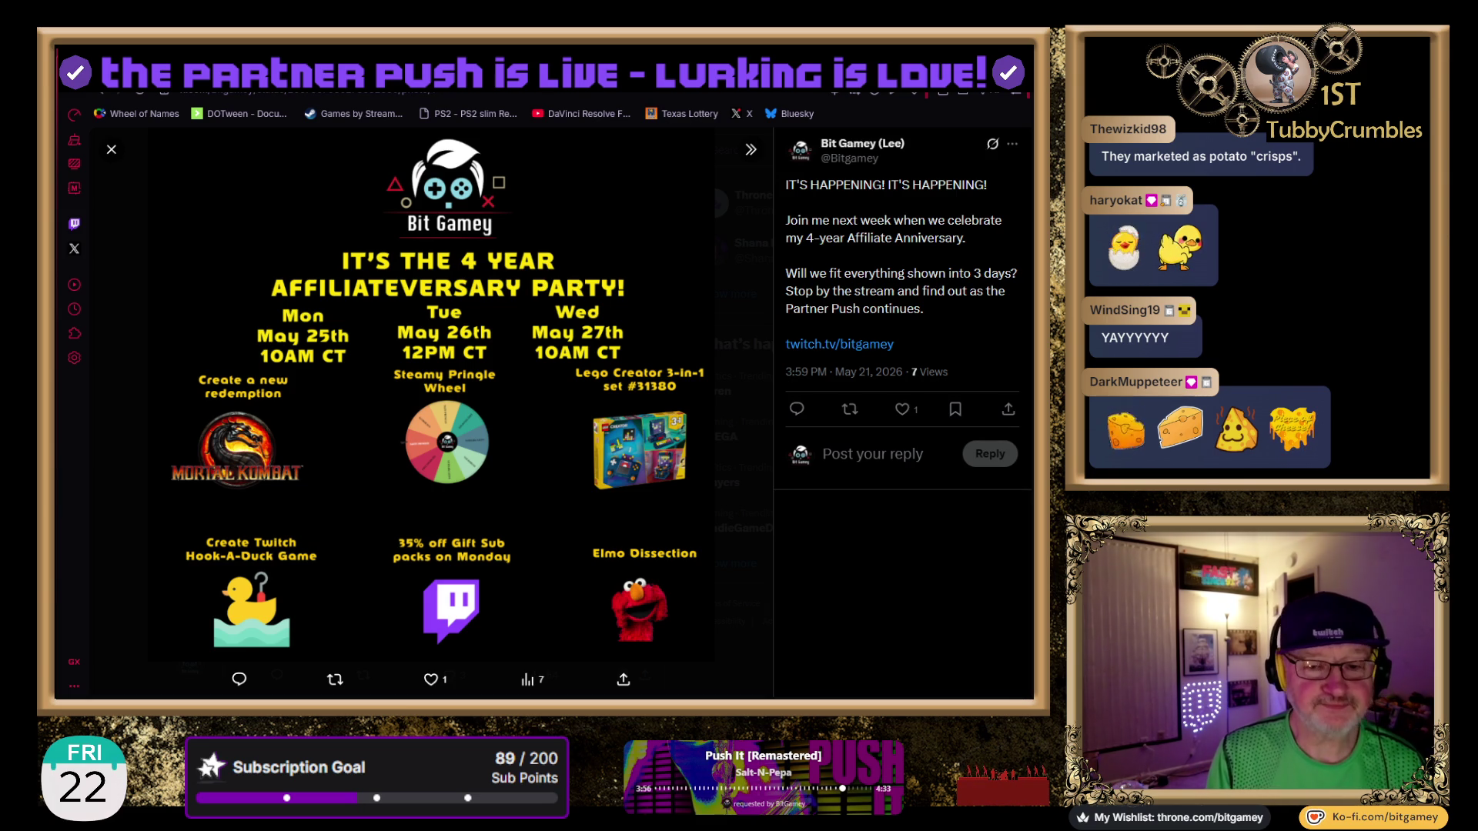
Switch from the anniversary party post in the browser to the Unity Editor window.
key("alt+Tab")
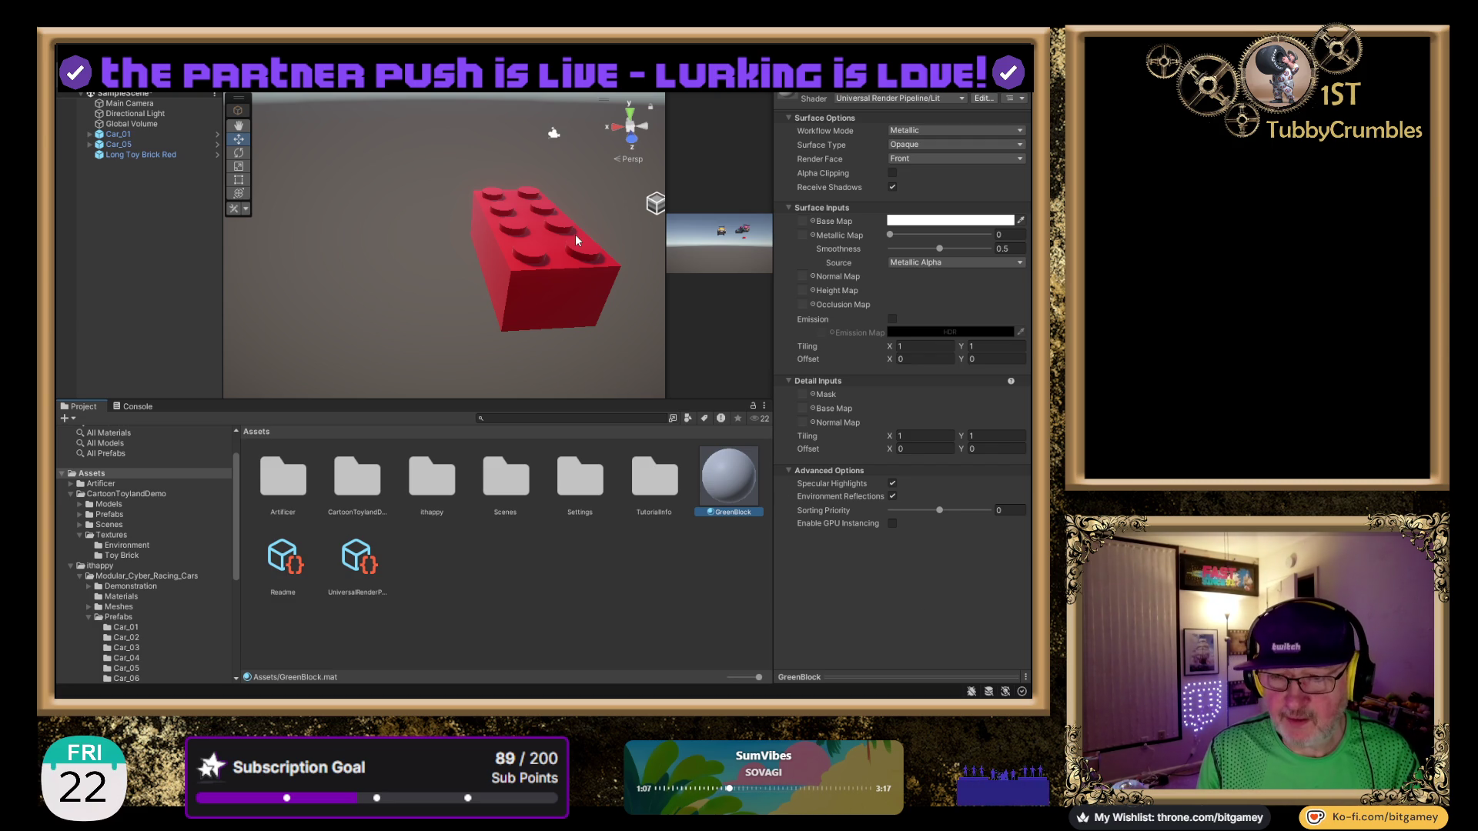
Give the GreenBlock material a bright green Base Map colour in the Inspector.
left_click(524, 243)
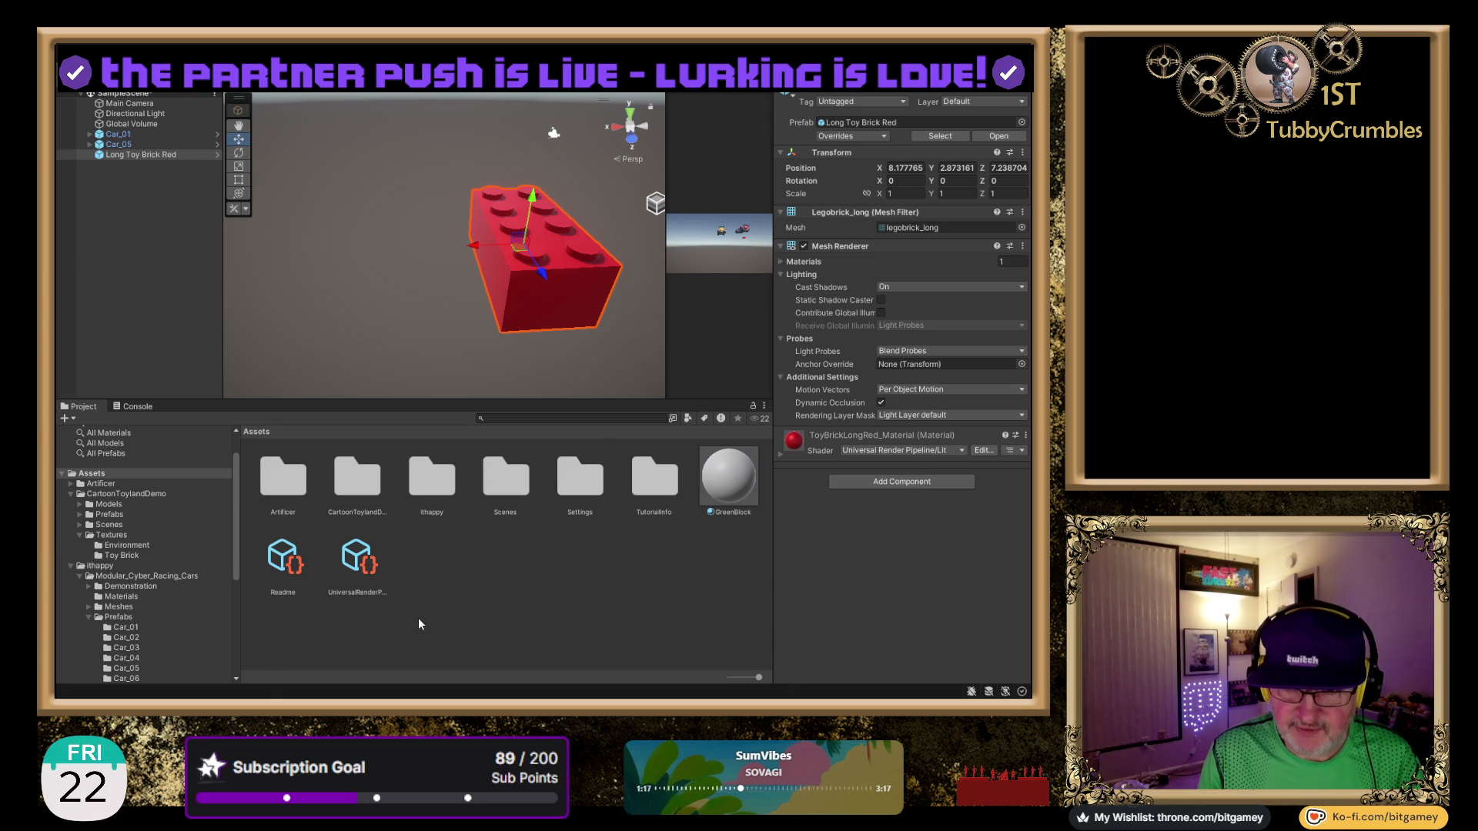
left_click(506, 579)
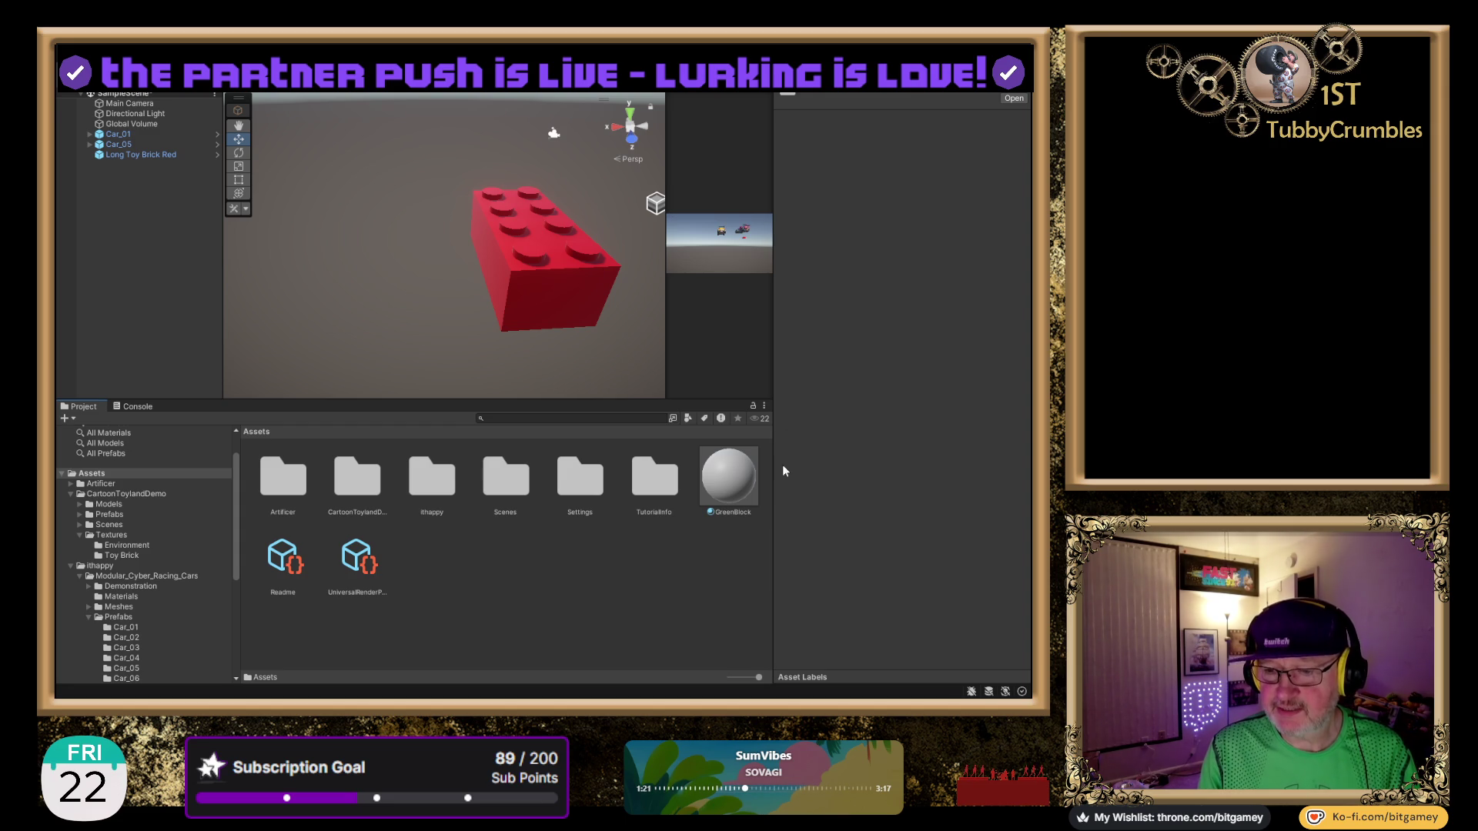
key("ctrl+shift+m")
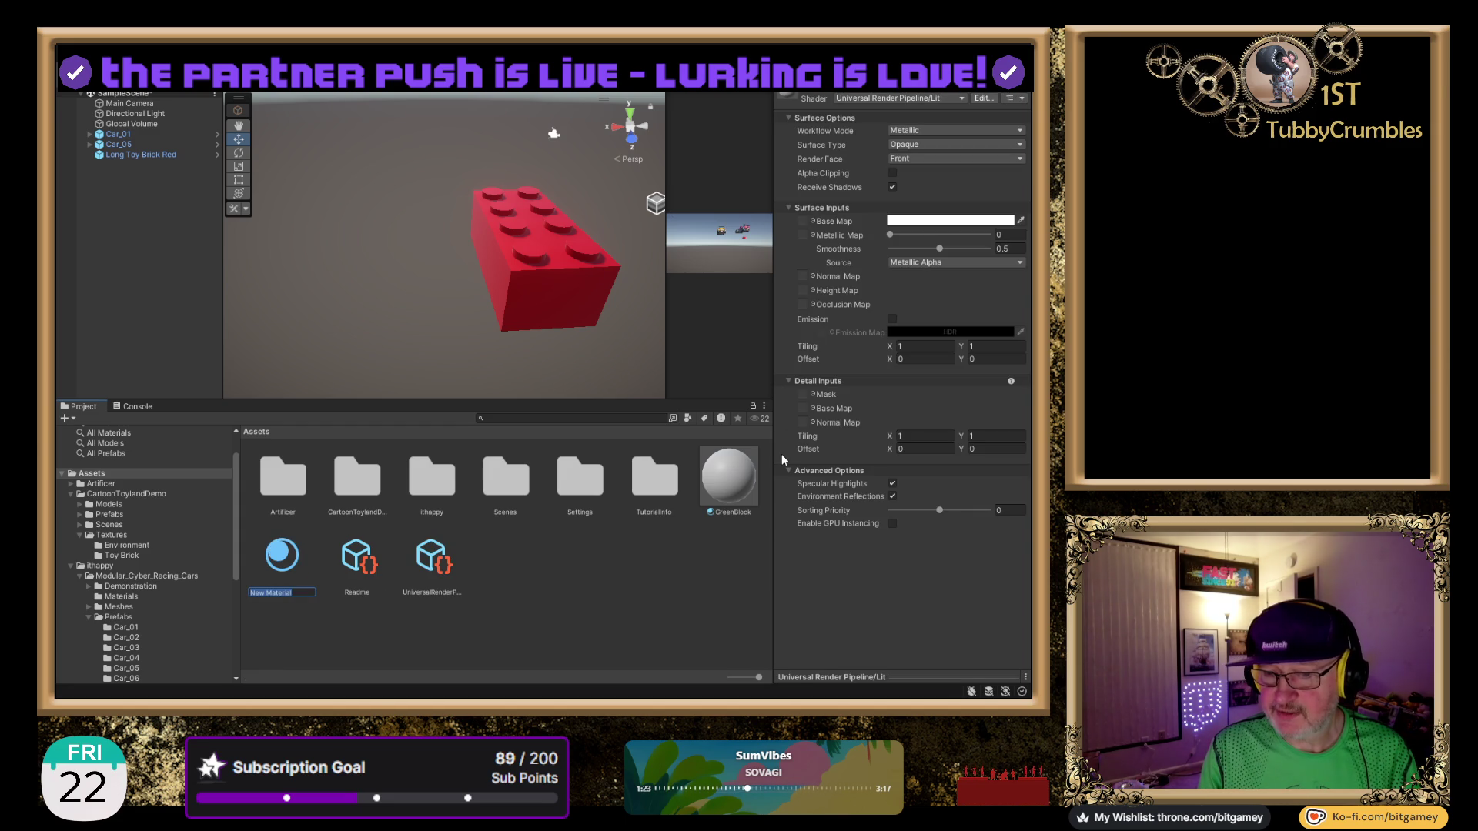
key("Escape")
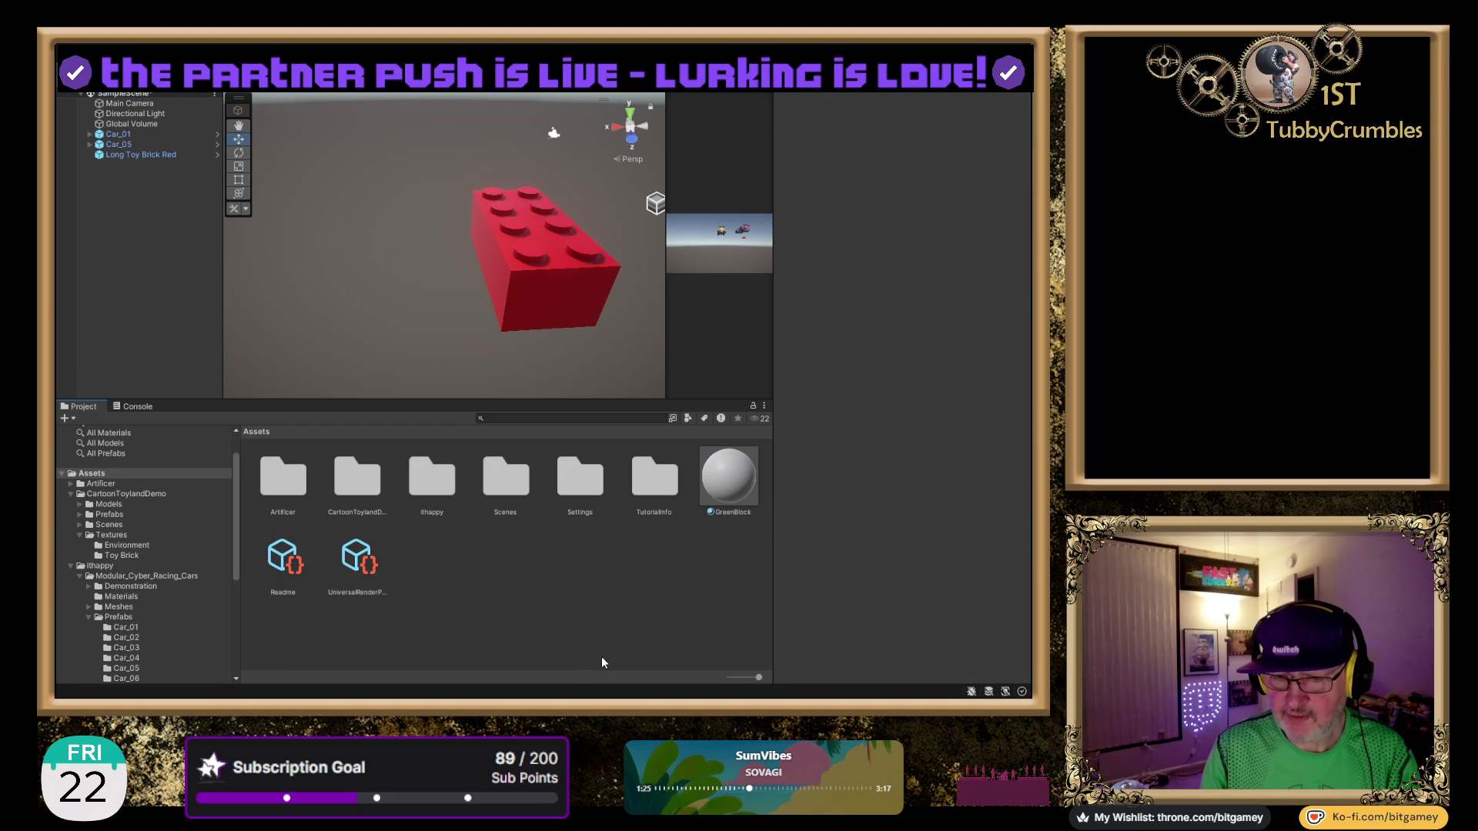
left_click(741, 468)
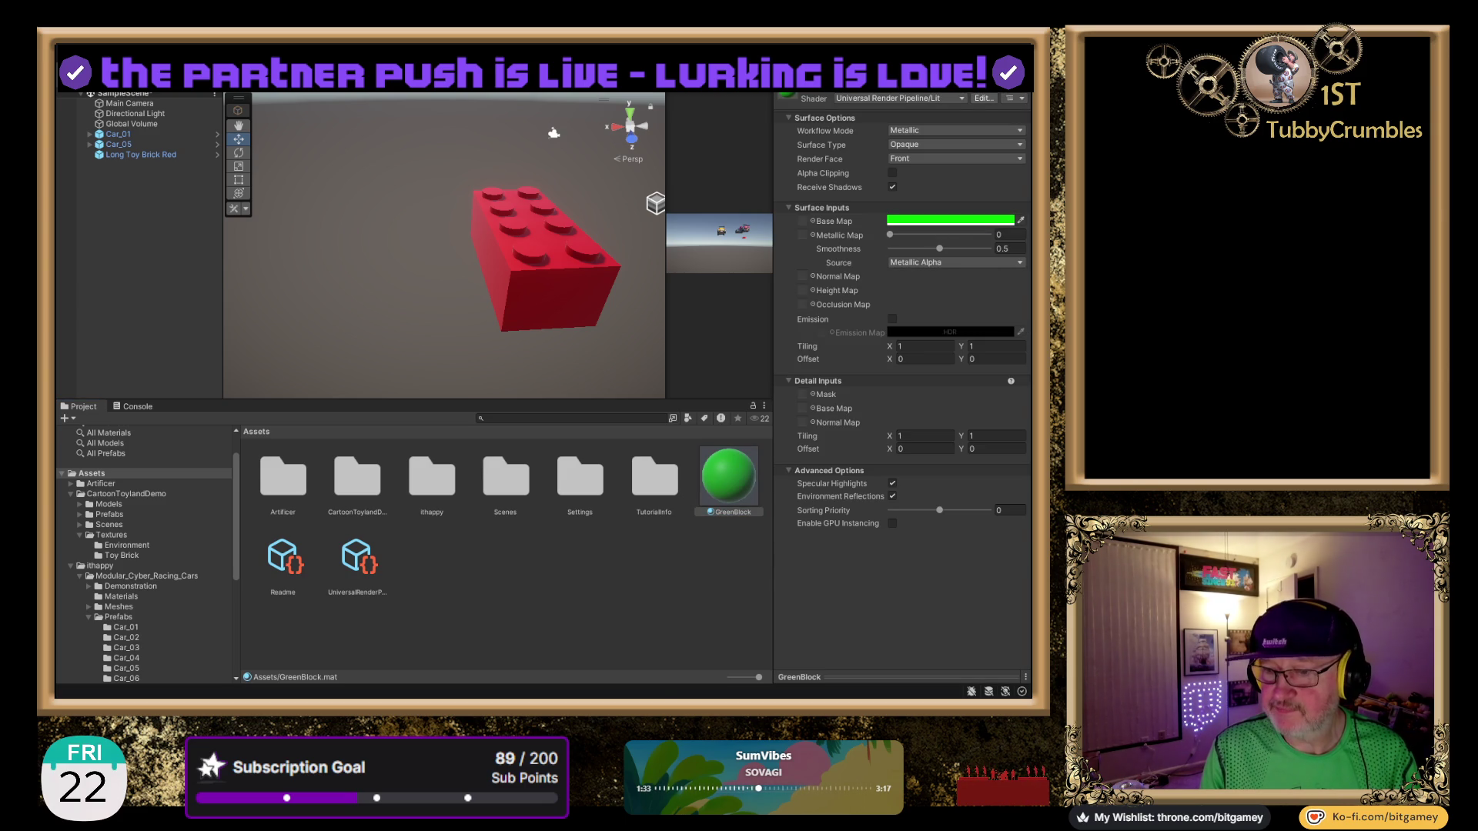
left_click(668, 622)
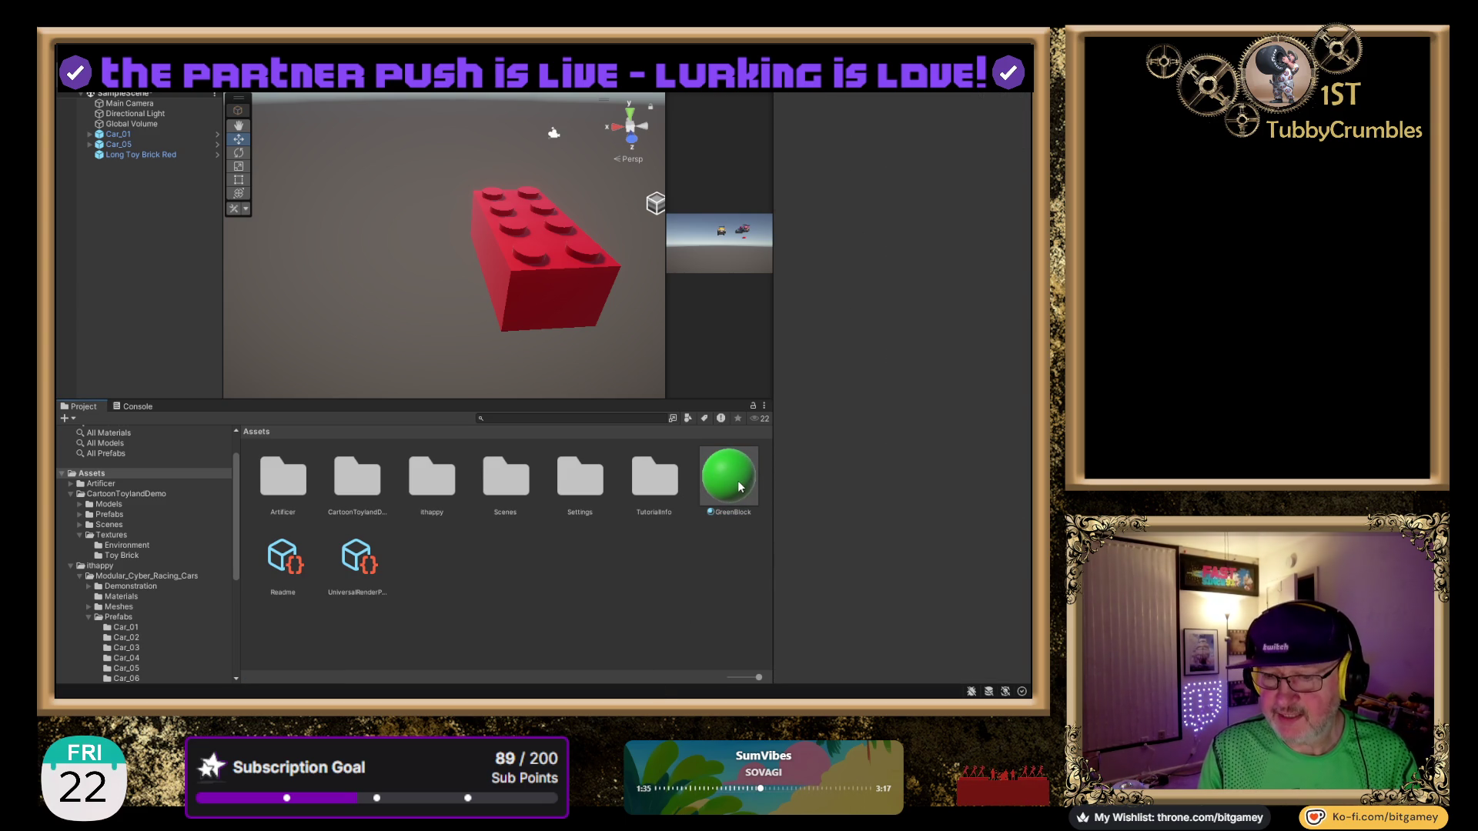
mouse_move(738, 482)
left_mouse_down()
mouse_move(554, 305)
mouse_move(601, 379)
mouse_move(573, 310)
mouse_move(677, 527)
left_mouse_up()
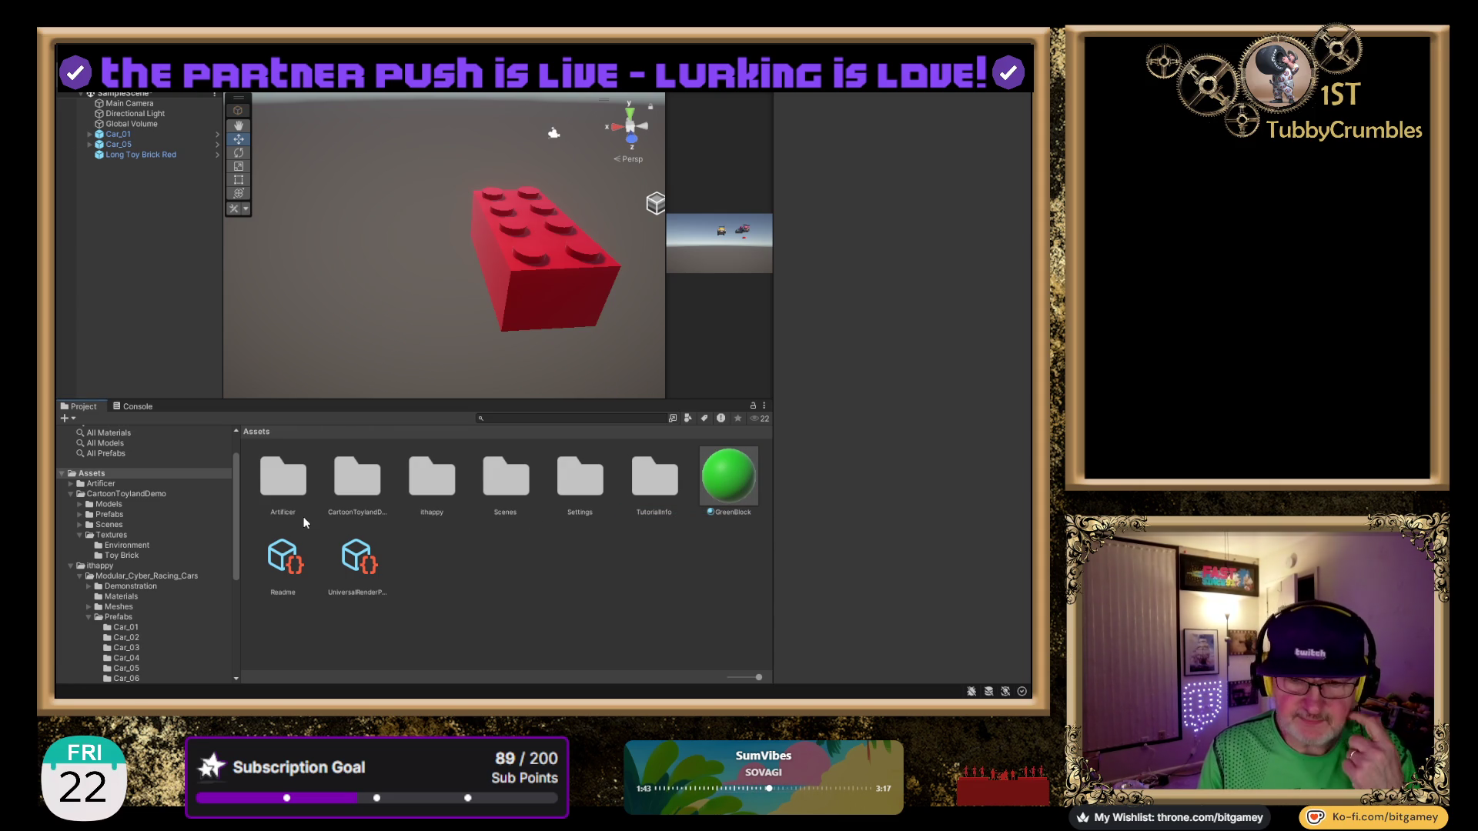
left_click(104, 472)
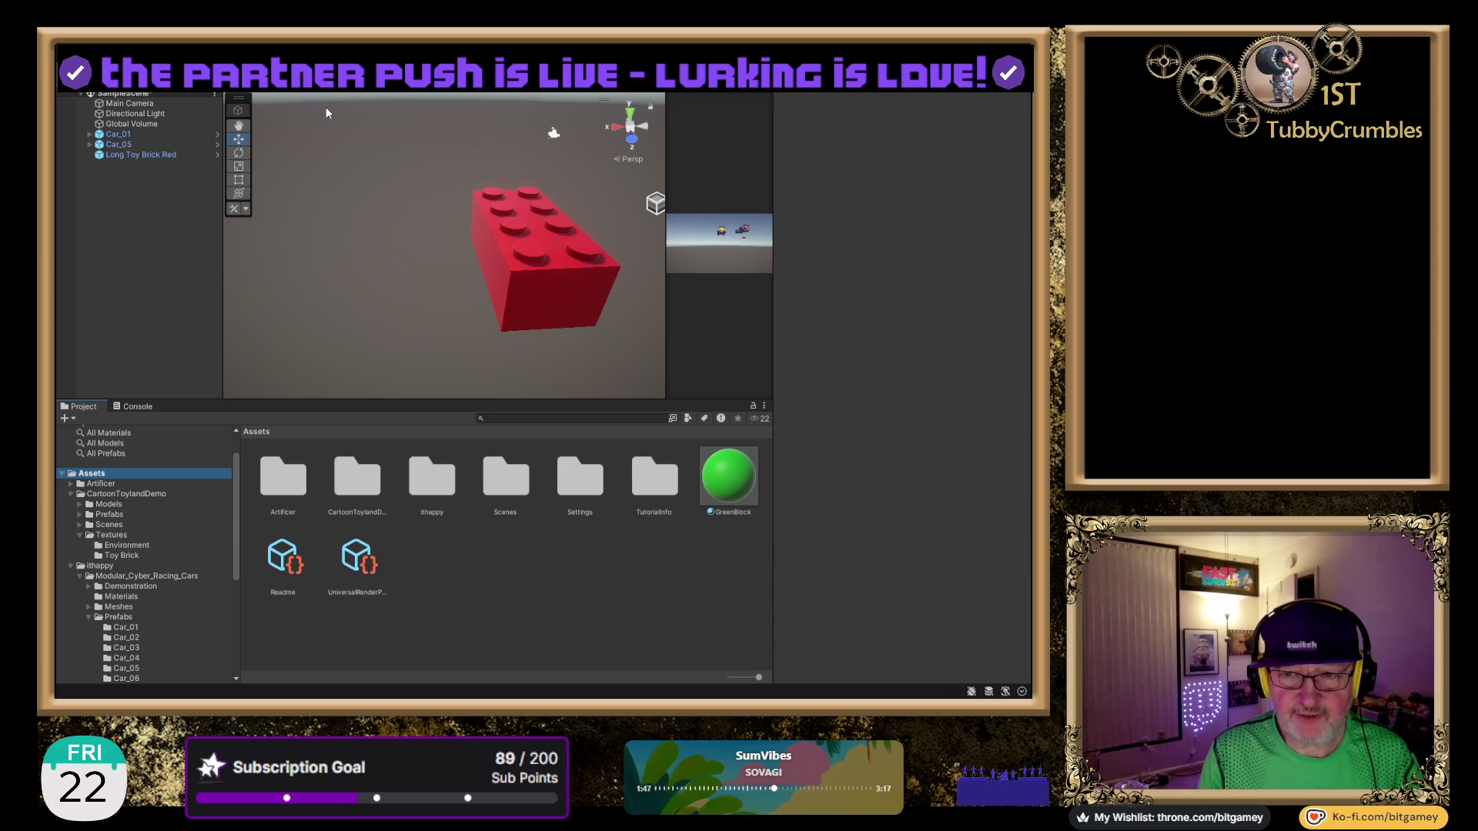
Create a new folder named BG_Prefabs under Assets.
key("ctrl+shift+n")
type("BG_")
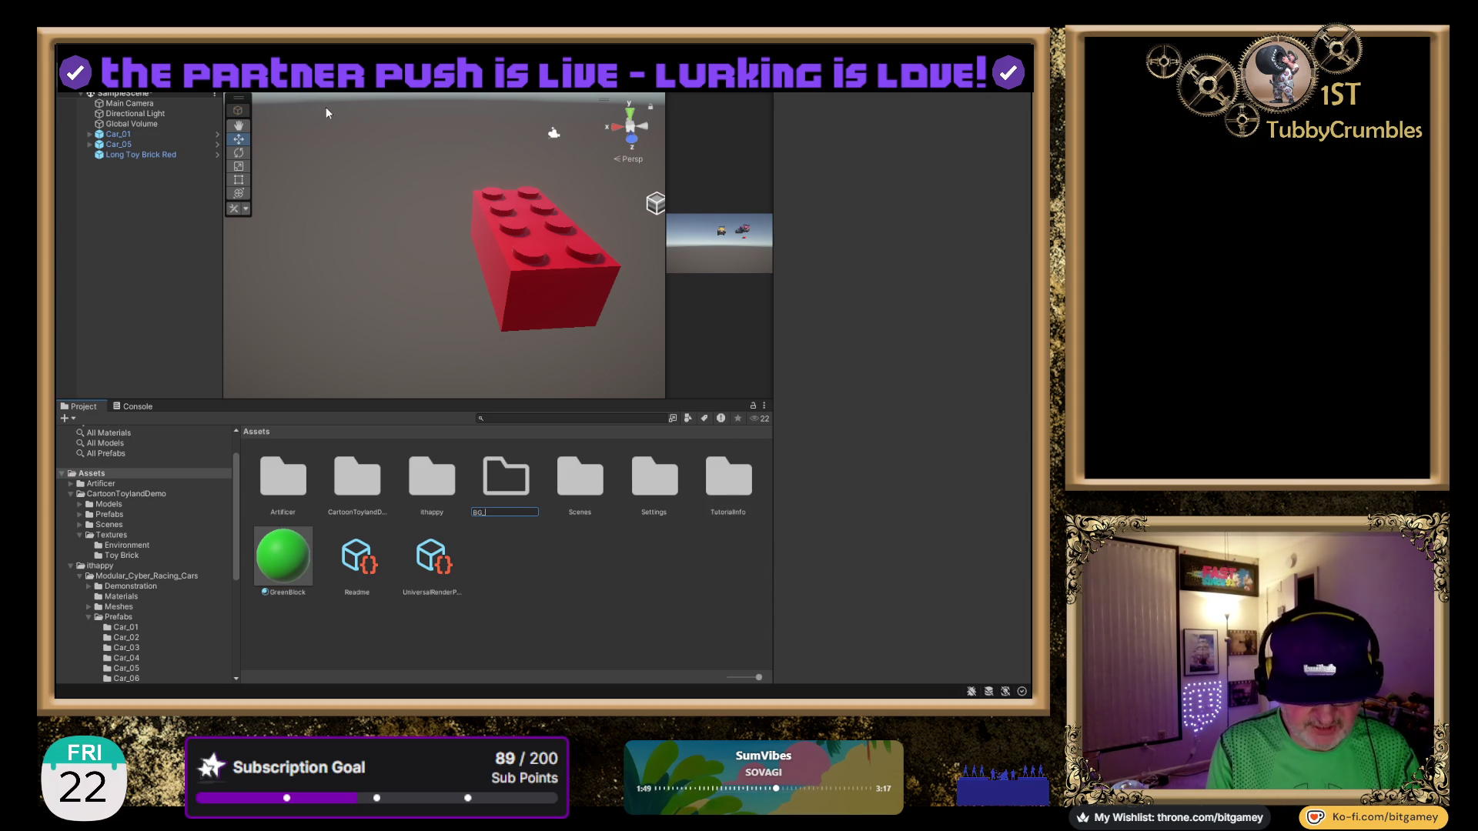
type("Prefabs")
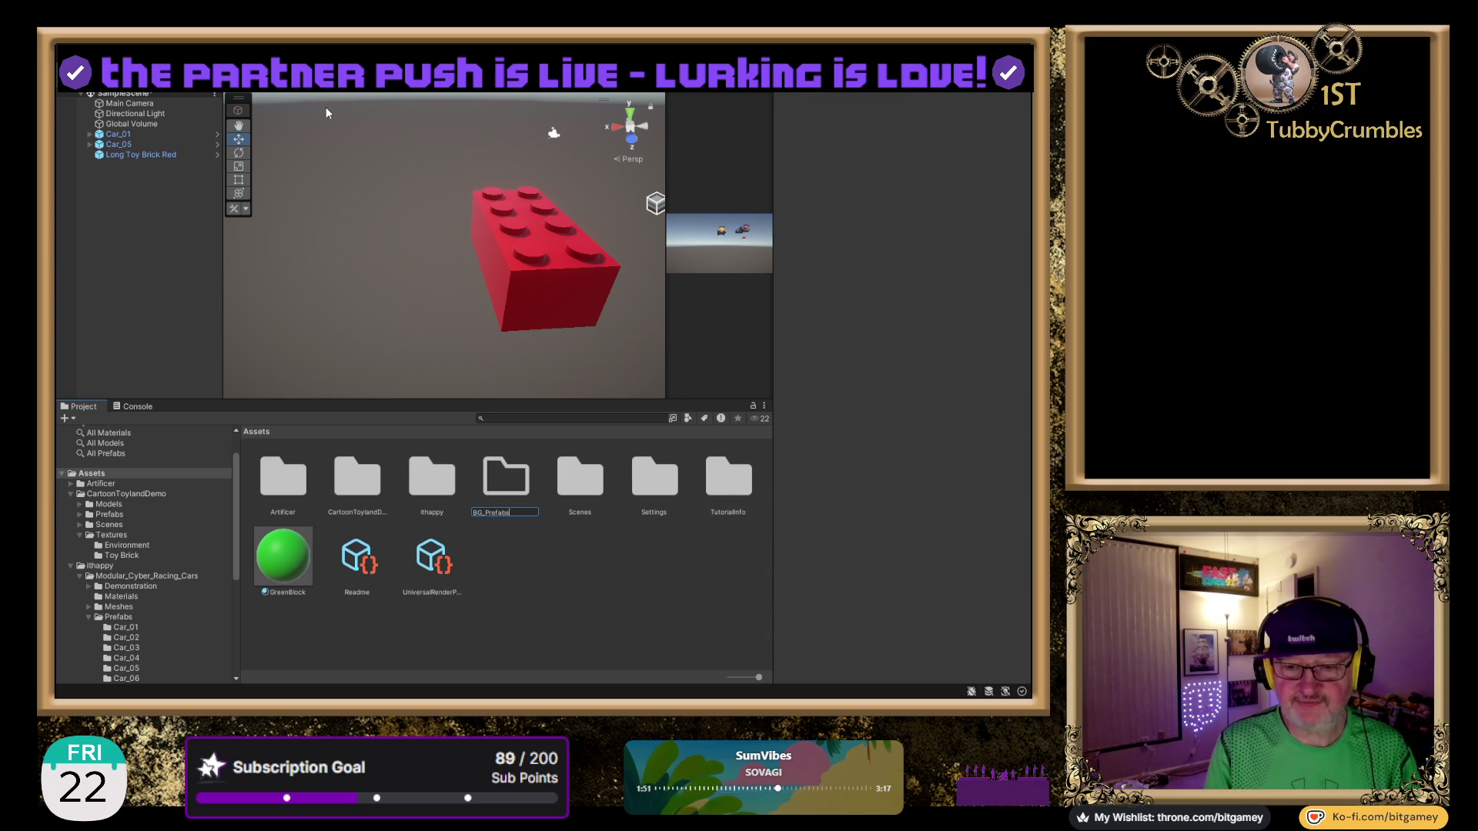
key("Return")
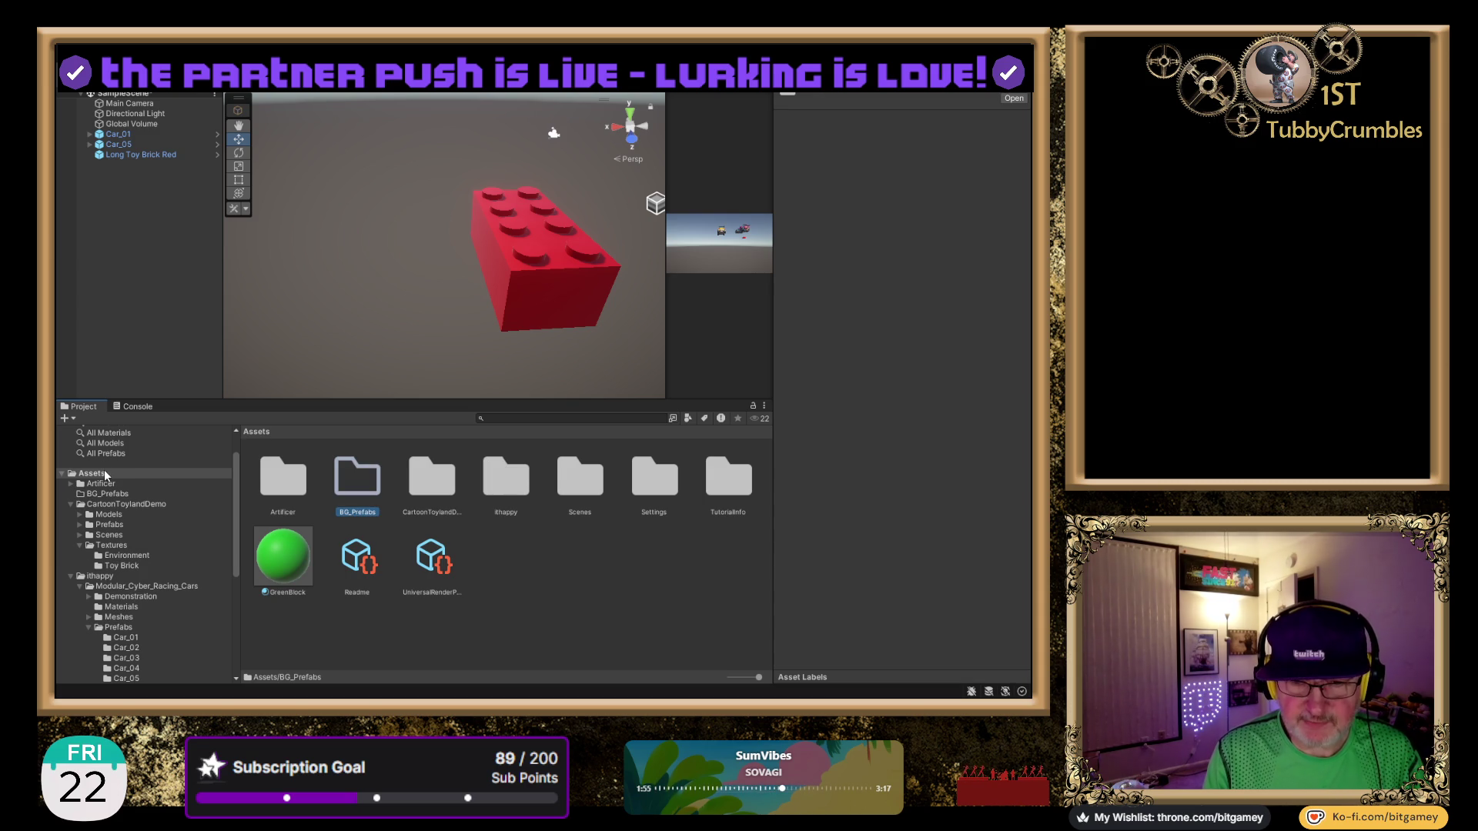
Unpack the scene brick from its original prefab and rename it Long Toy Brick Red.
left_click(130, 156)
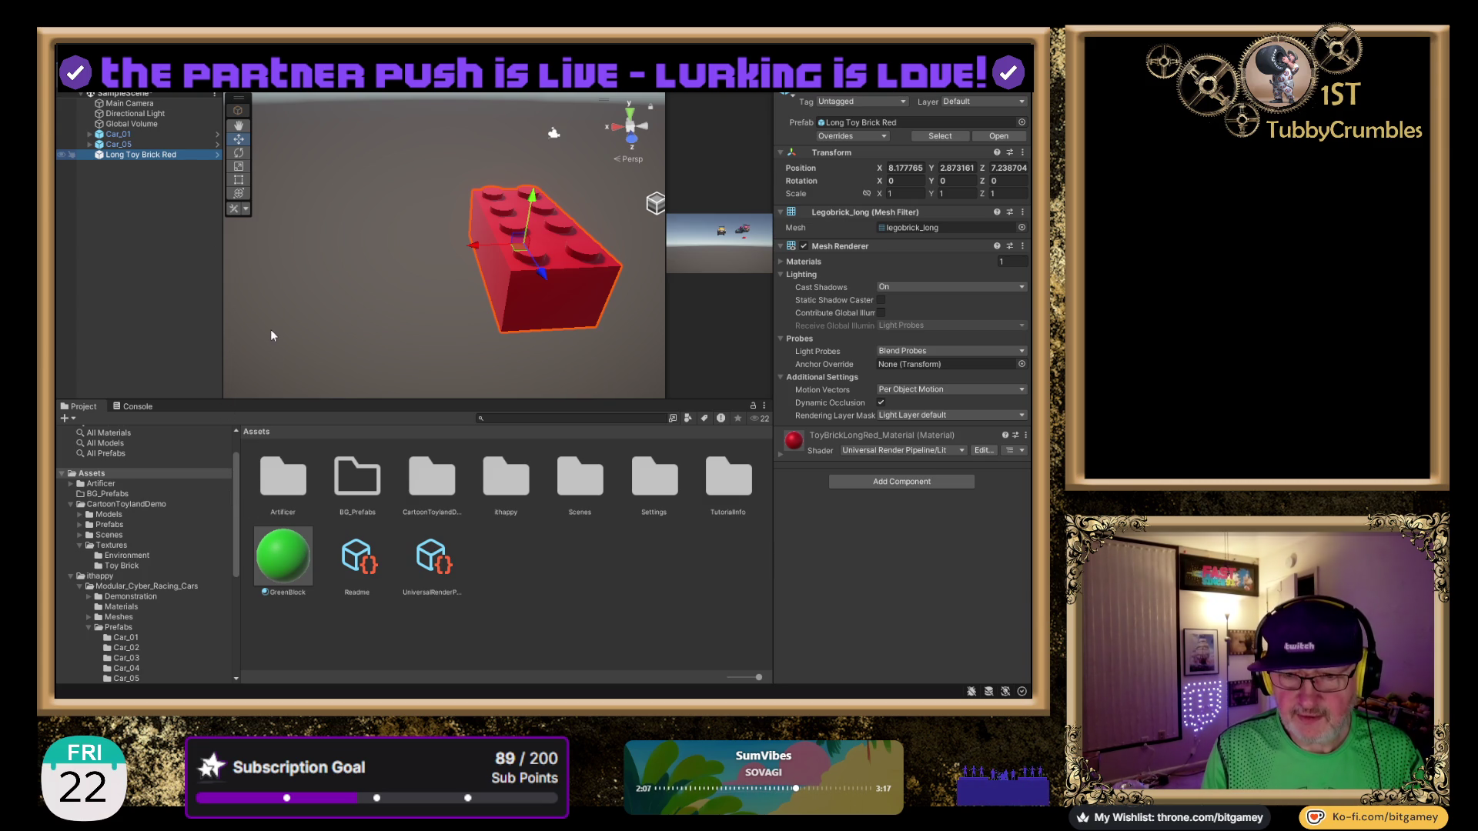
left_click(404, 450)
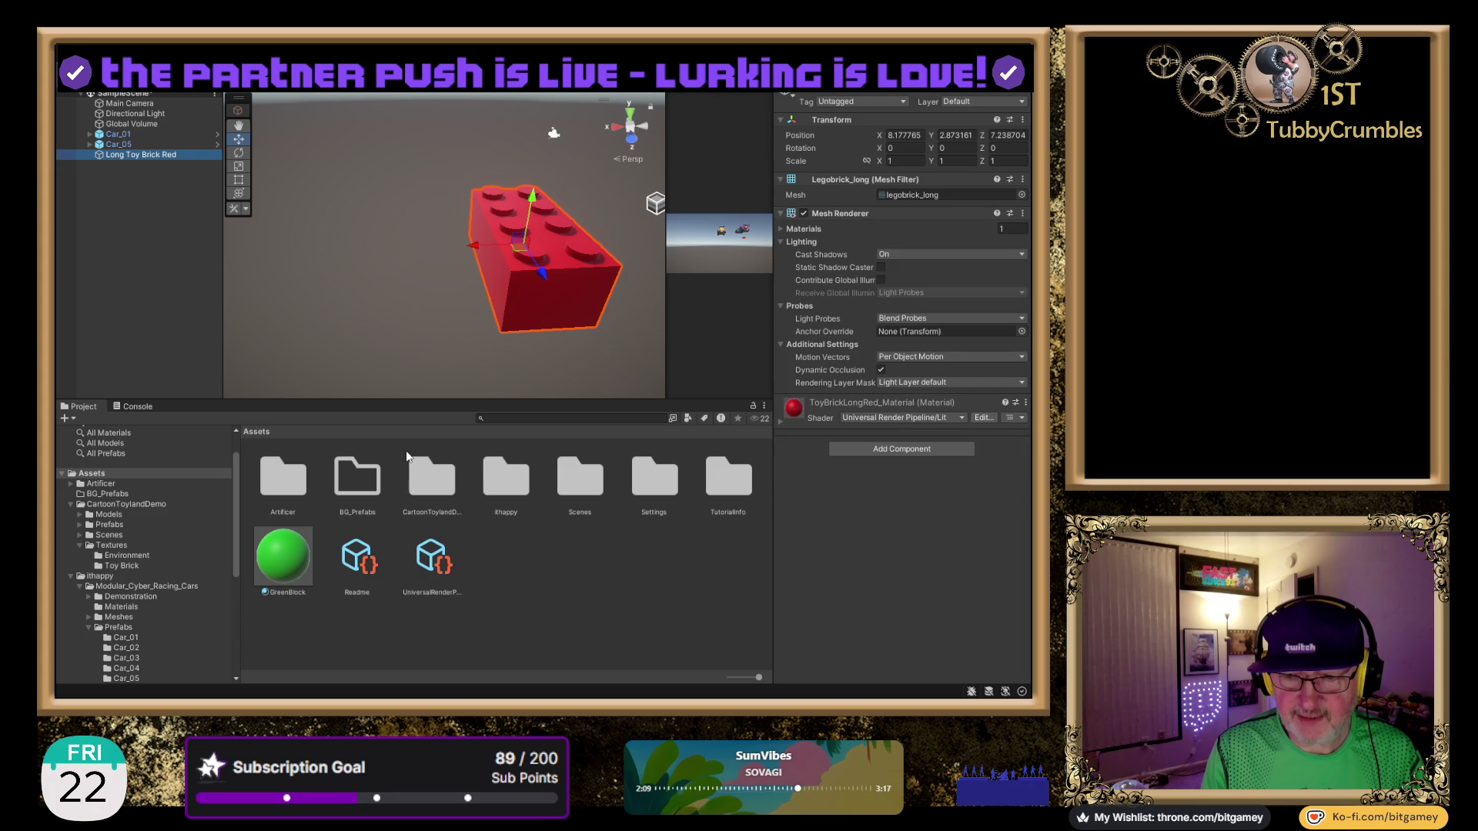
left_click(127, 154)
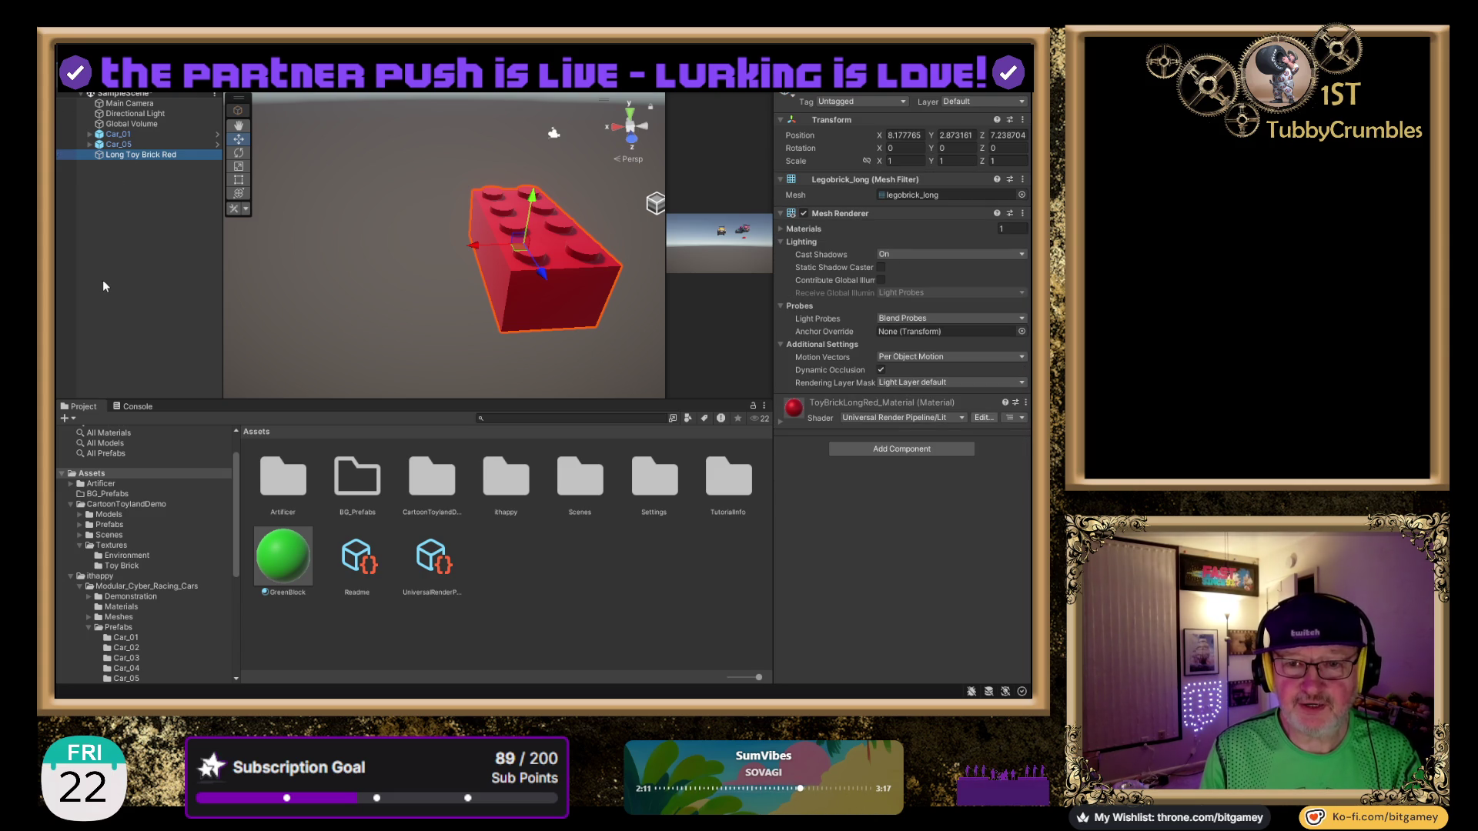
key("End")
key("BackSpace")
key("BackSpace")
key("BackSpace")
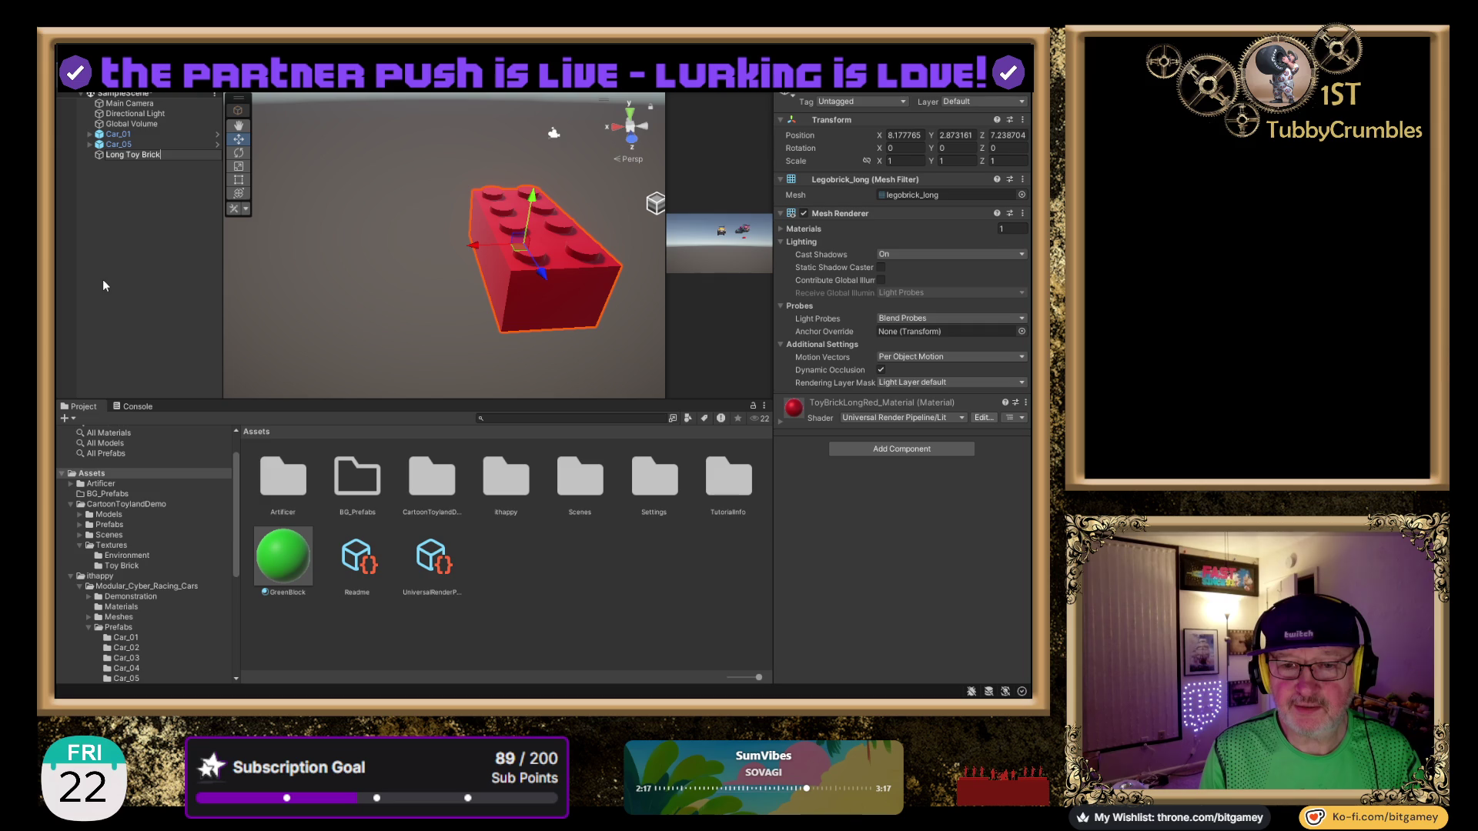
type(" Red")
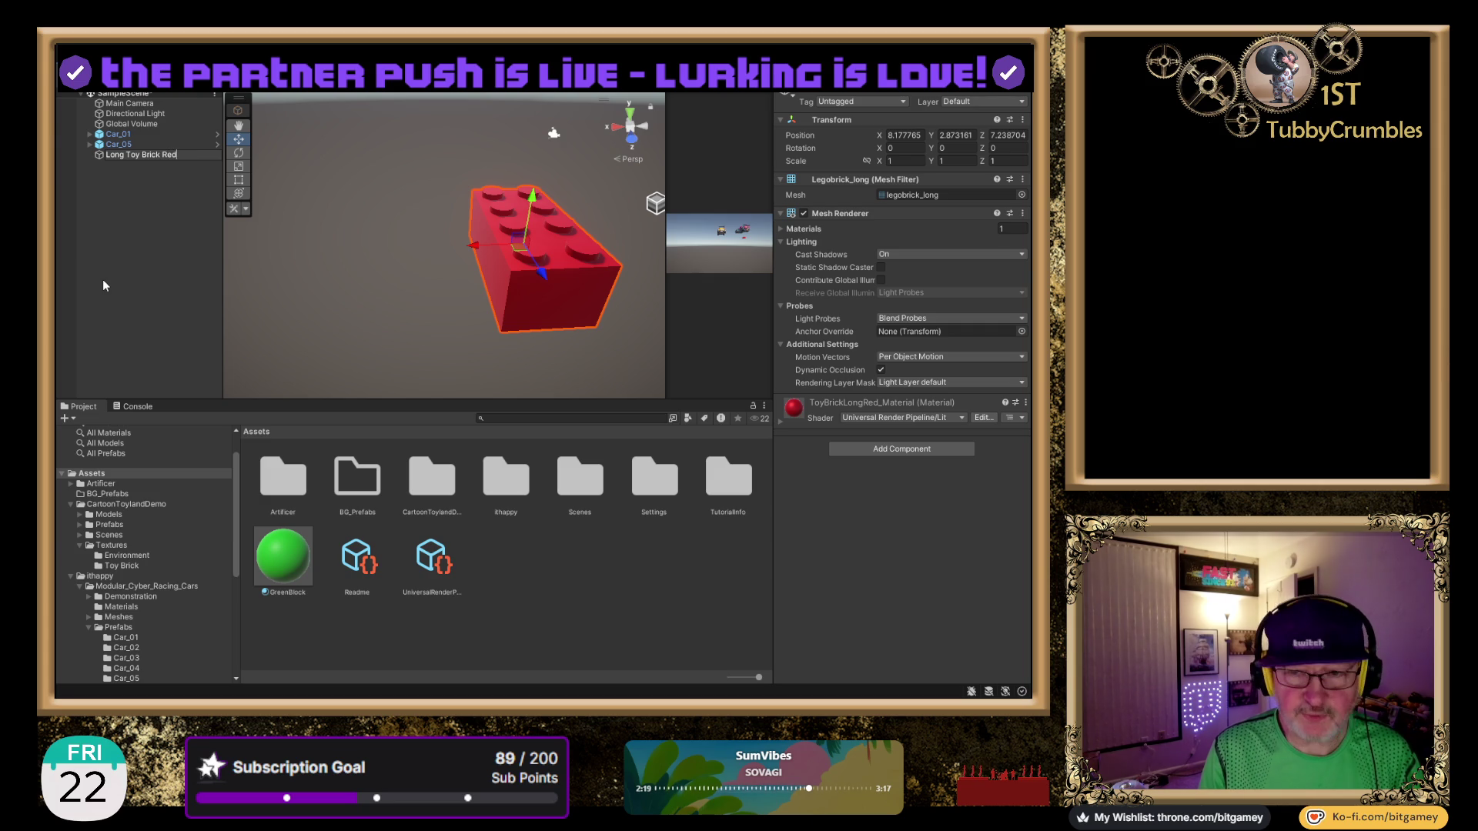
key("Return")
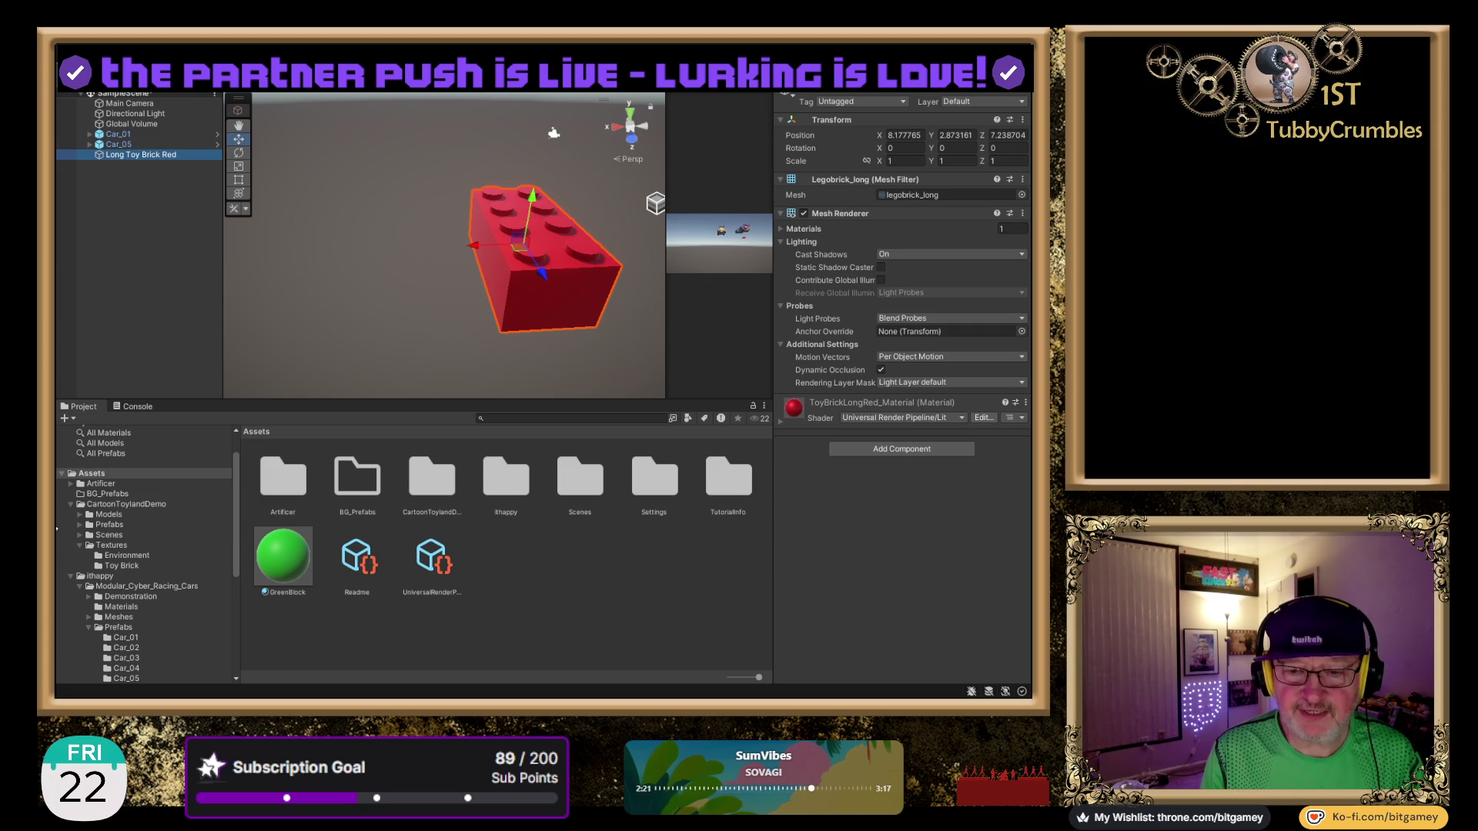
Save Long Toy Brick Red as a prefab in the BG_Prefabs folder.
left_click(112, 495)
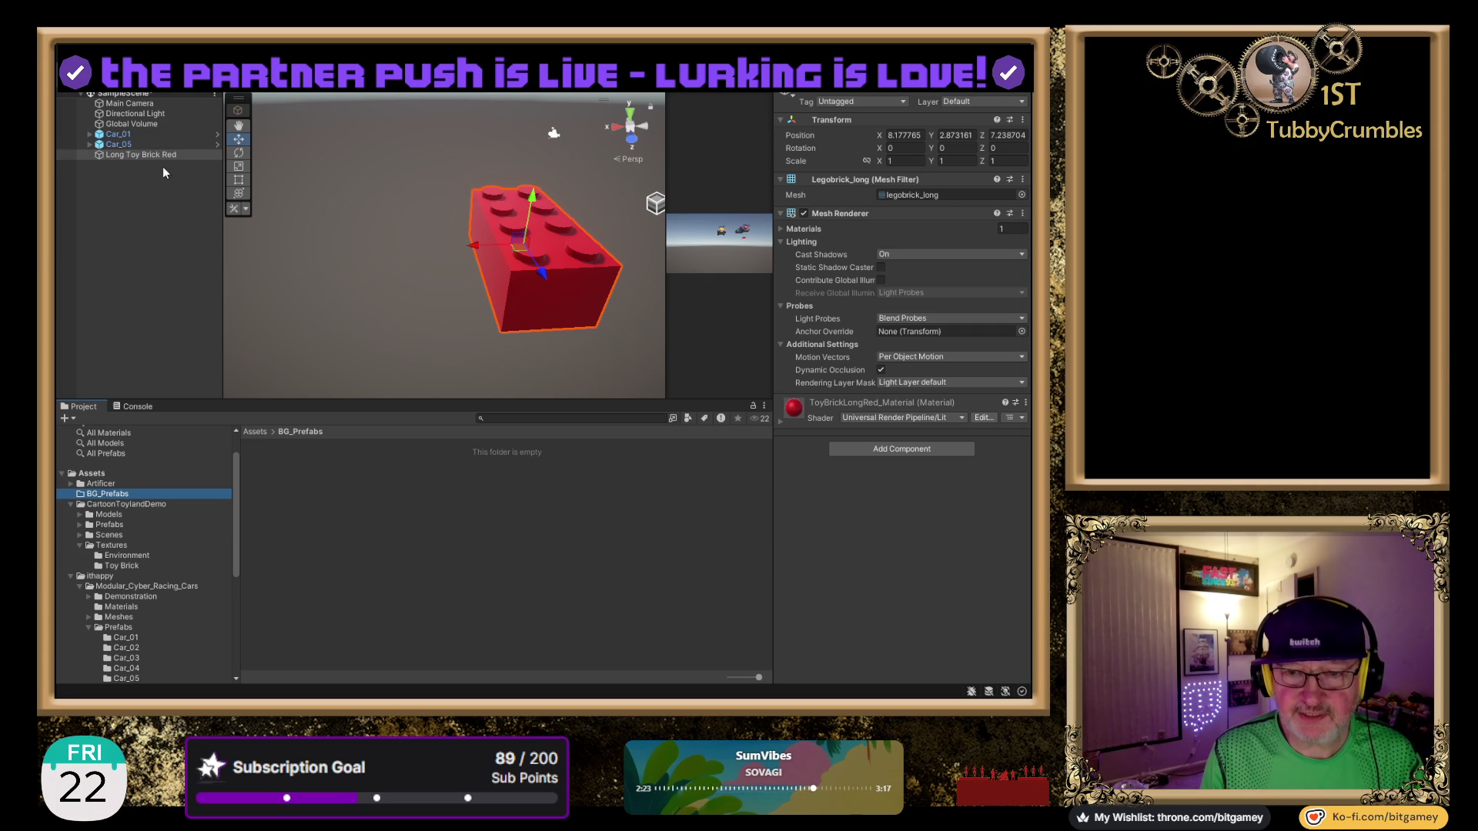
left_click_drag(149, 155, 412, 619)
left_click_drag(400, 521, 401, 521)
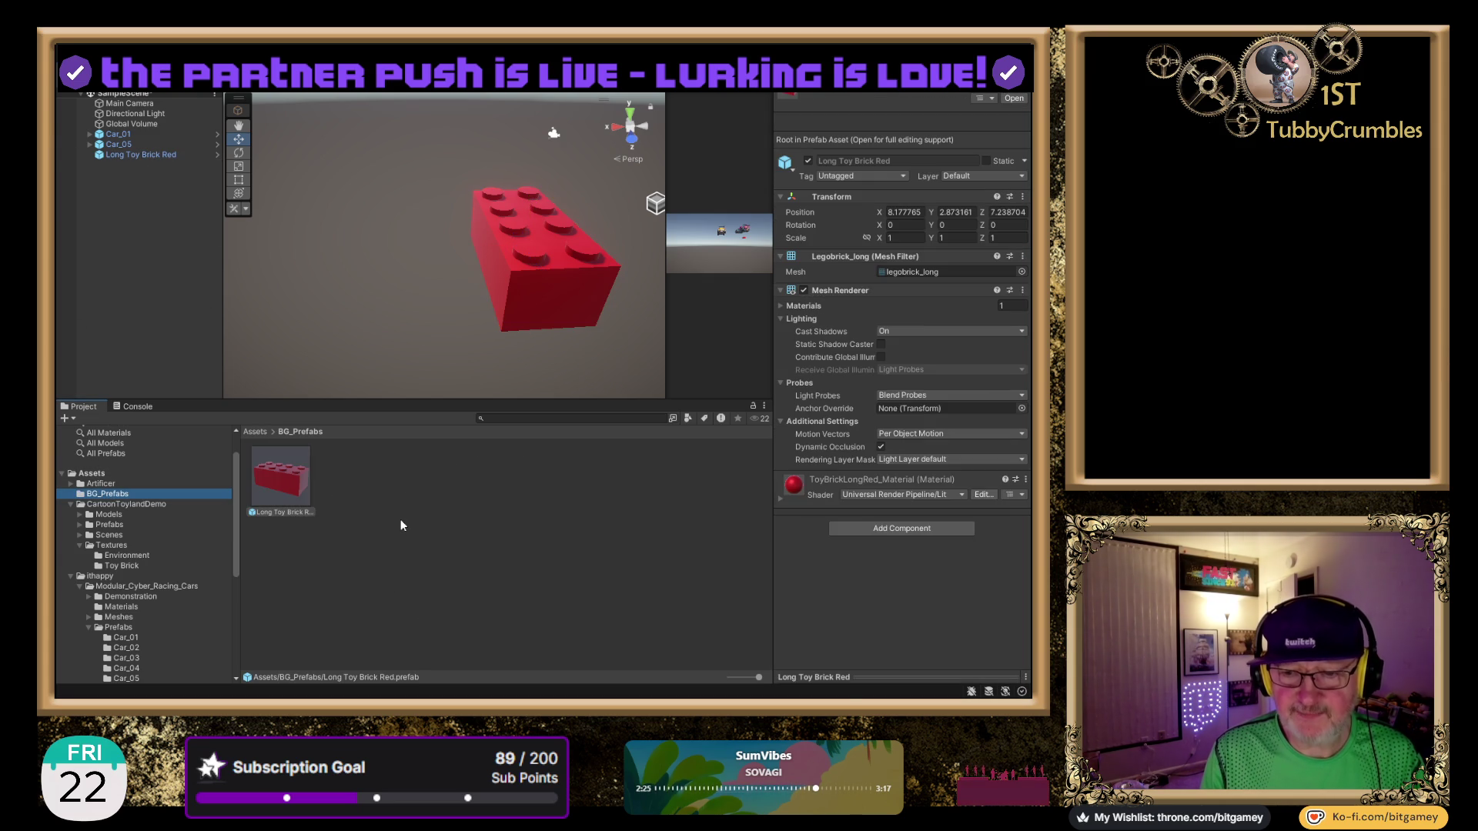
left_click(147, 155)
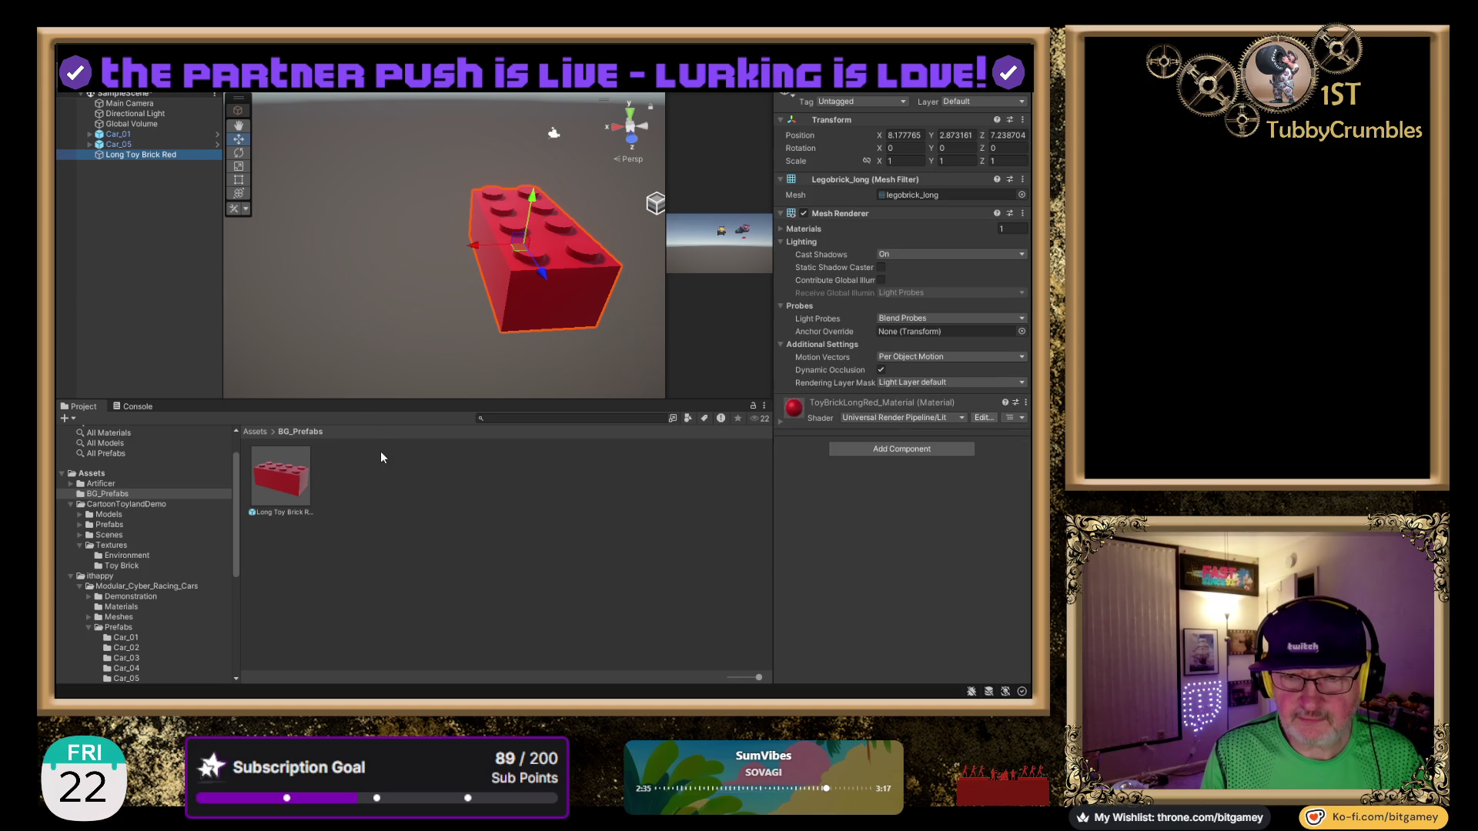
Unpack the scene brick and rename it Long Toy Brick Green.
left_click(138, 154)
key("Right")
key("BackSpace")
key("BackSpace")
key("BackSpace")
type("Green")
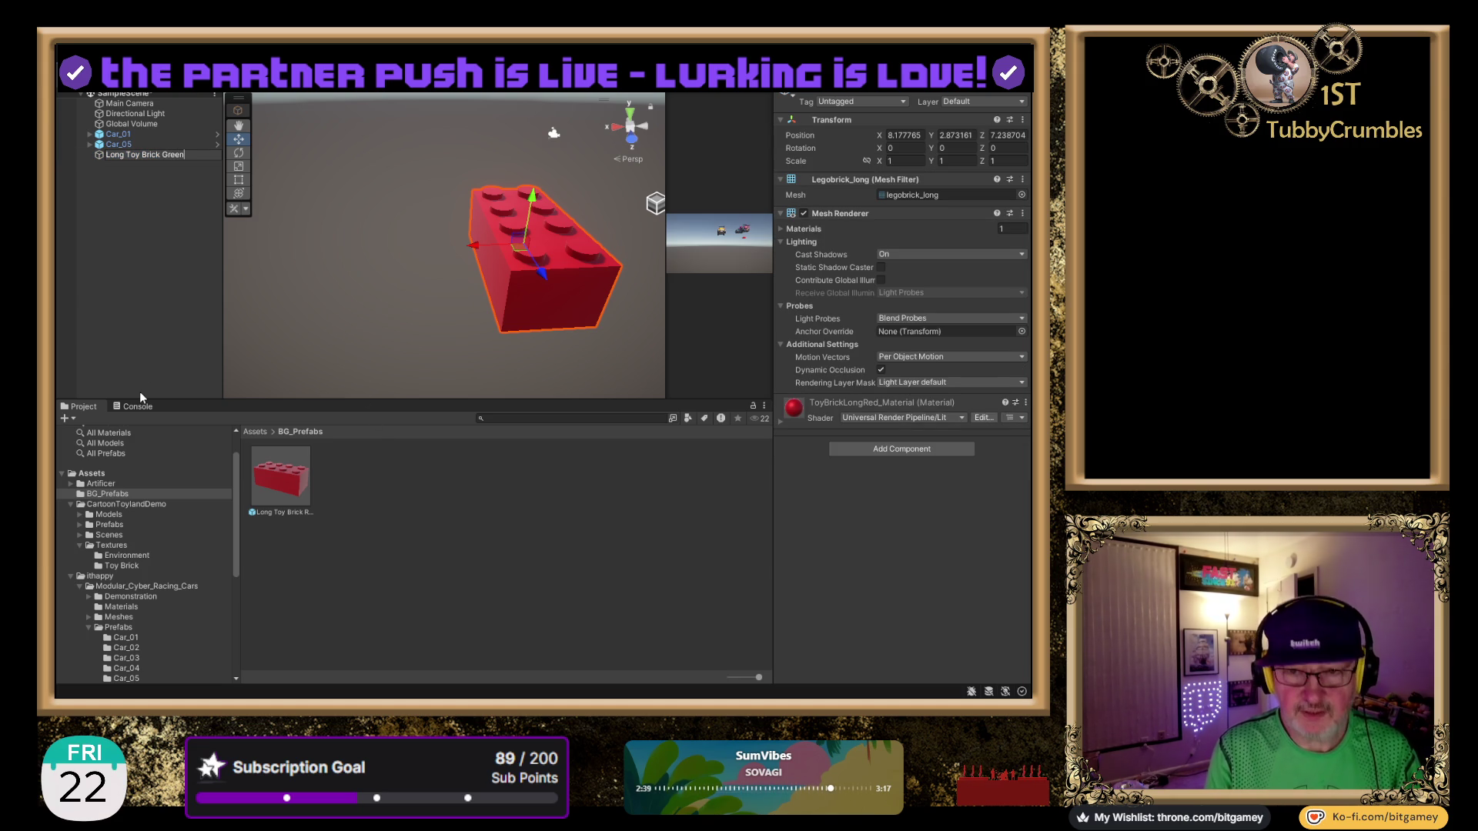
key("Return")
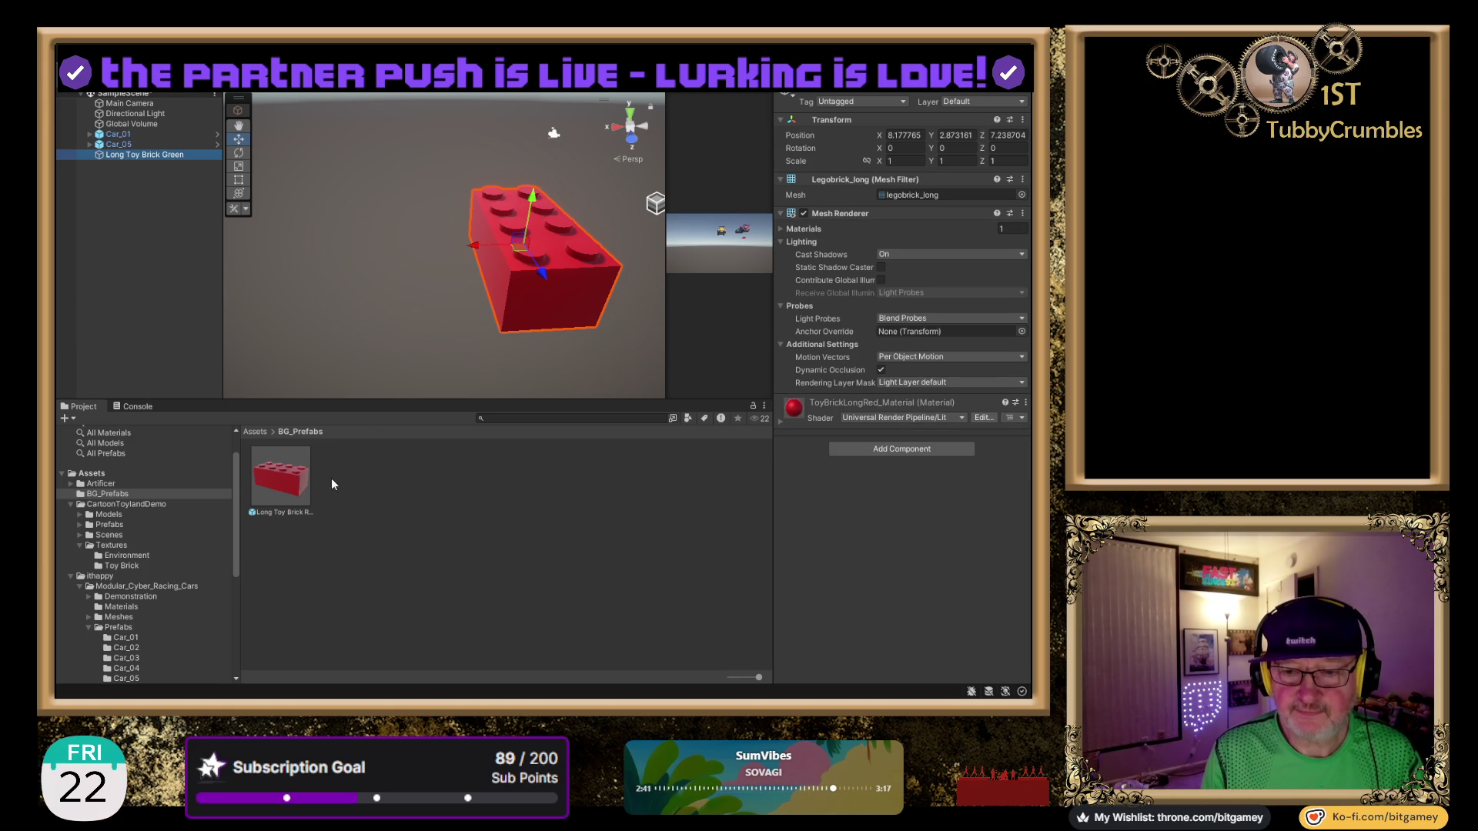
Apply the GreenBlock material to the brick and save it as a prefab in BG_Prefabs.
left_click(88, 475)
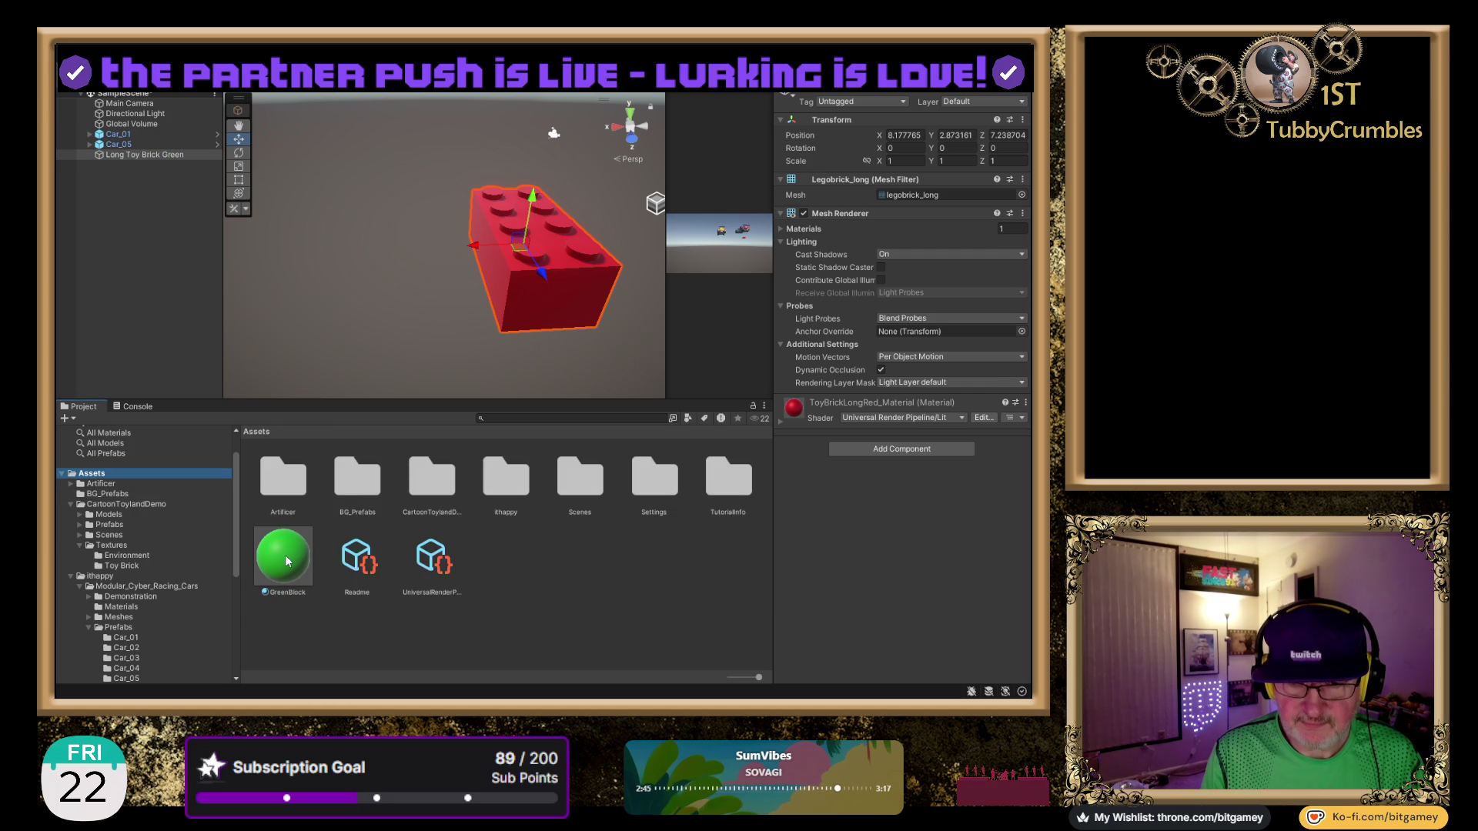
mouse_move(285, 555)
left_mouse_down()
mouse_move(397, 418)
mouse_move(549, 283)
left_mouse_up()
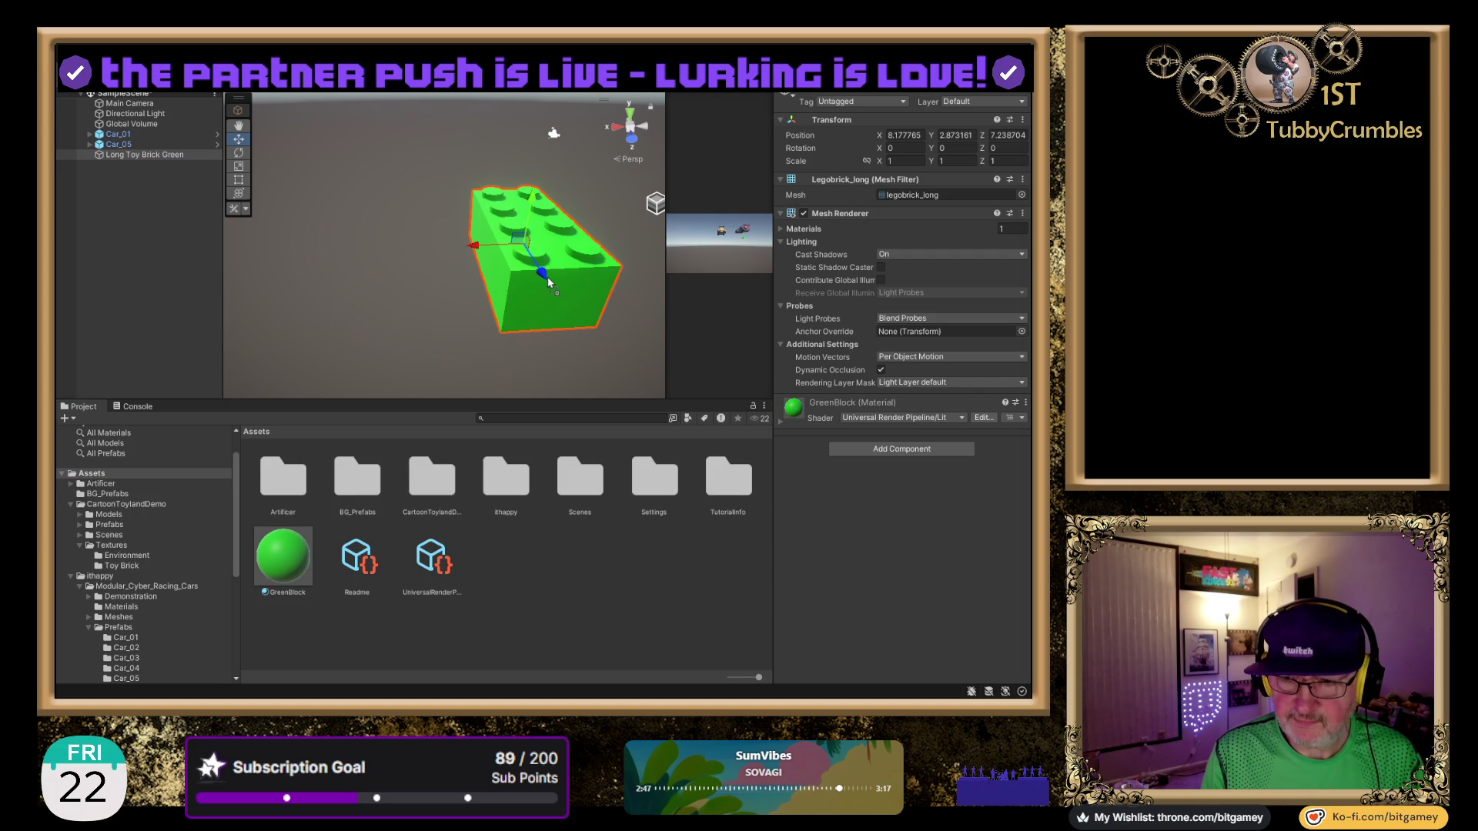
left_click(108, 493)
left_click(127, 156)
mouse_move(125, 154)
left_mouse_down()
mouse_move(527, 565)
mouse_move(519, 520)
left_mouse_up()
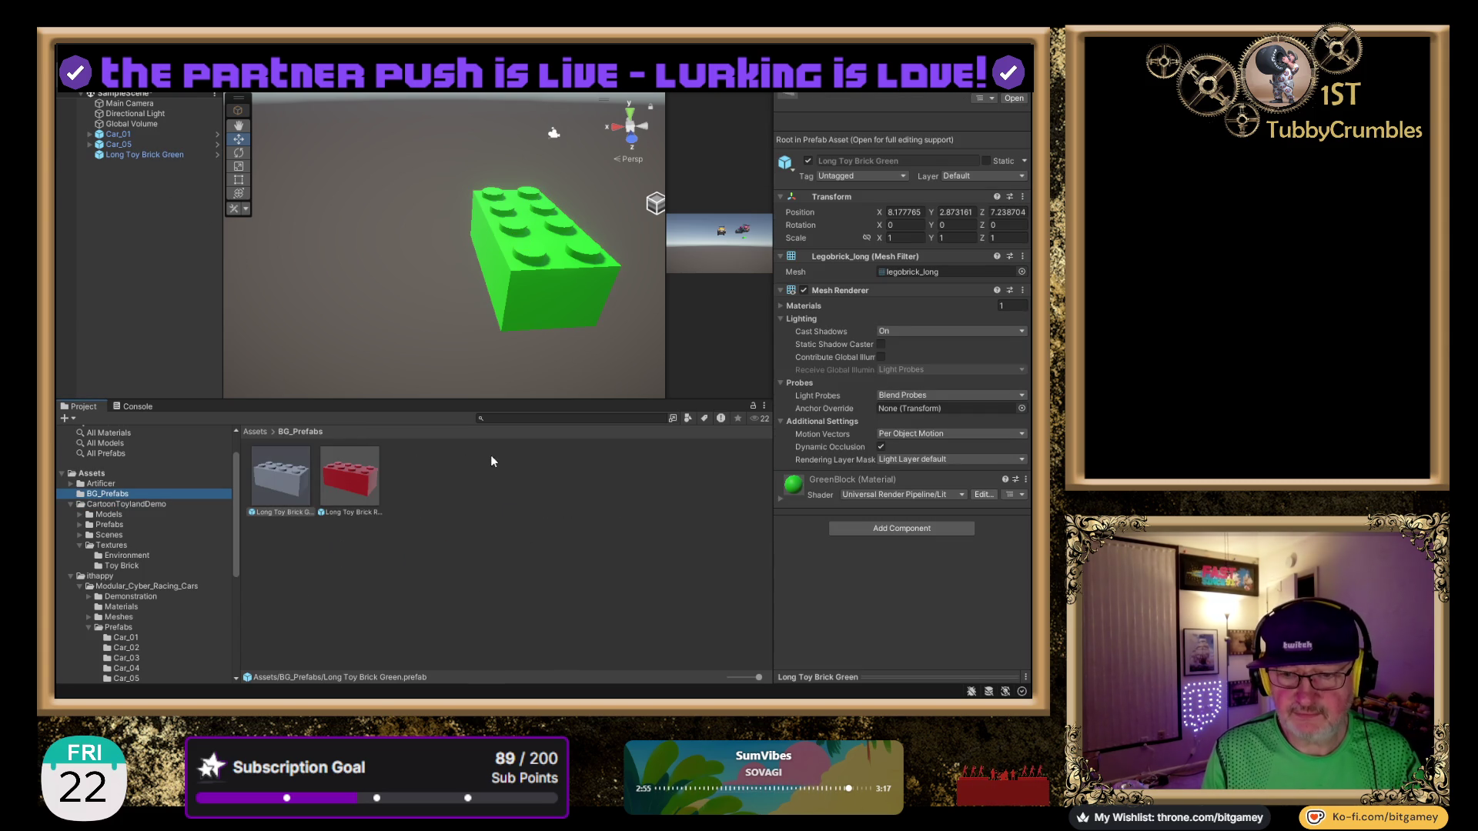
left_click(285, 474)
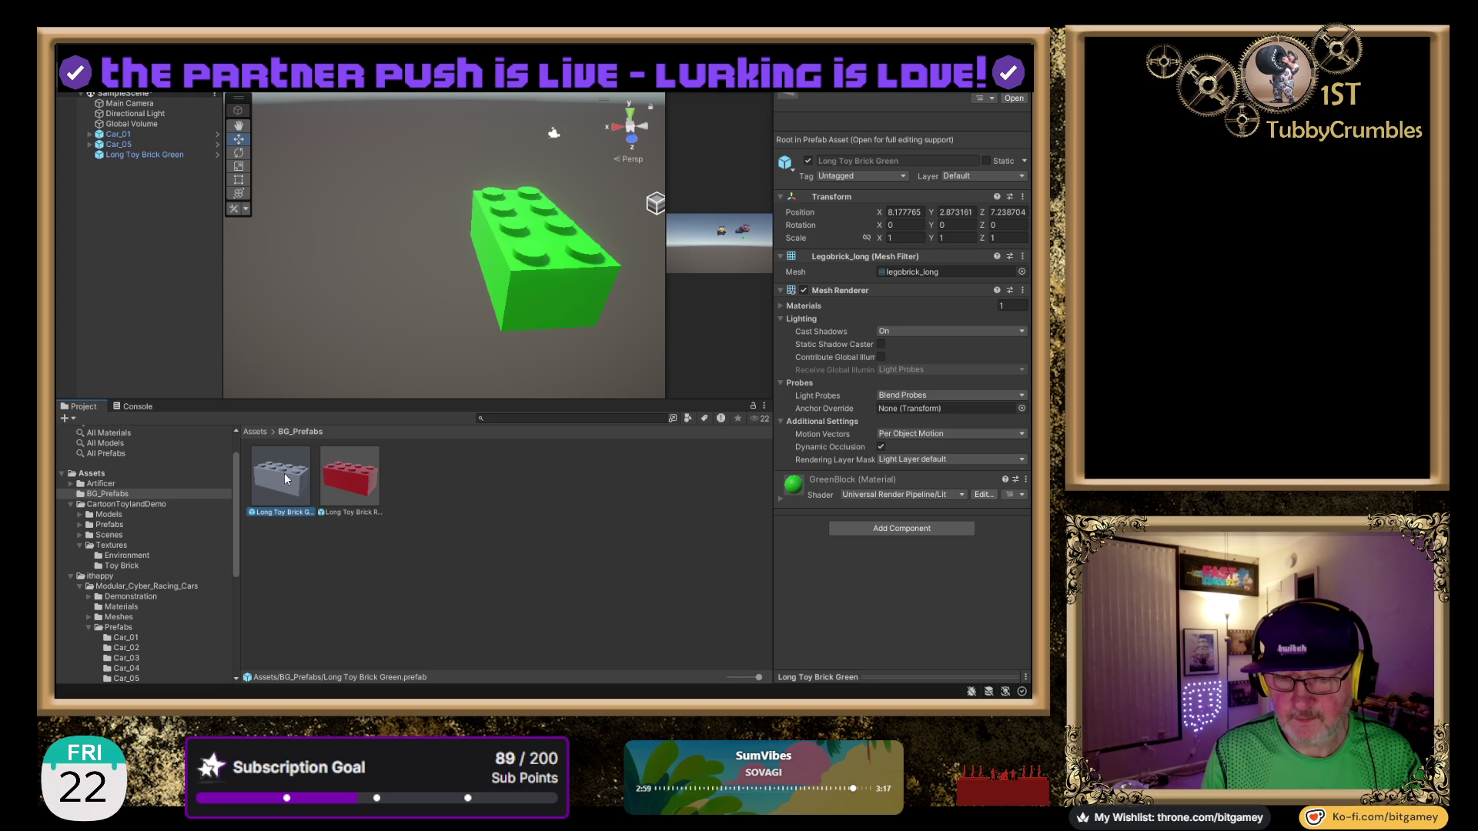
left_click(101, 483)
left_click(107, 494)
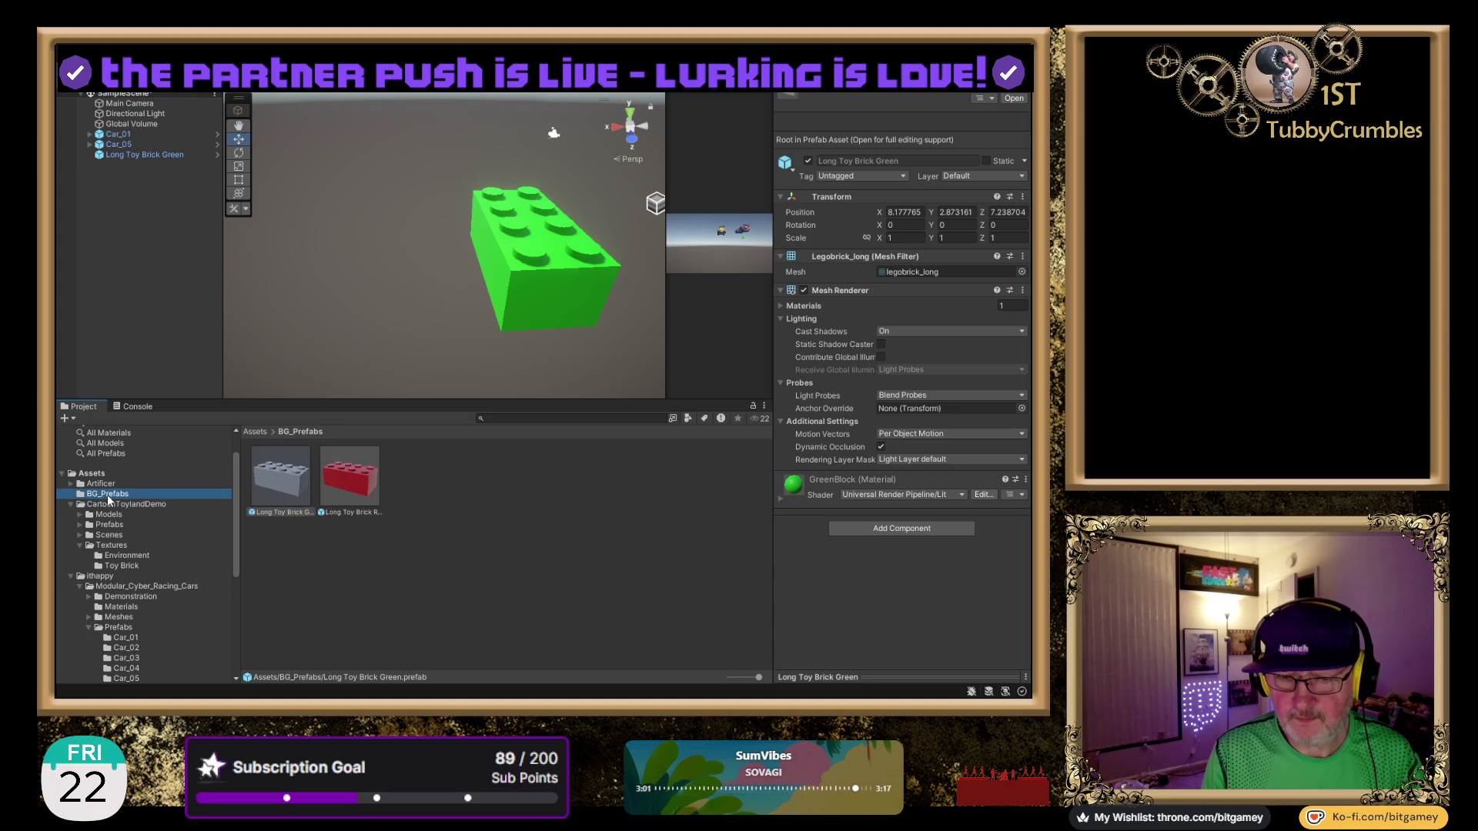
left_click_drag(284, 484, 350, 267)
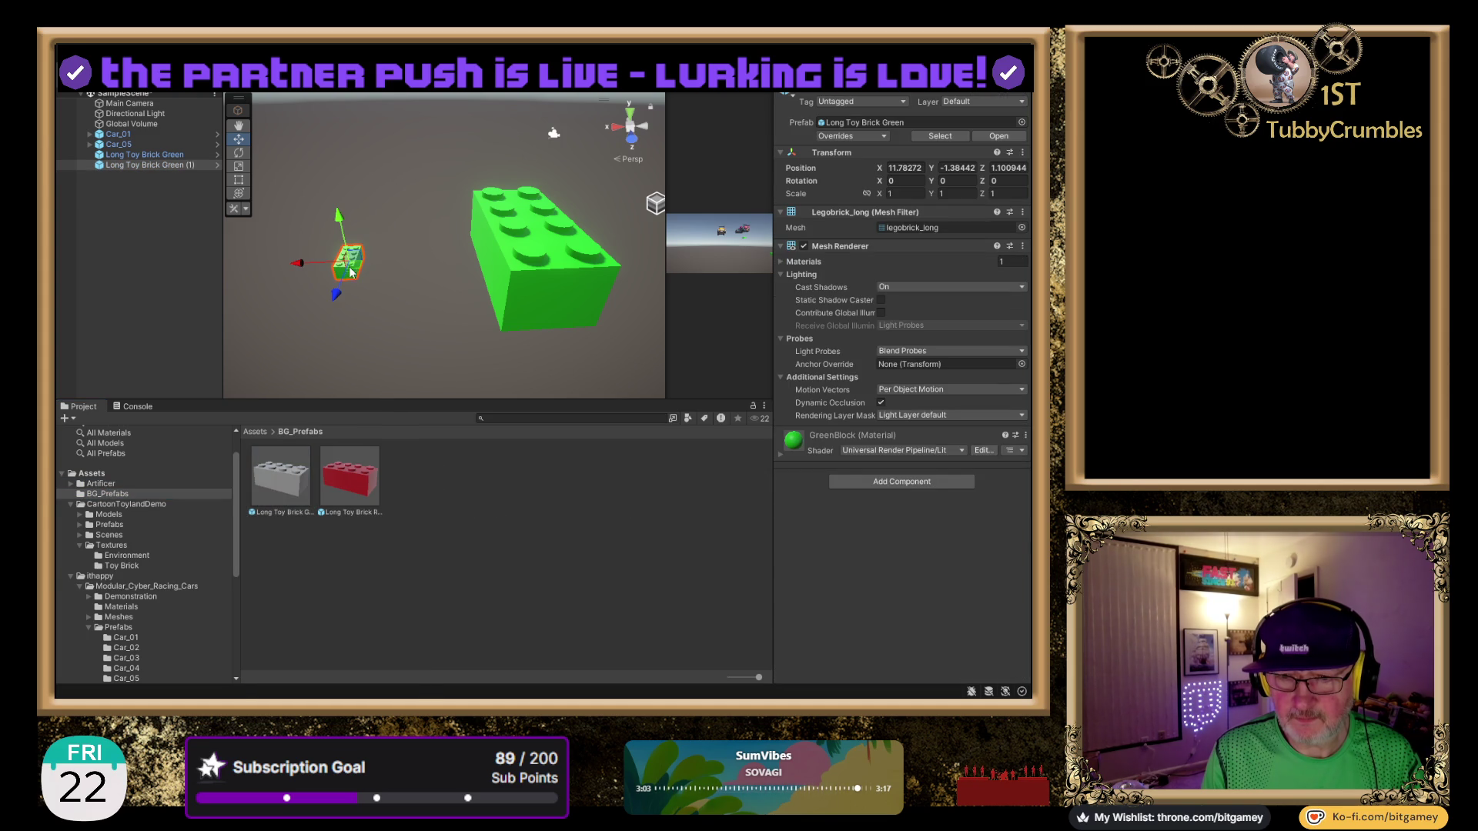
key("Delete")
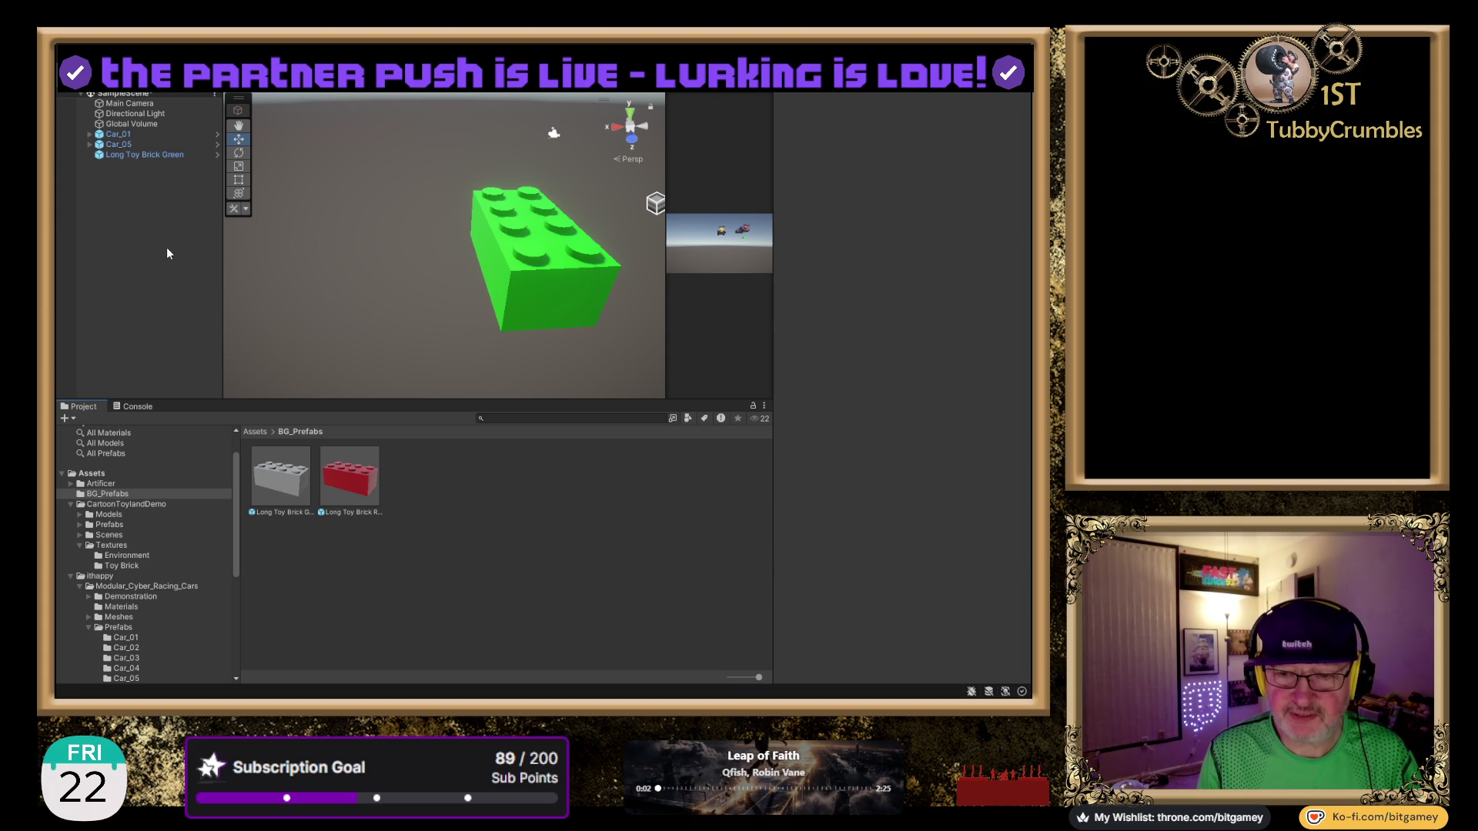
Unpack Long Toy Brick Green and rename it Long Toy Brick Yellow.
left_click(132, 157)
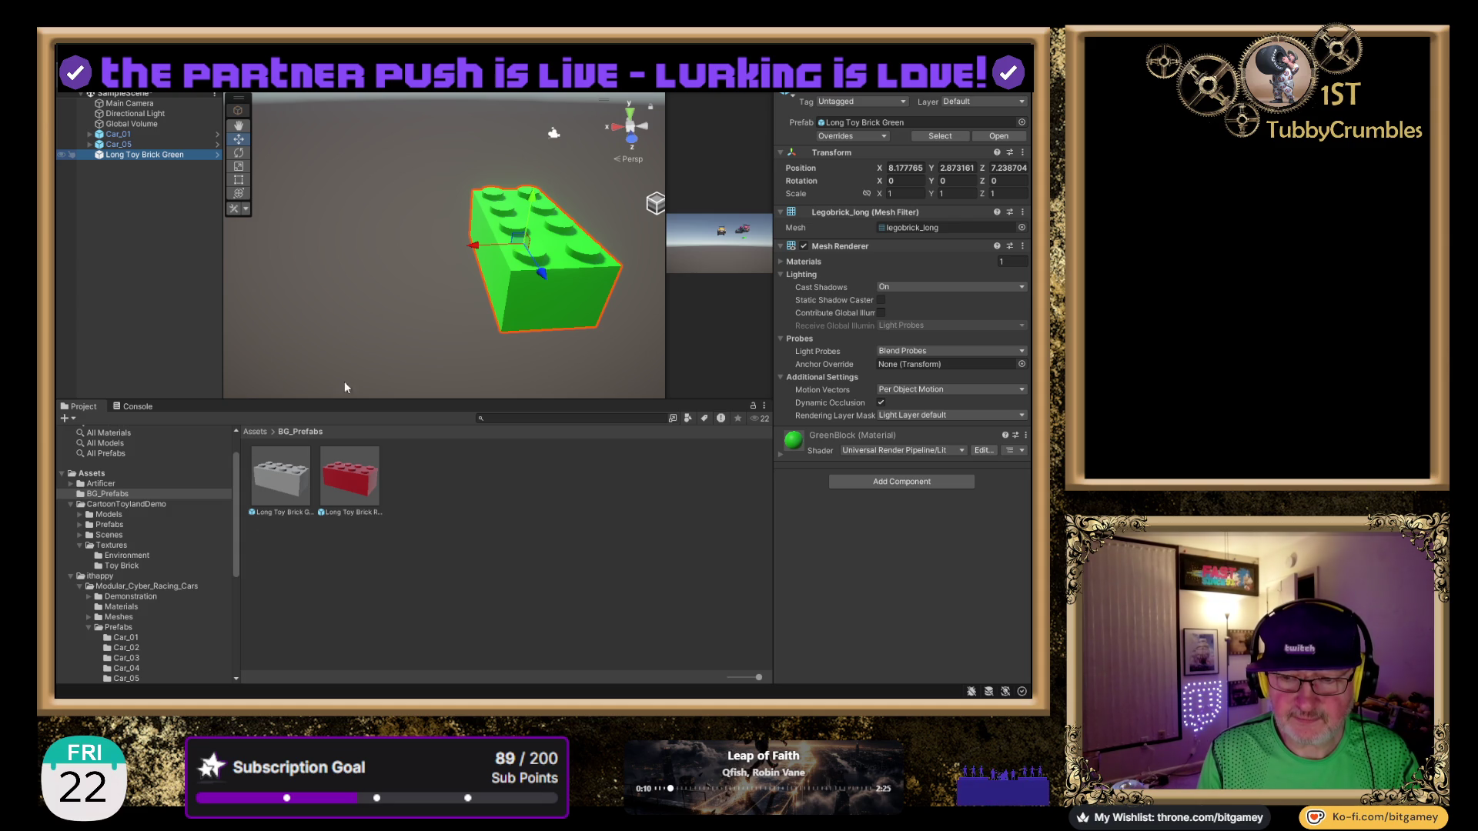
key("F2")
key("End")
key("BackSpace")
key("BackSpace")
key("BackSpace")
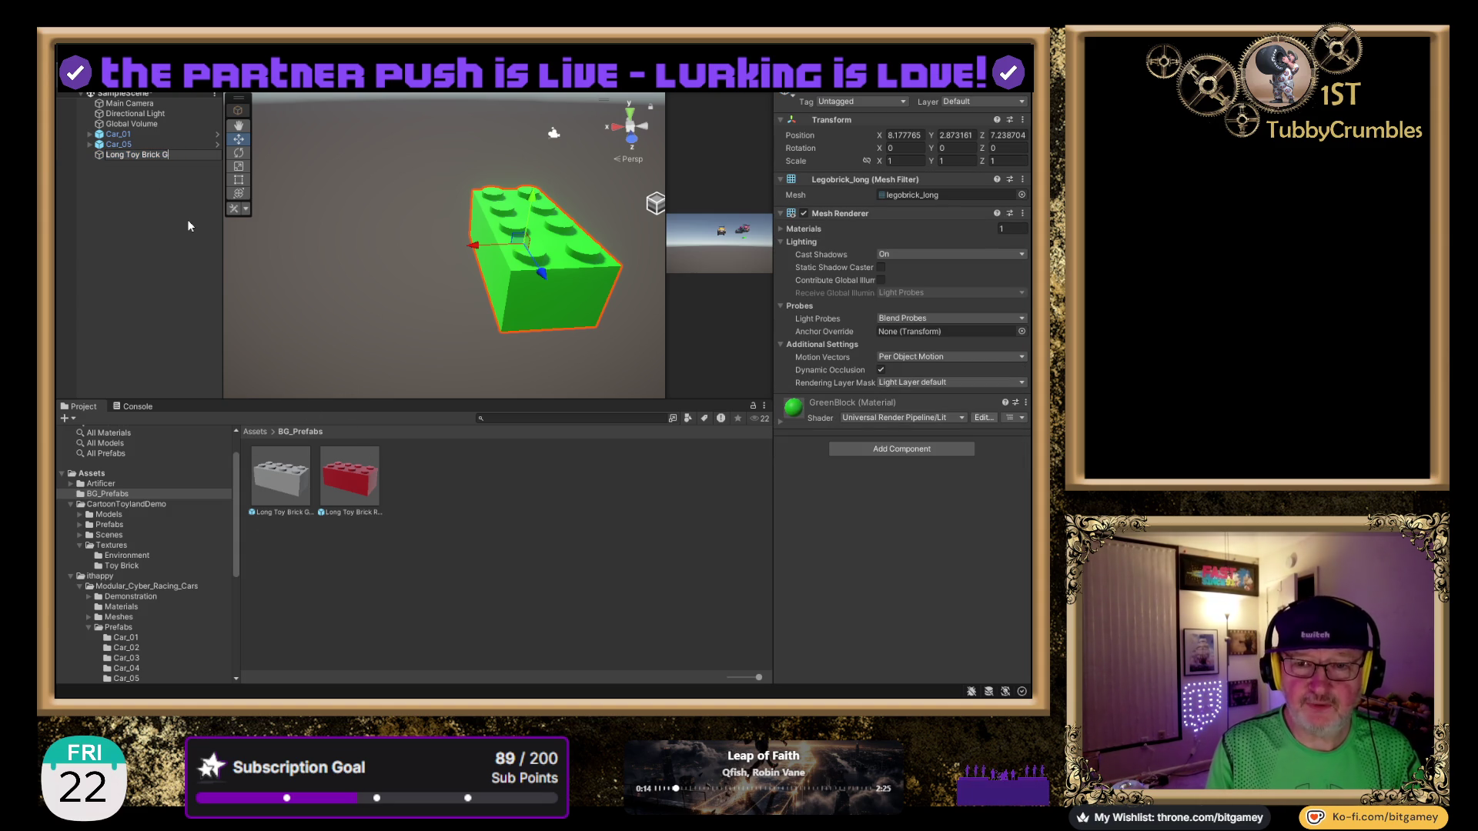
type("Yellow")
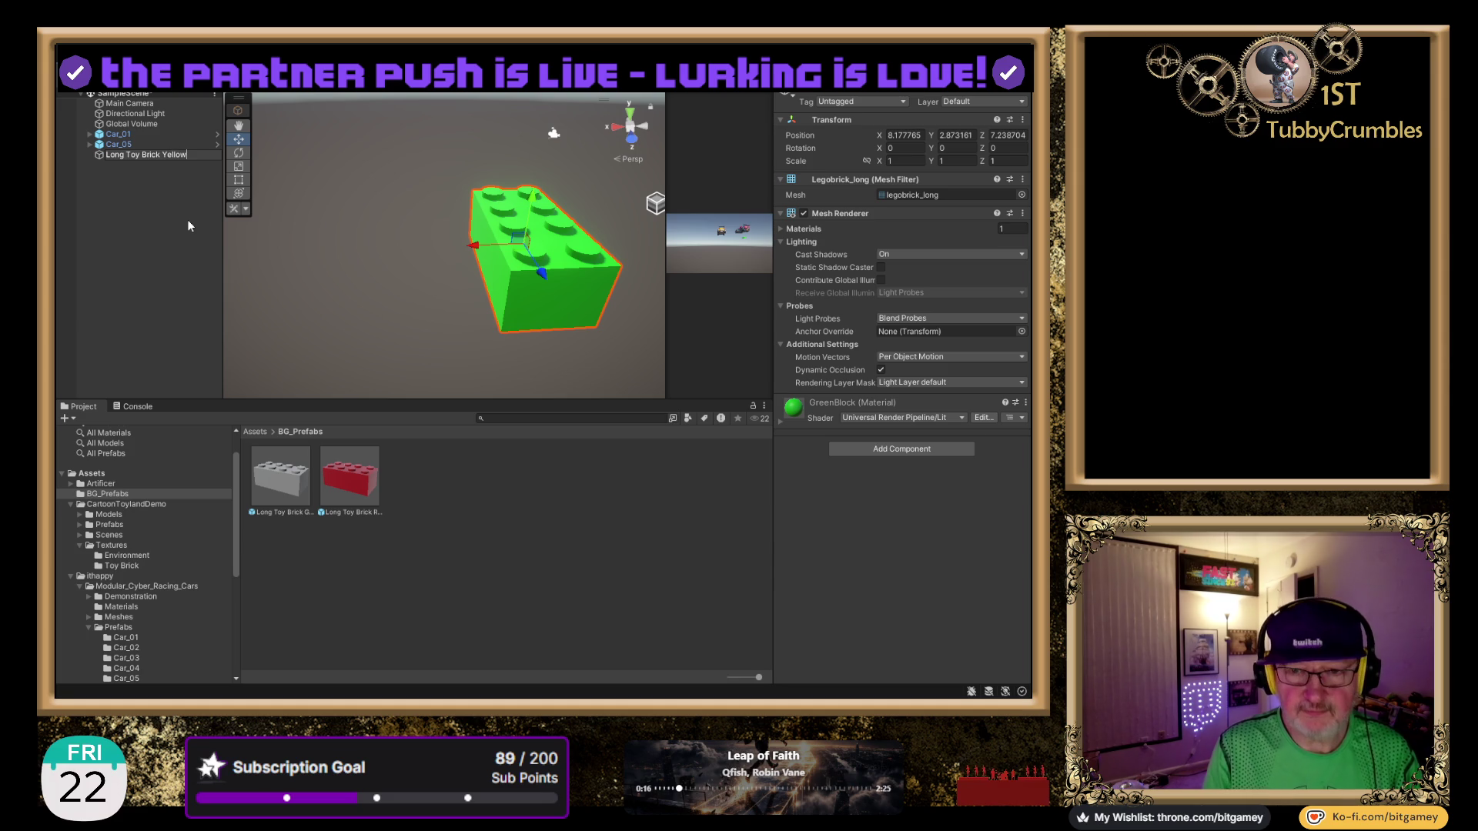
key("Return")
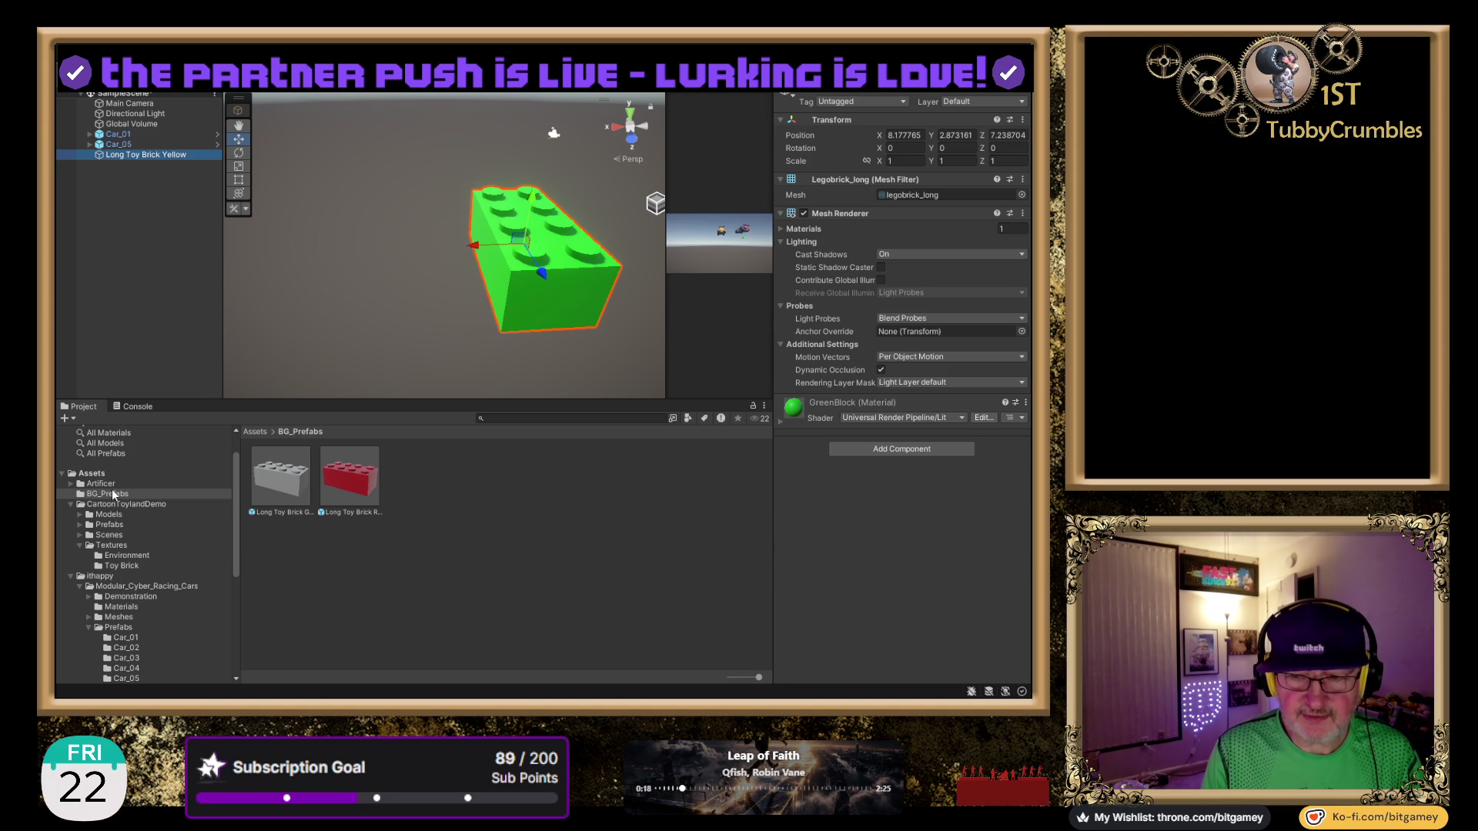
left_click(98, 473)
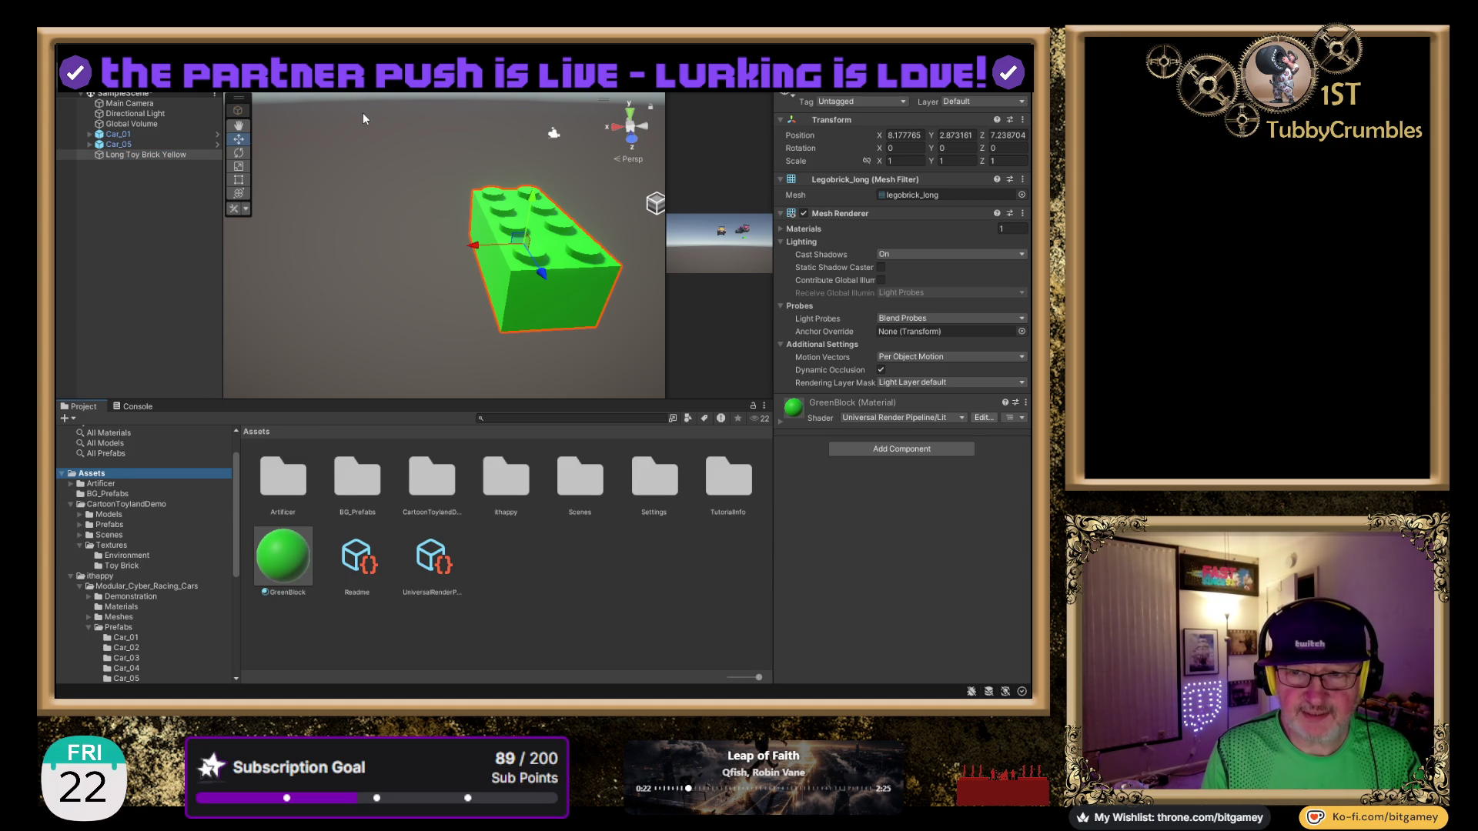
Add a BG_Materials folder under Assets and move GreenBlock into it.
key("ctrl+shift+n")
type("BG")
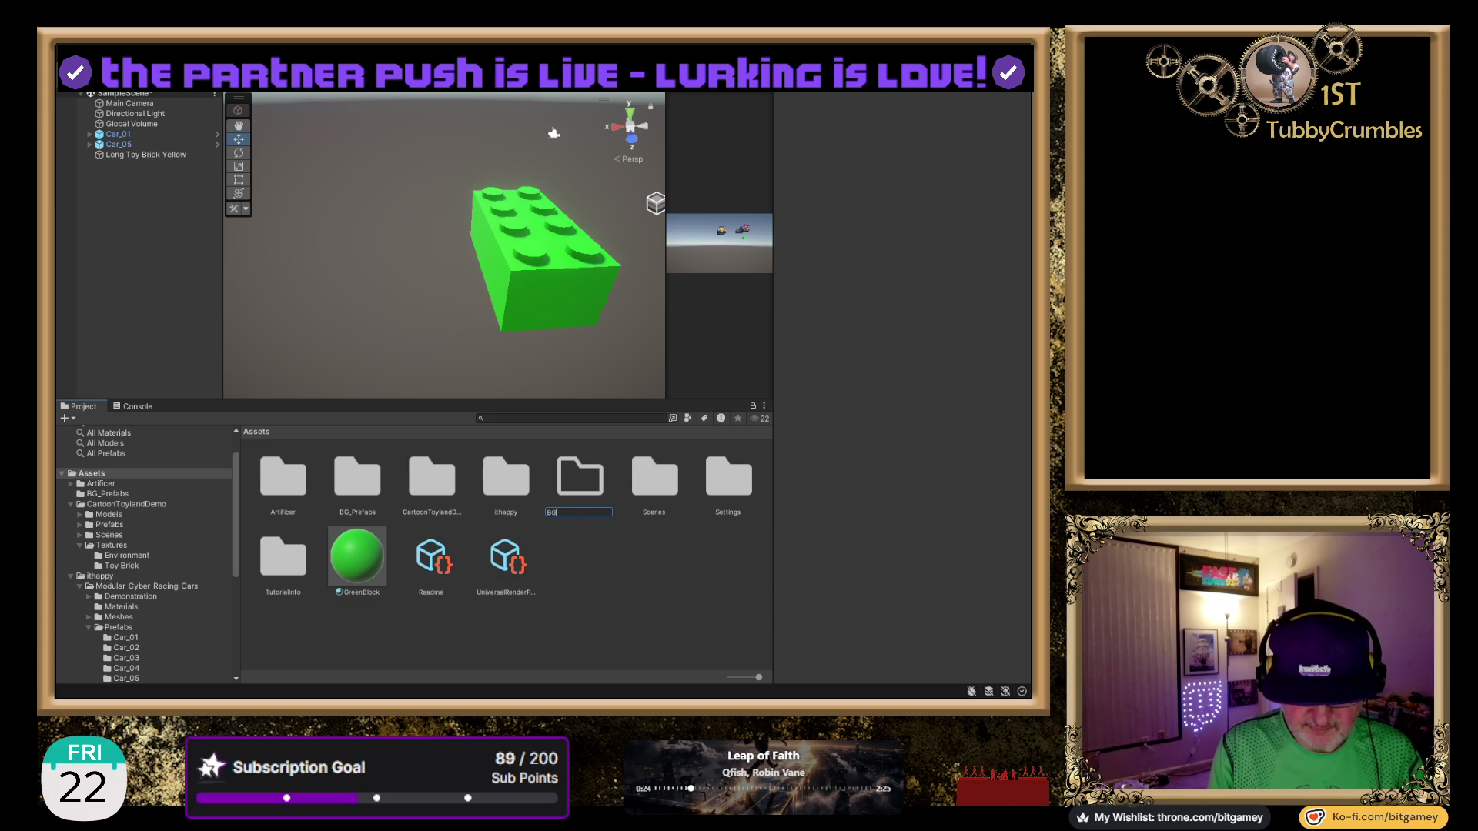
type("_Materials")
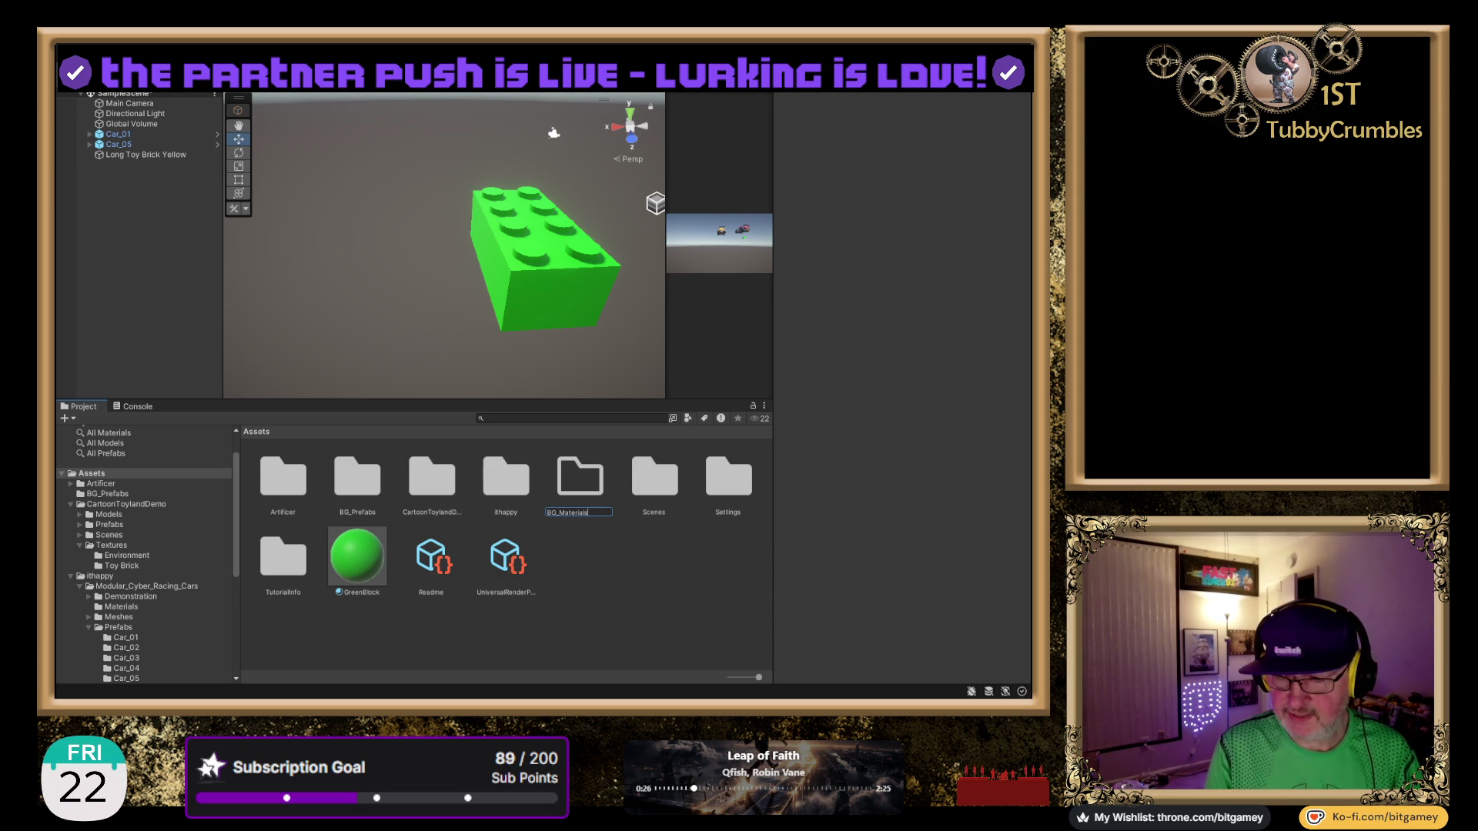
key("Return")
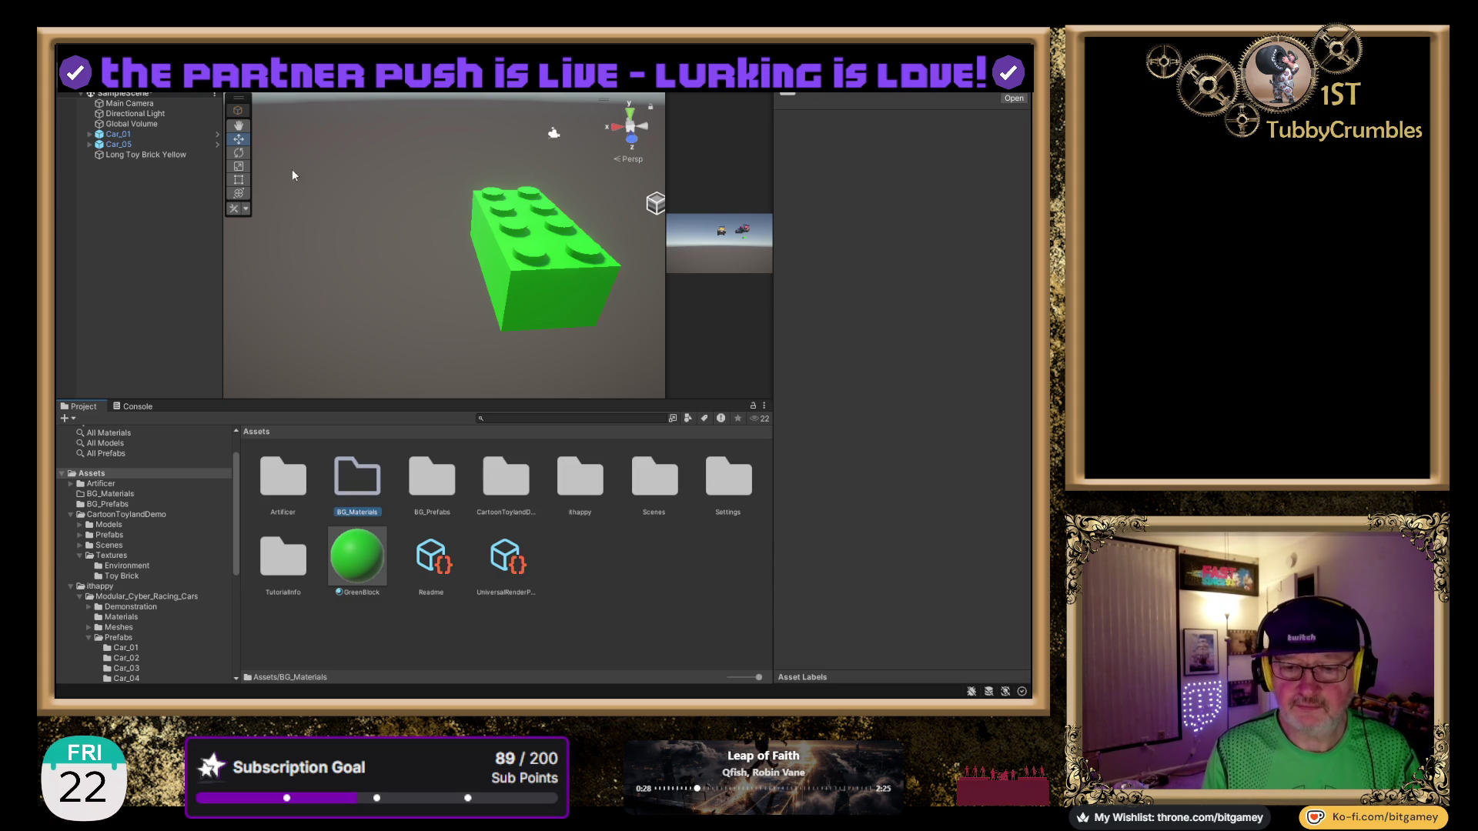
left_click(358, 570)
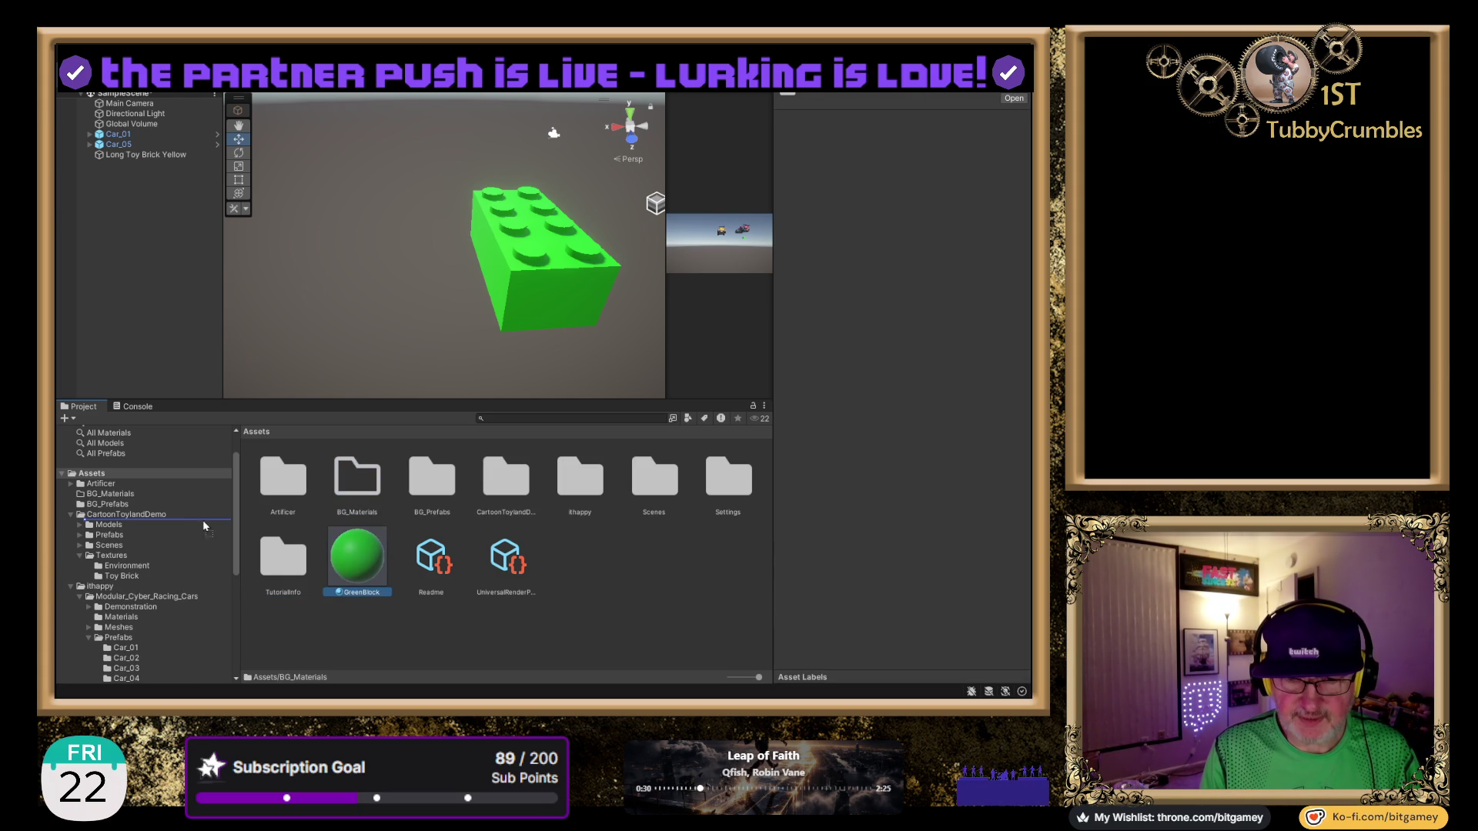
left_click_drag(114, 501, 113, 497)
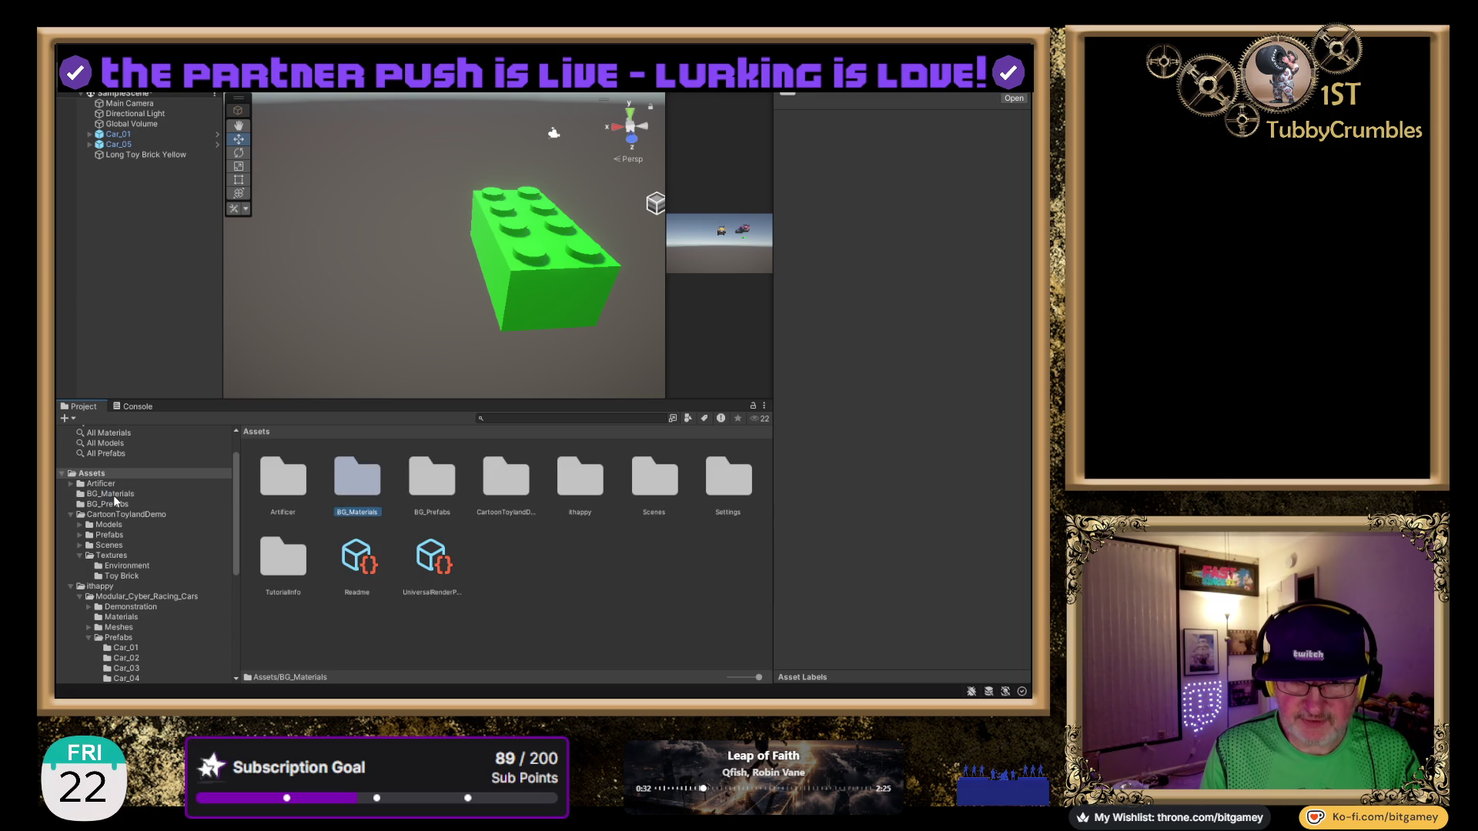
left_click(113, 493)
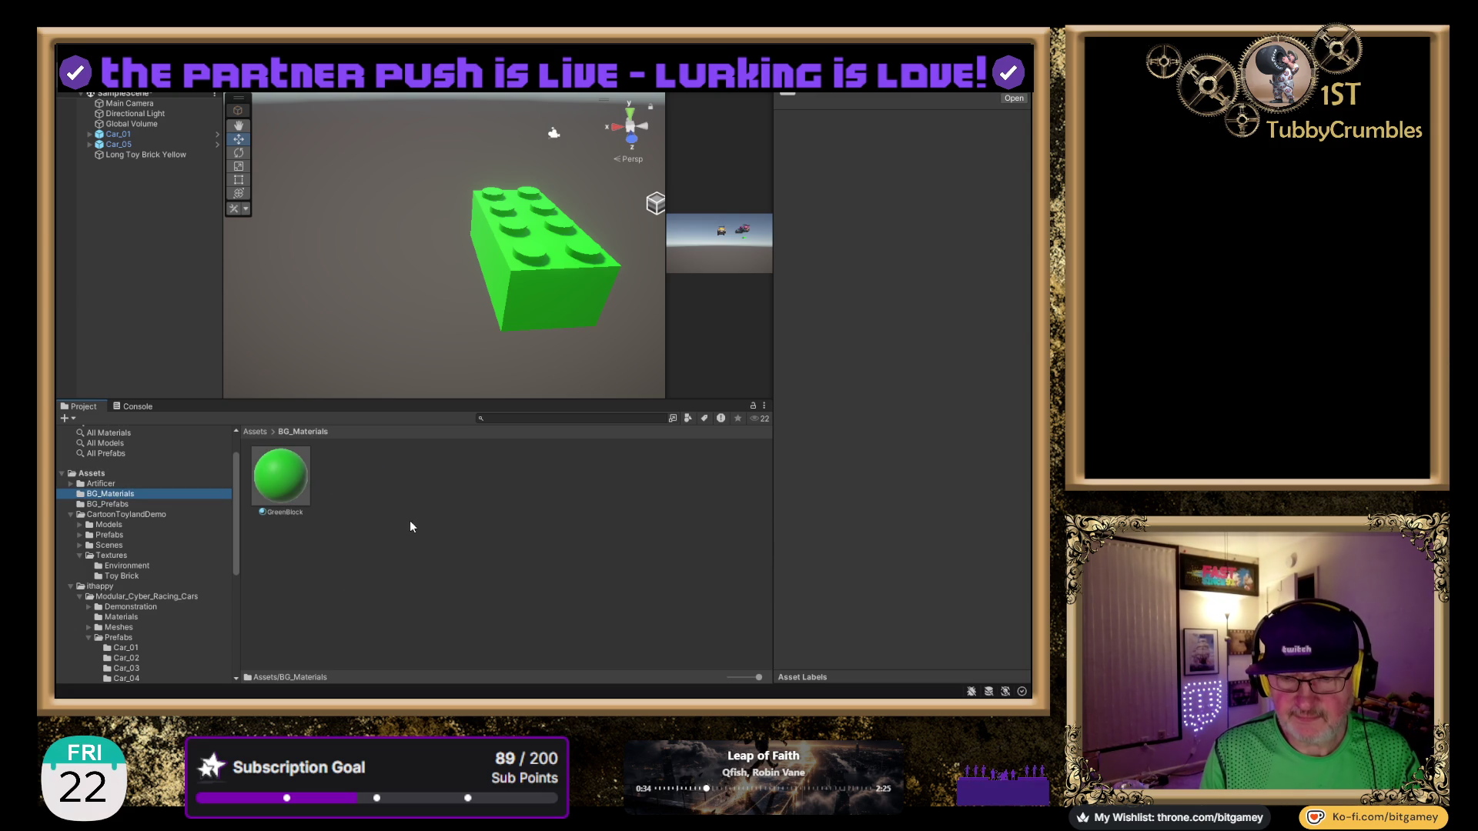
left_click(293, 475)
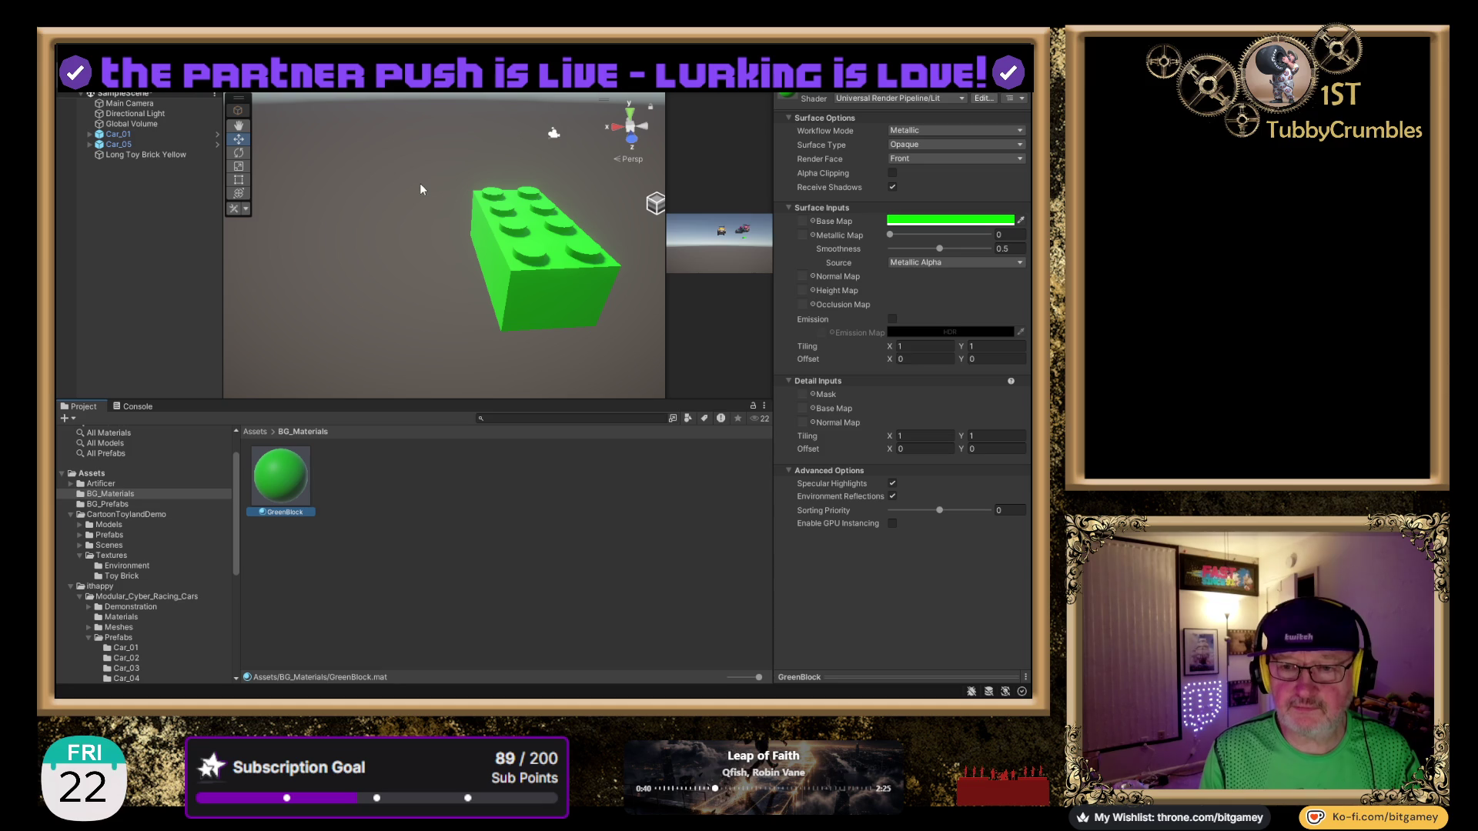
Duplicate GreenBlock as a new YellowBlock material with a yellow base colour.
left_click(312, 528)
left_click(292, 496)
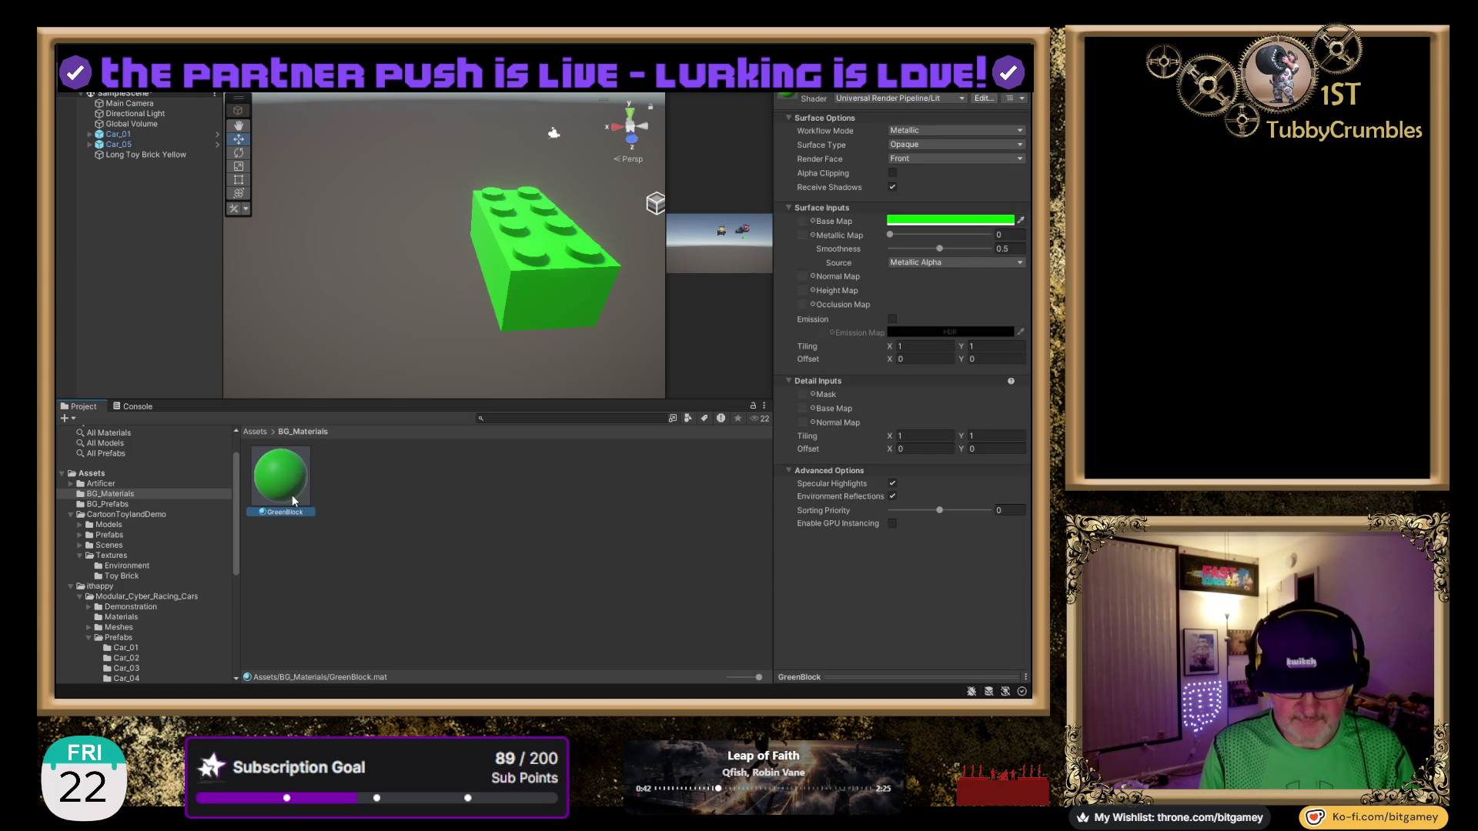
key("ctrl+d")
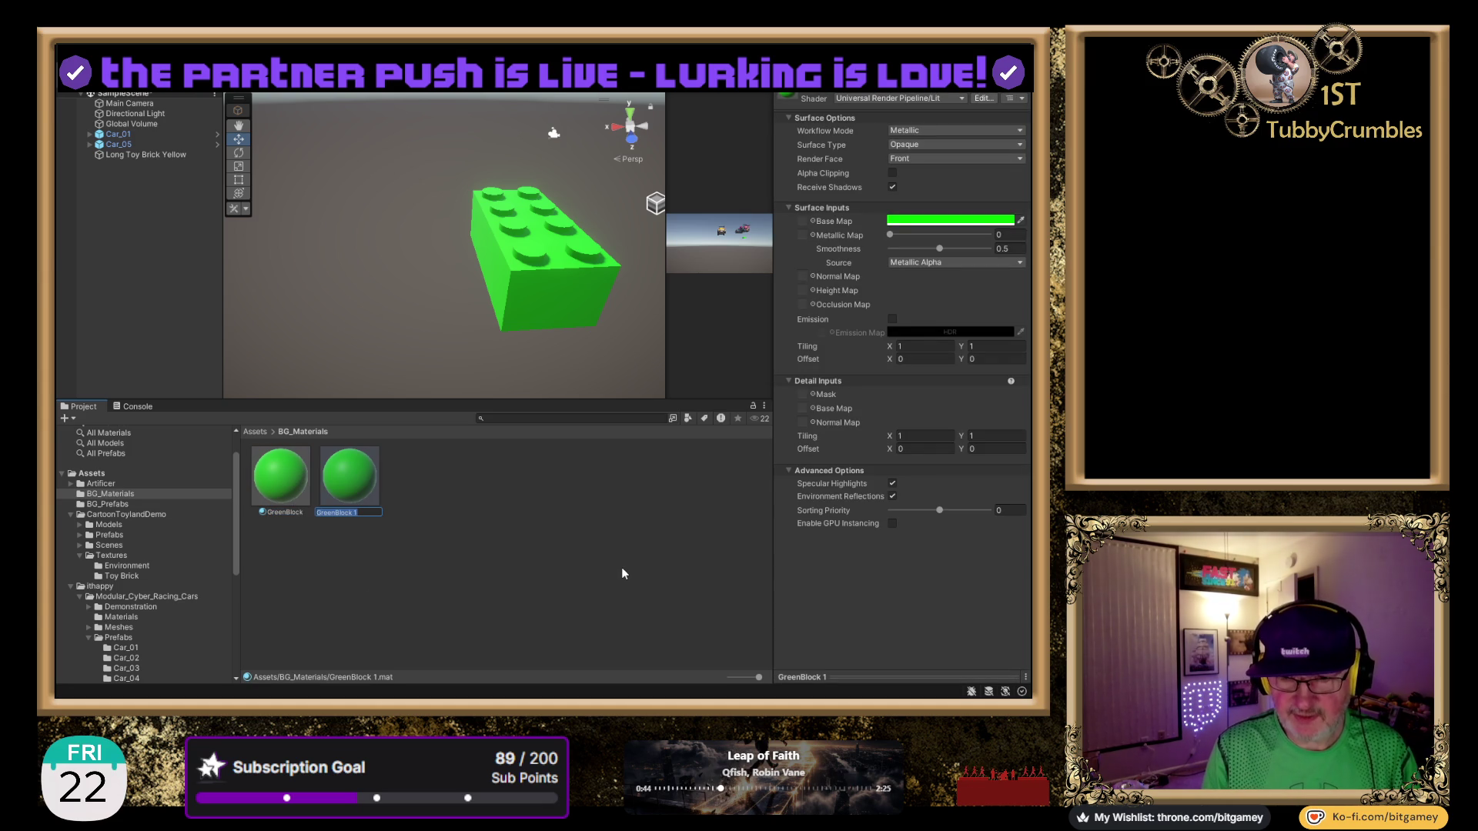
key("End")
key("BackSpace")
key("BackSpace")
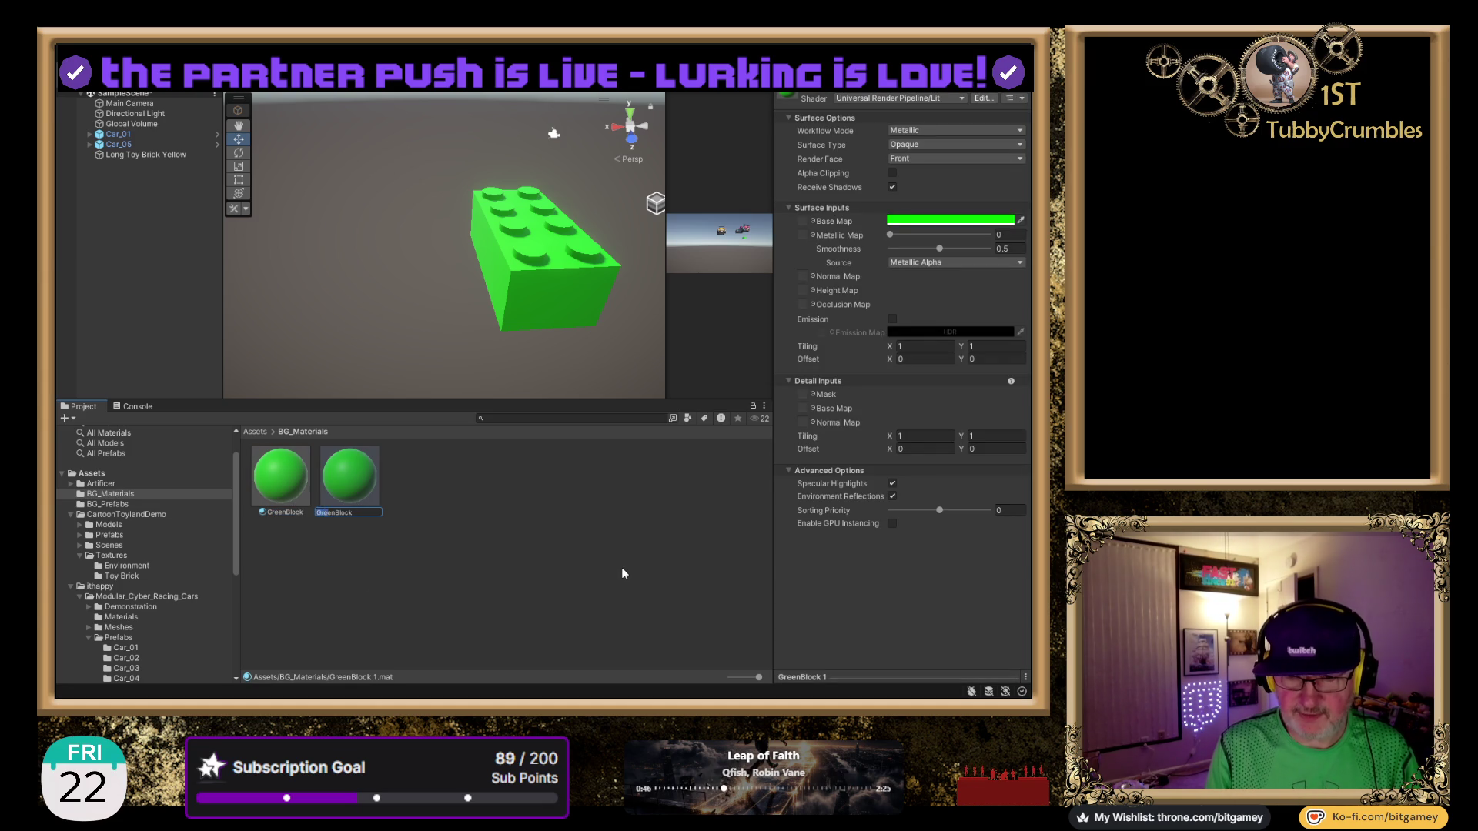
key("Home")
key("Delete")
key("Delete")
key("Delete")
type("Yellow")
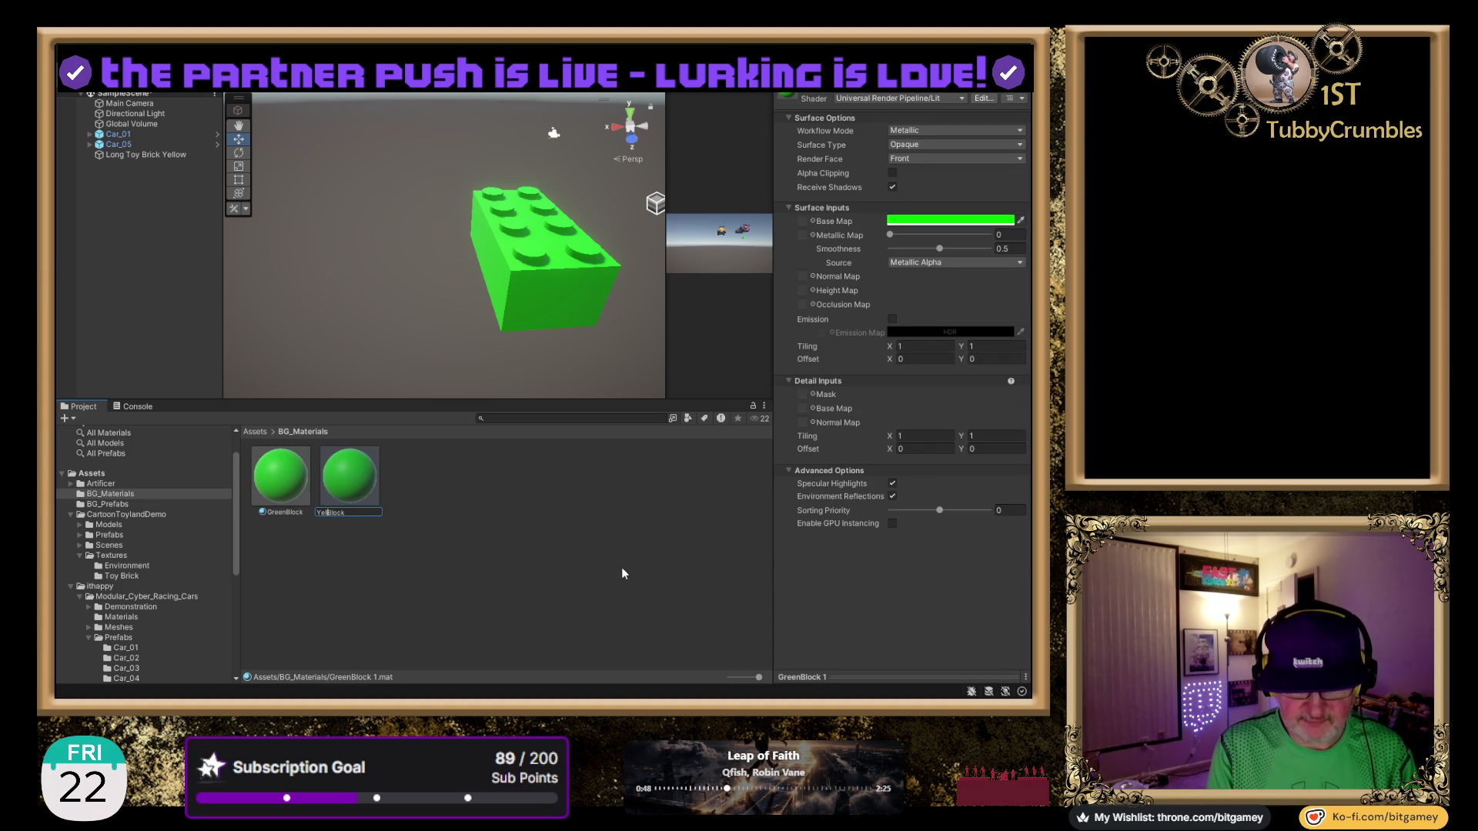
key("Return")
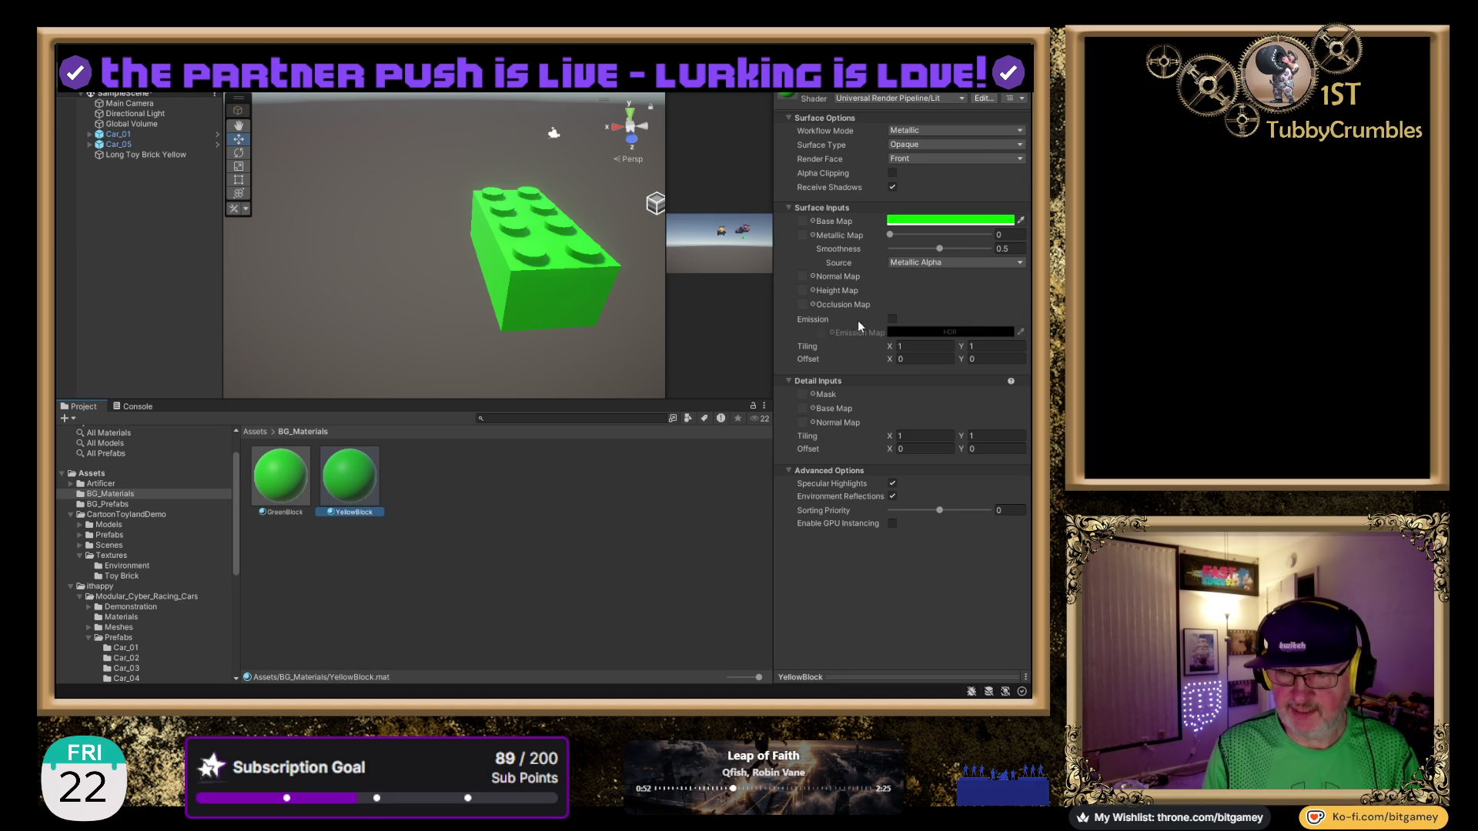
left_click(905, 225)
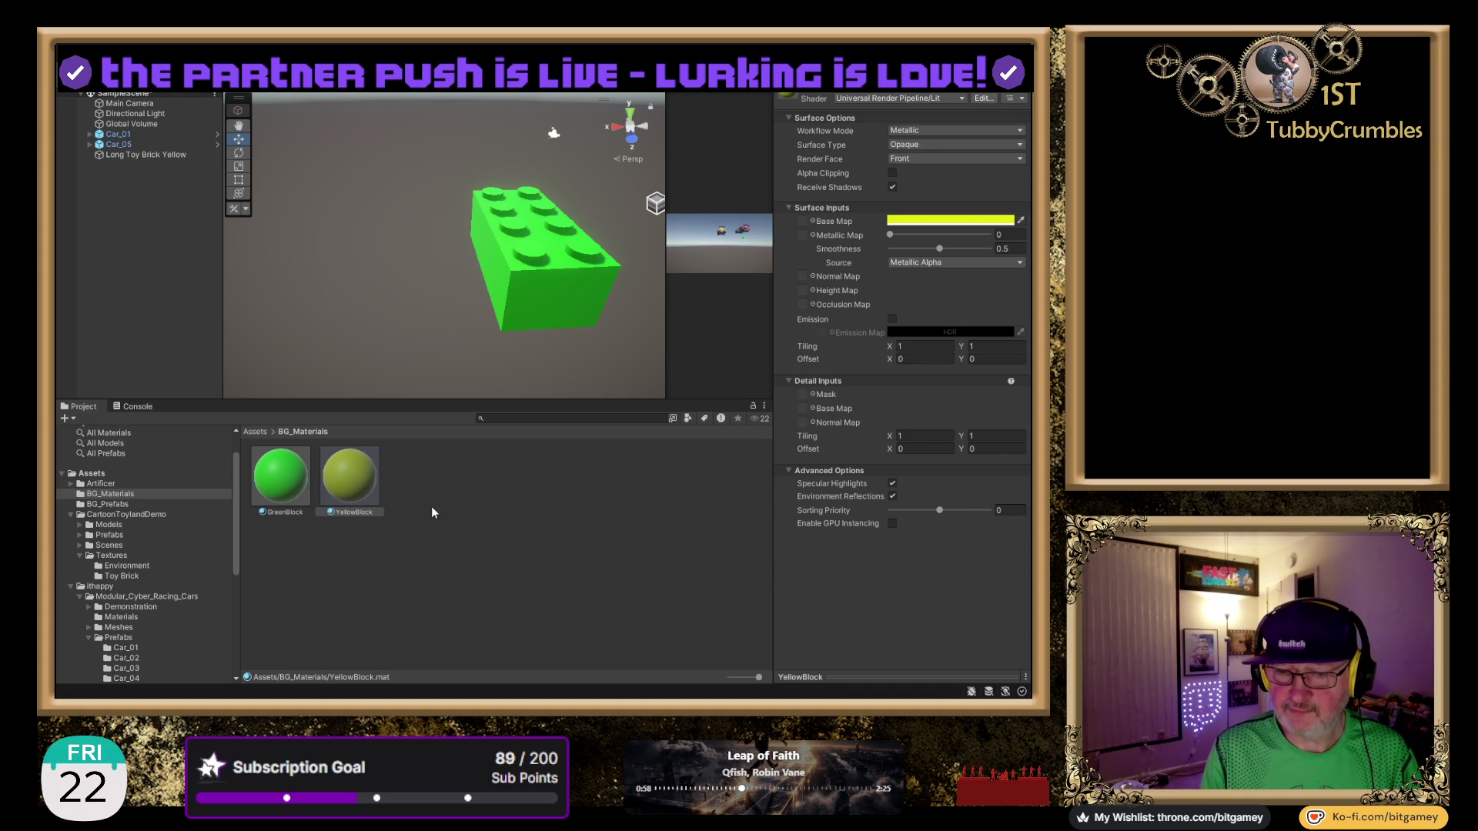
Put YellowBlock on the brick and save it as the Long Toy Brick Yellow prefab in BG_Prefabs.
left_click_drag(352, 485, 491, 282)
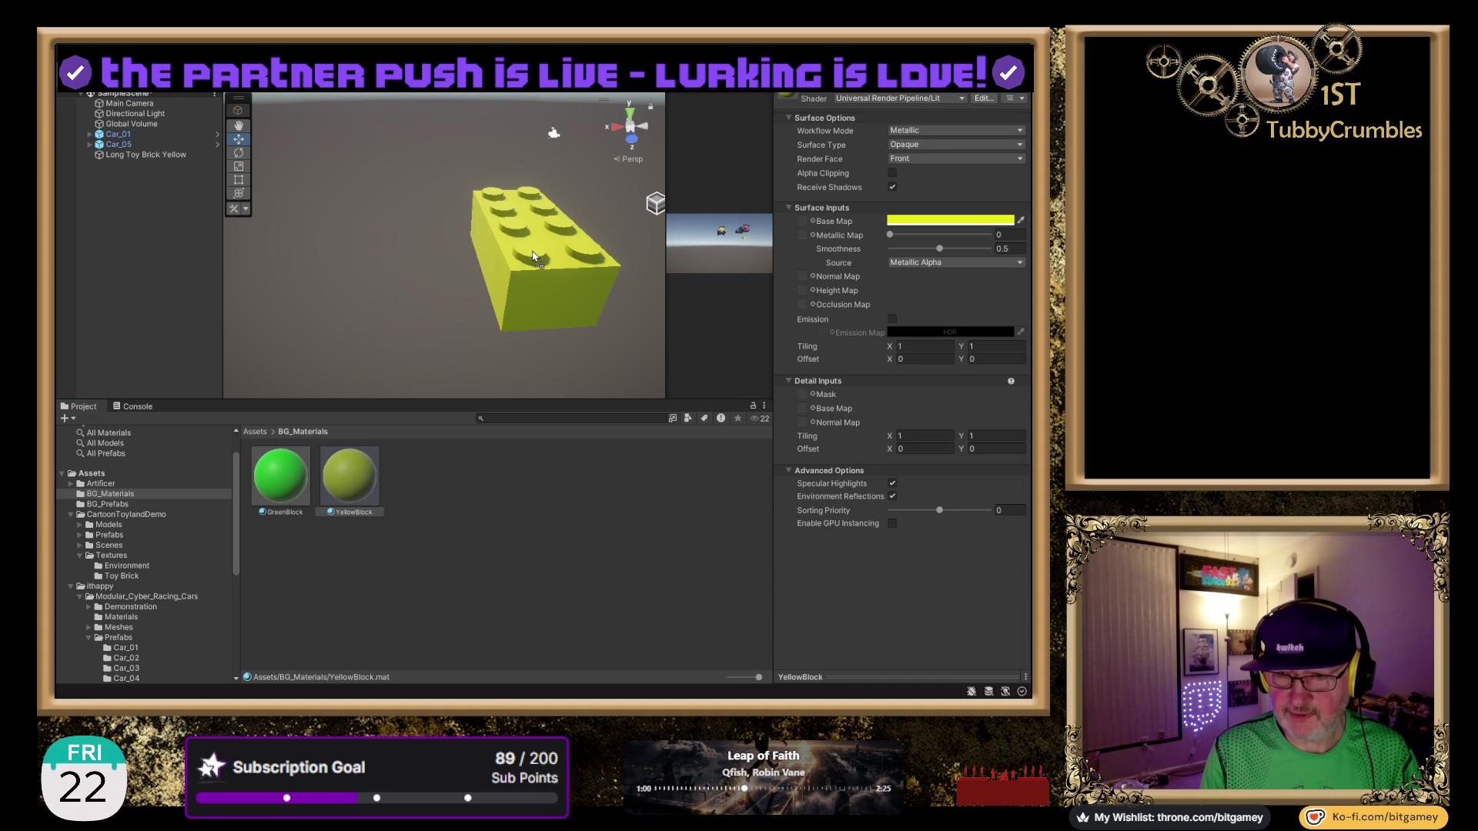
left_click(155, 154)
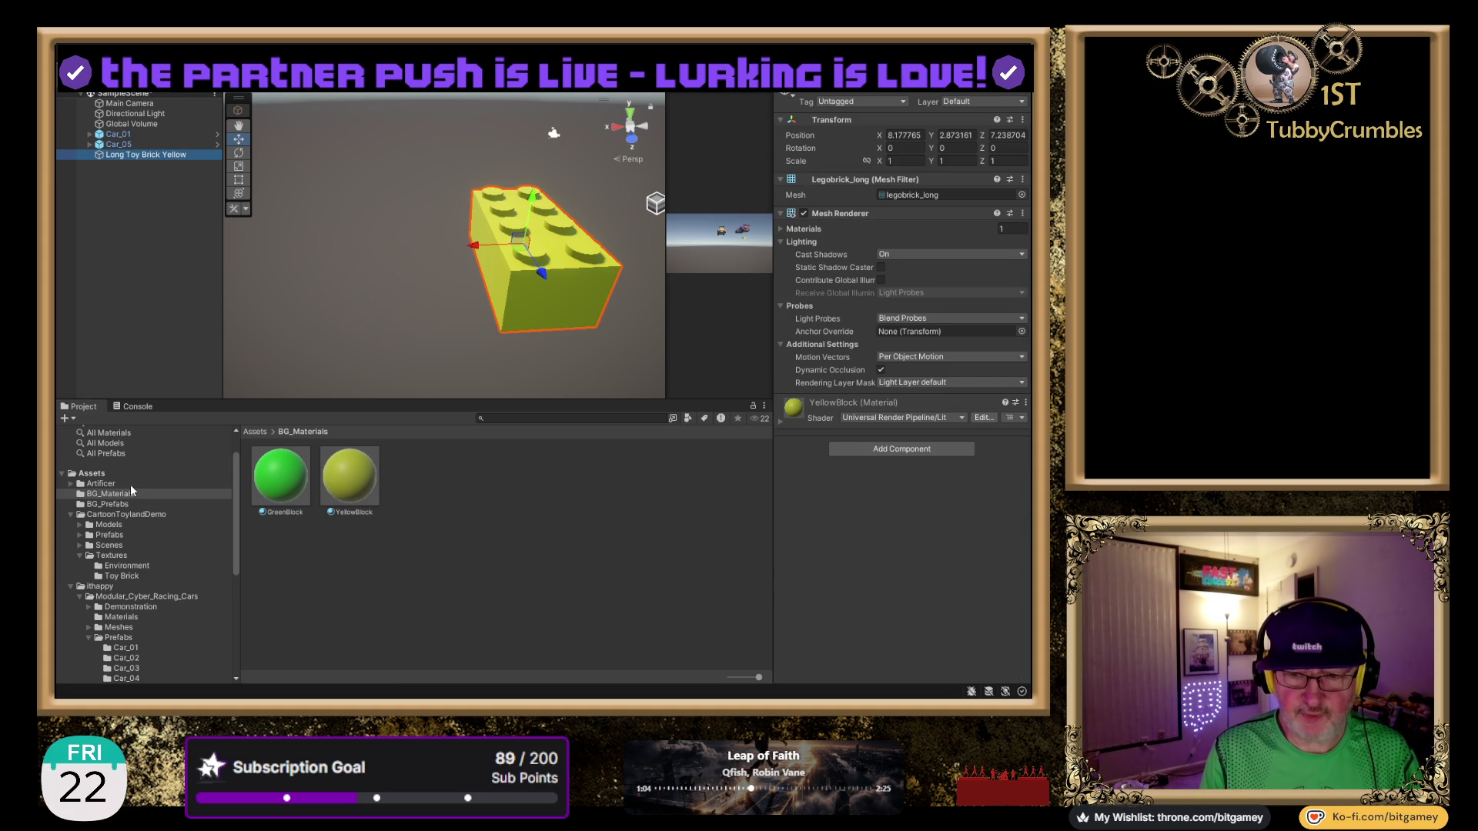
left_click(108, 503)
left_click_drag(123, 152, 491, 511)
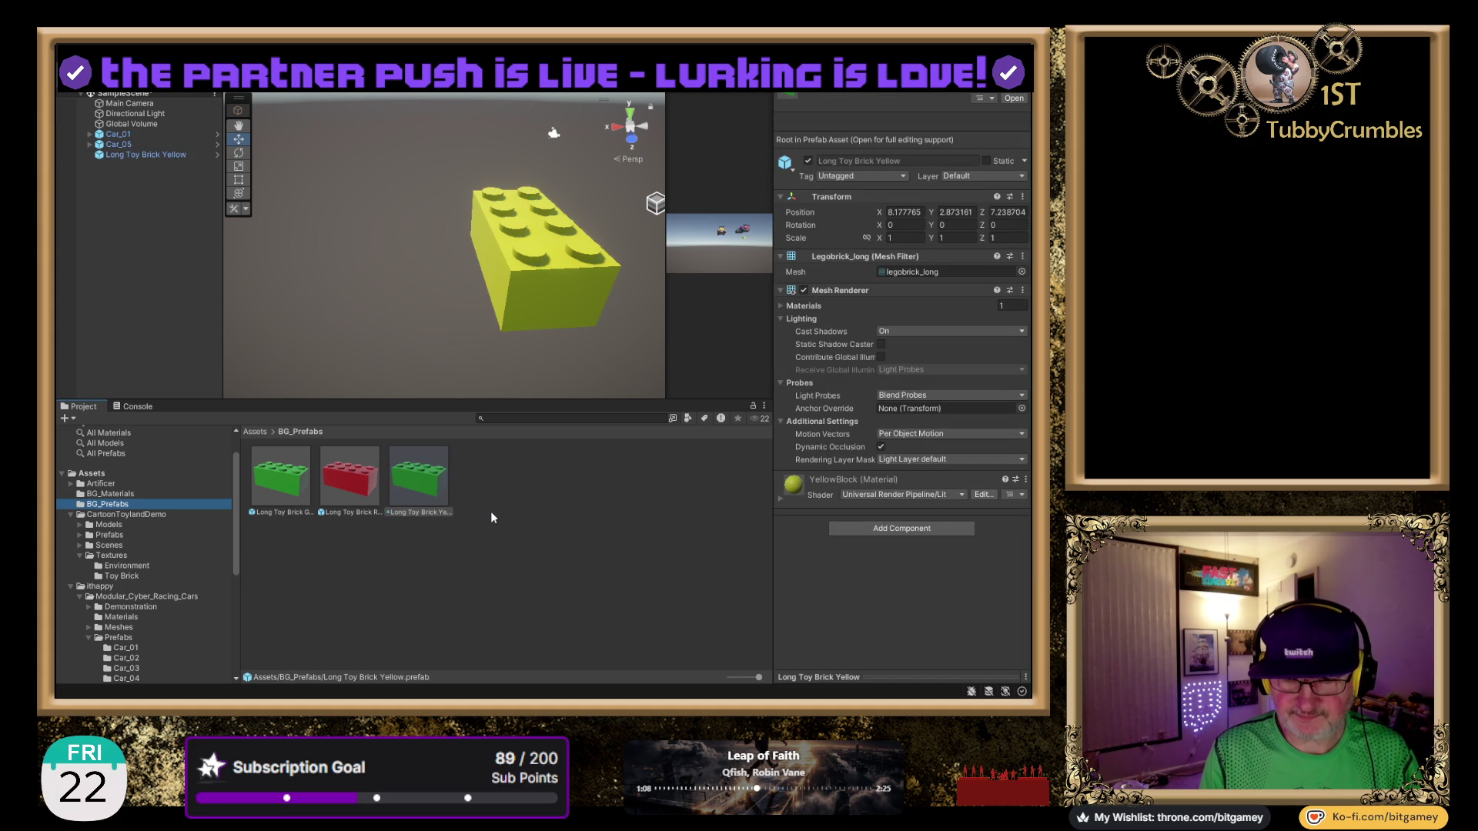
left_click(112, 494)
left_click(109, 504)
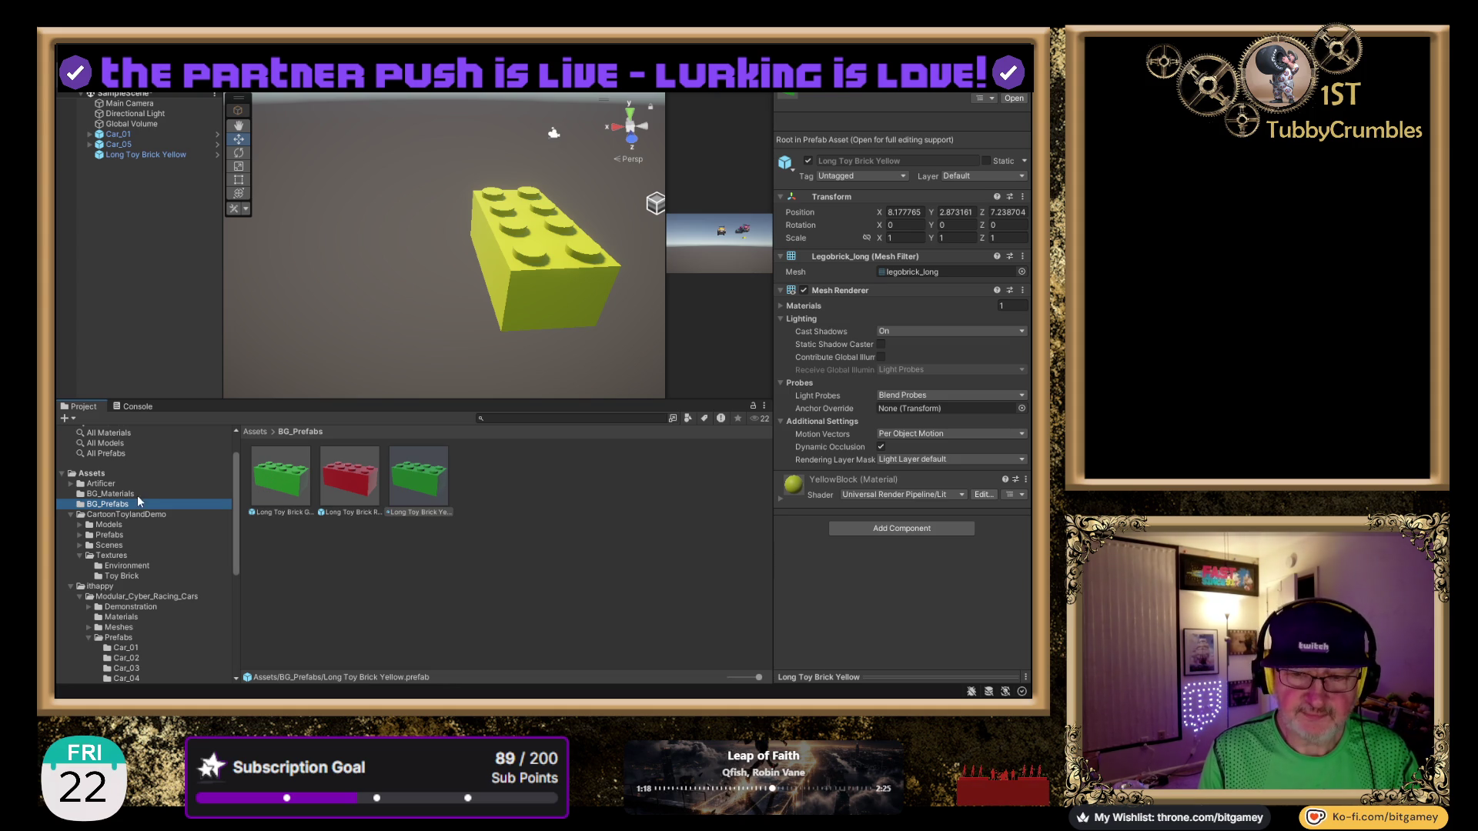
left_click(329, 576)
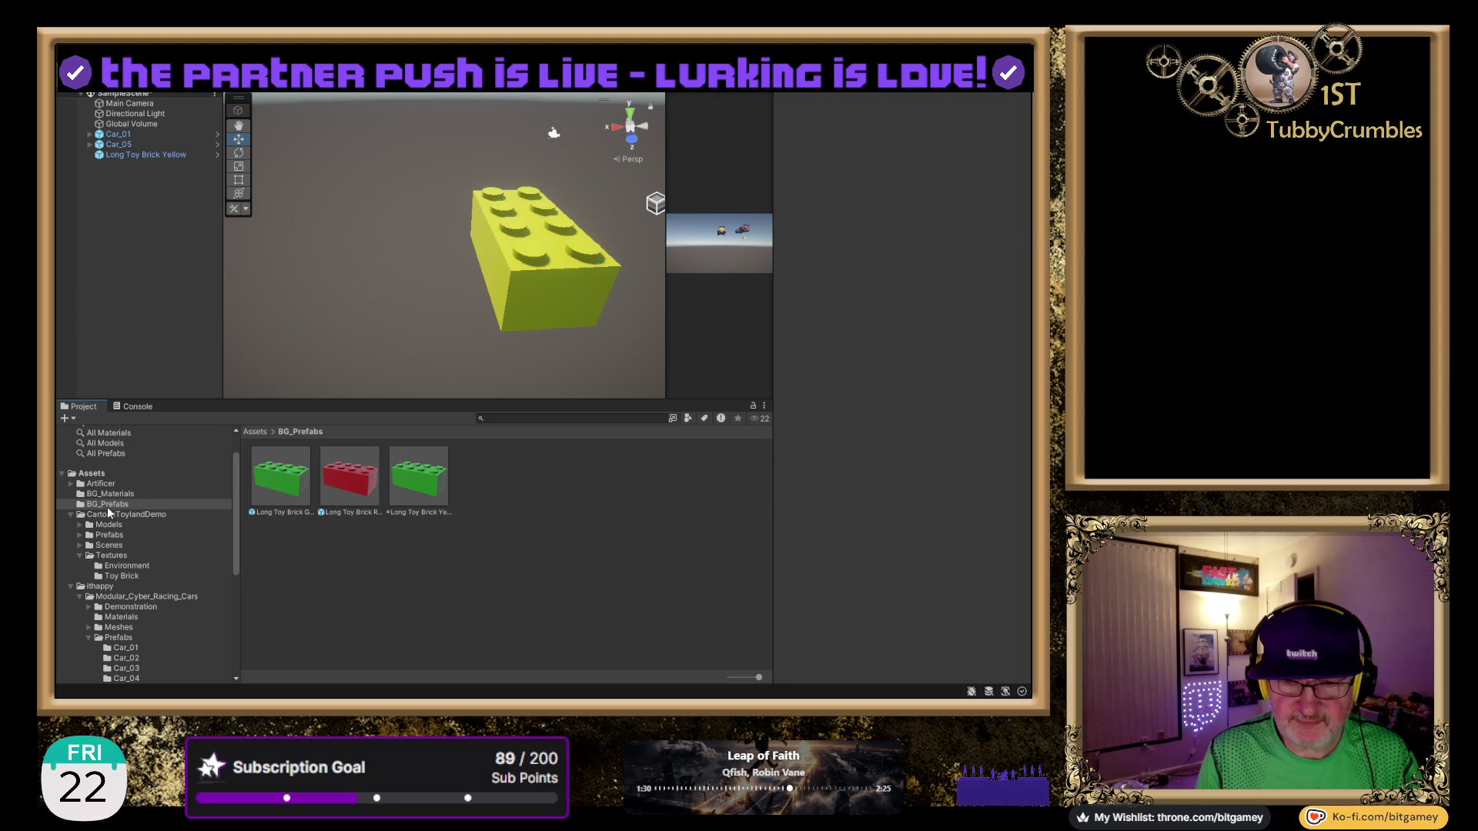
left_click(148, 155)
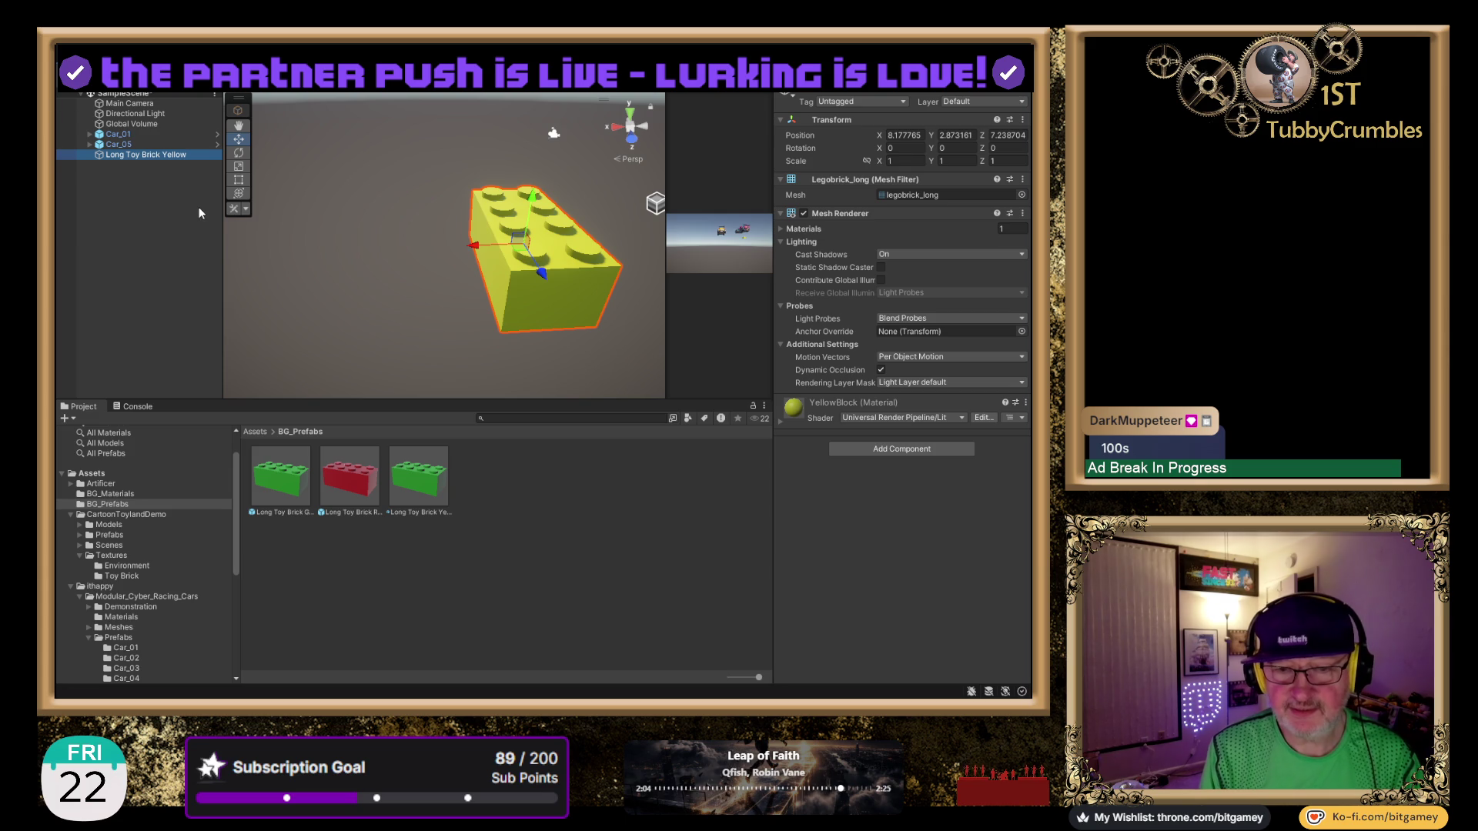
Rename the scene brick Long Toy Brick Blue.
key("F2")
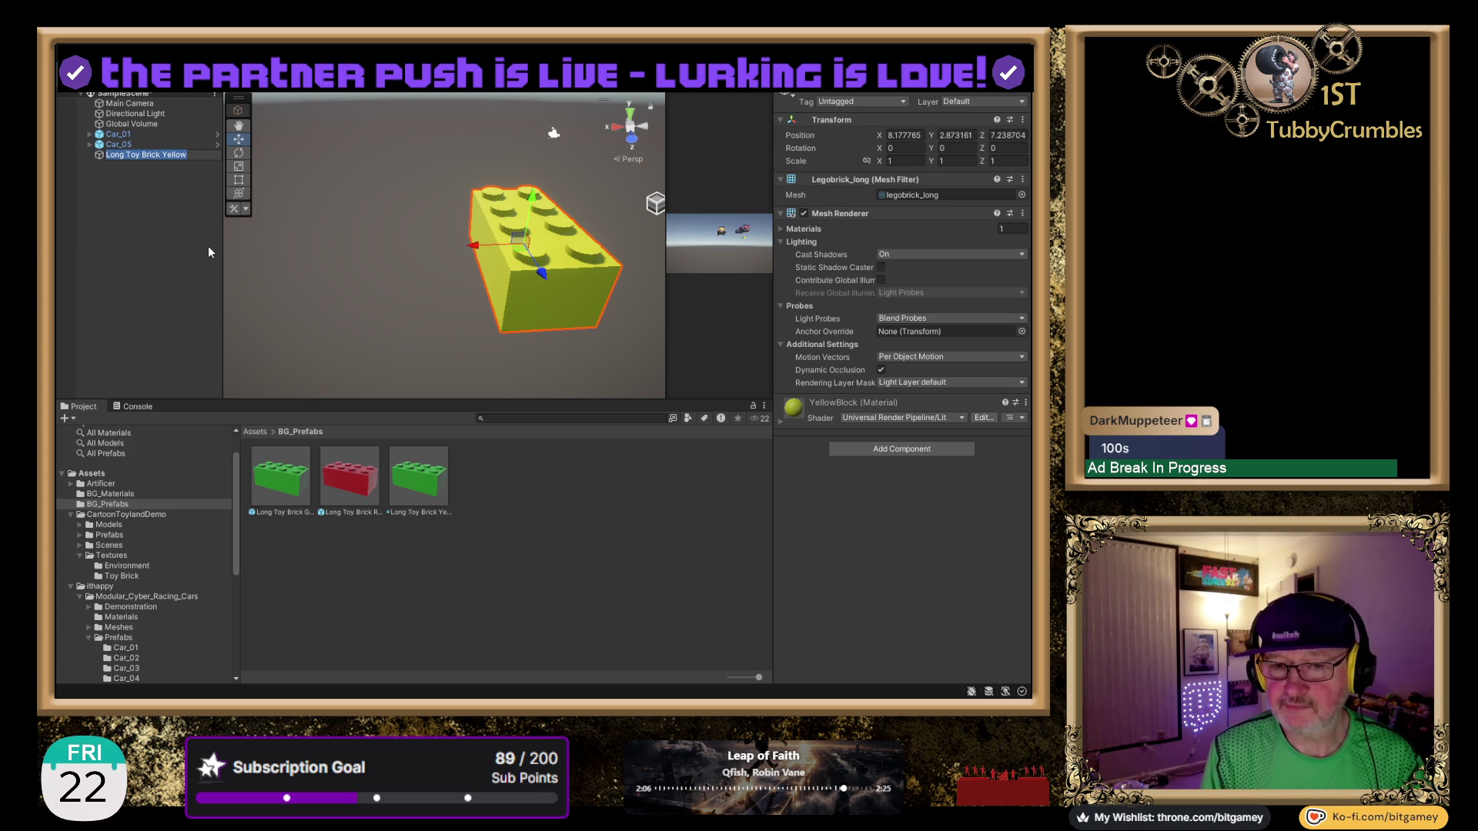
key("End")
key("ctrl+shift+Left")
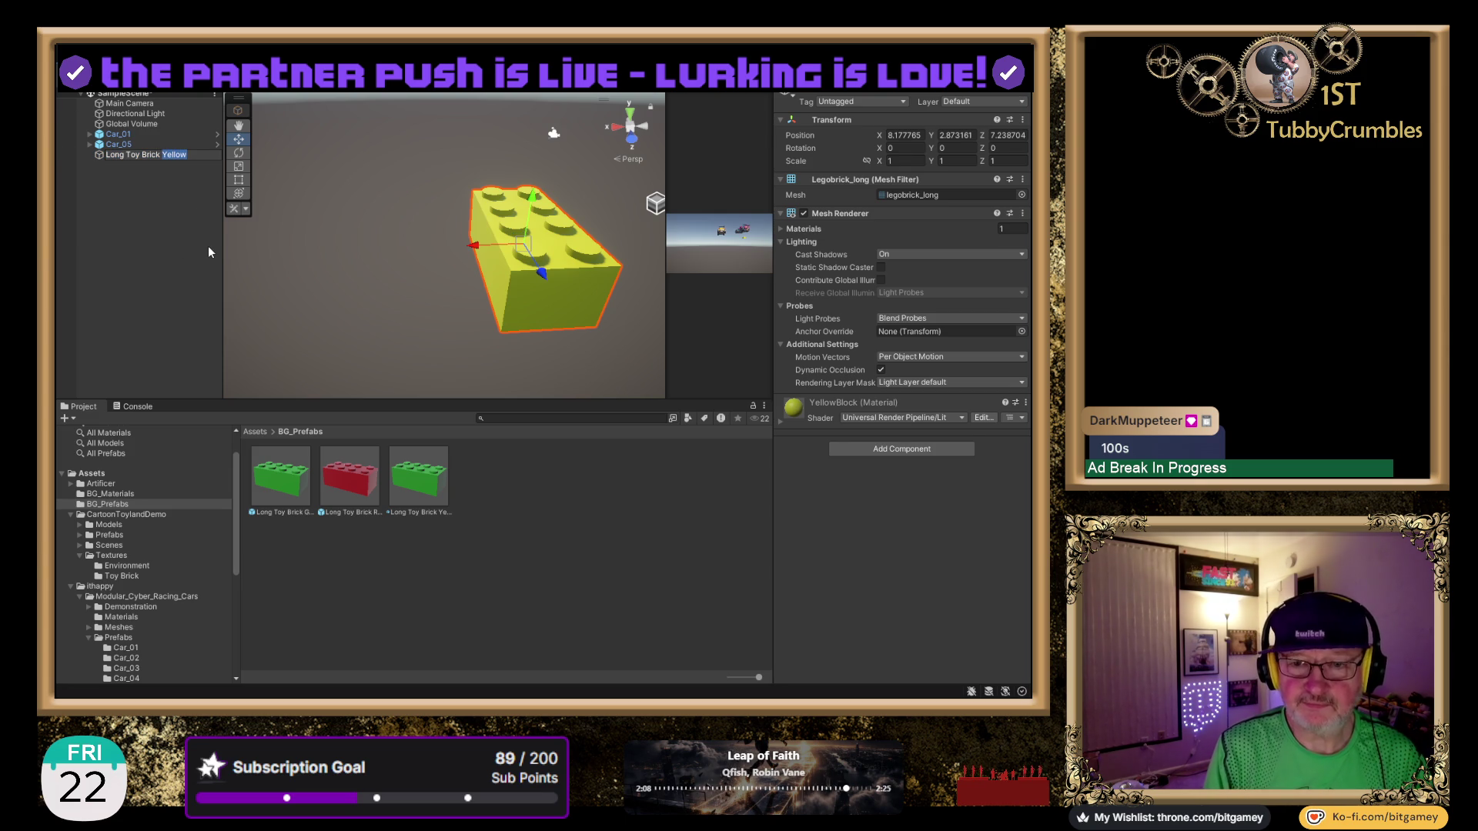
type("Blue")
key("Return")
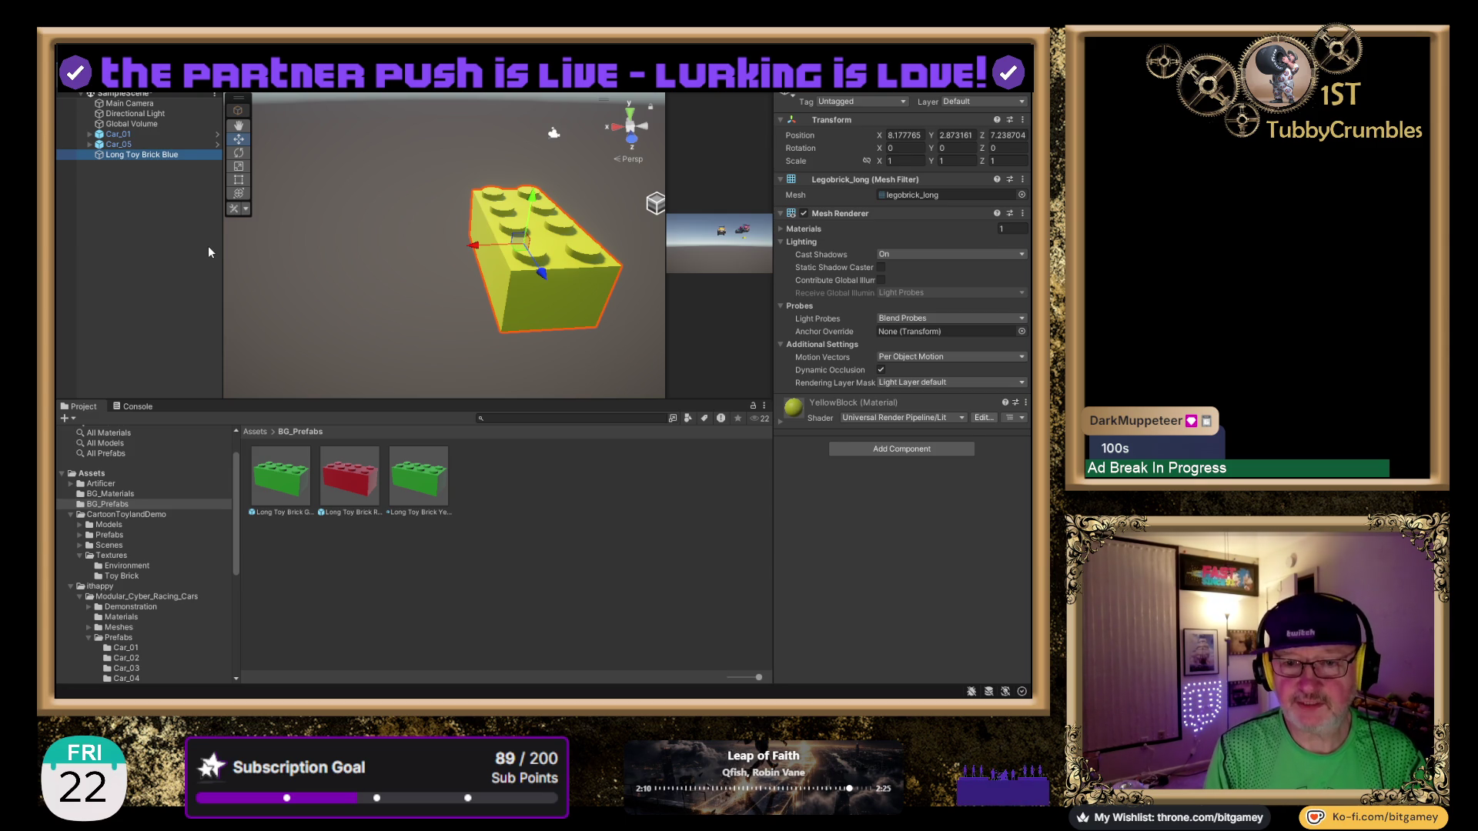
Duplicate YellowBlock in BG_Materials as a new BlueBlock material.
left_click(115, 493)
left_click(350, 494)
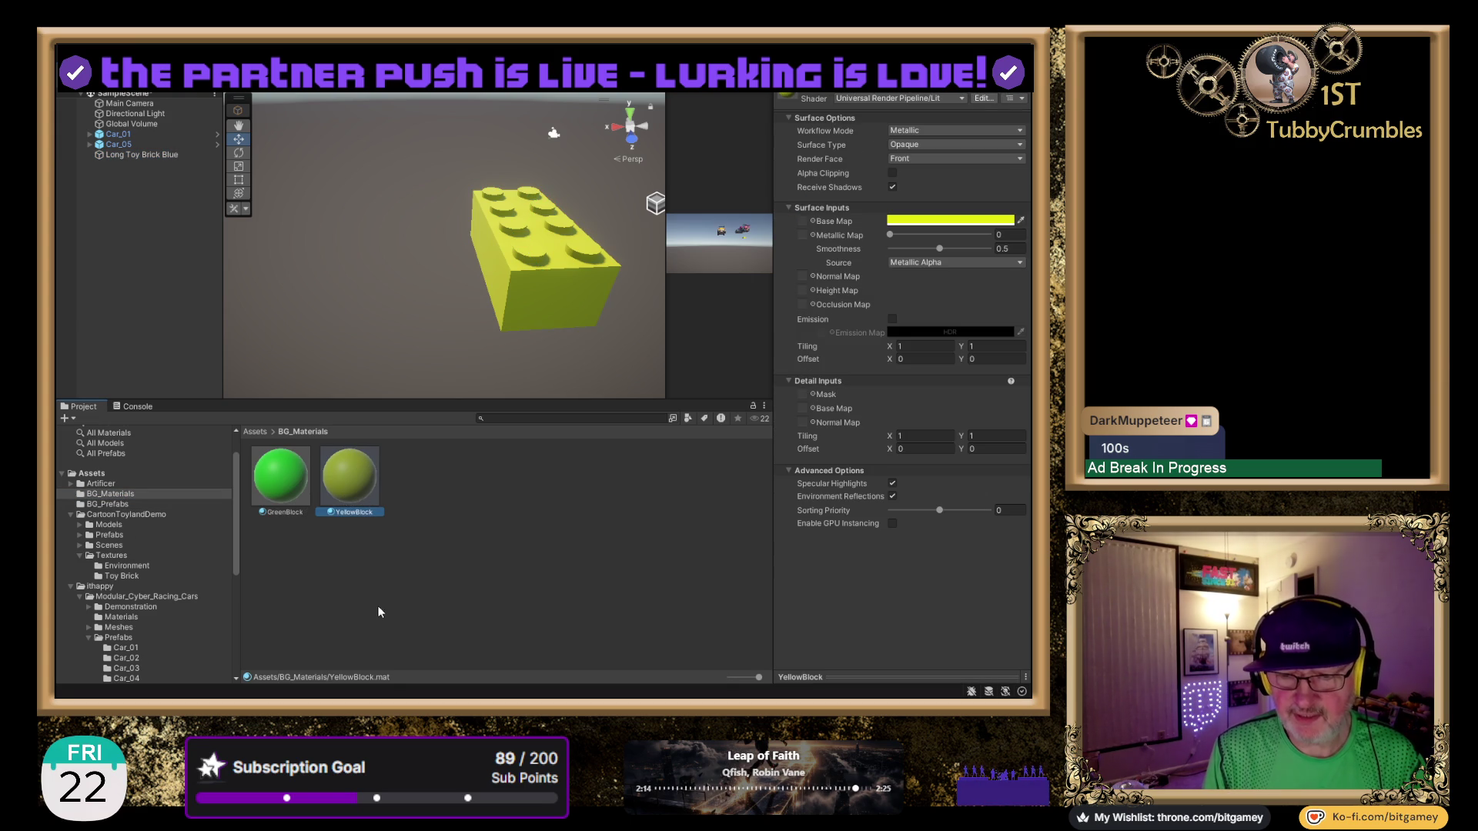
key("ctrl+d")
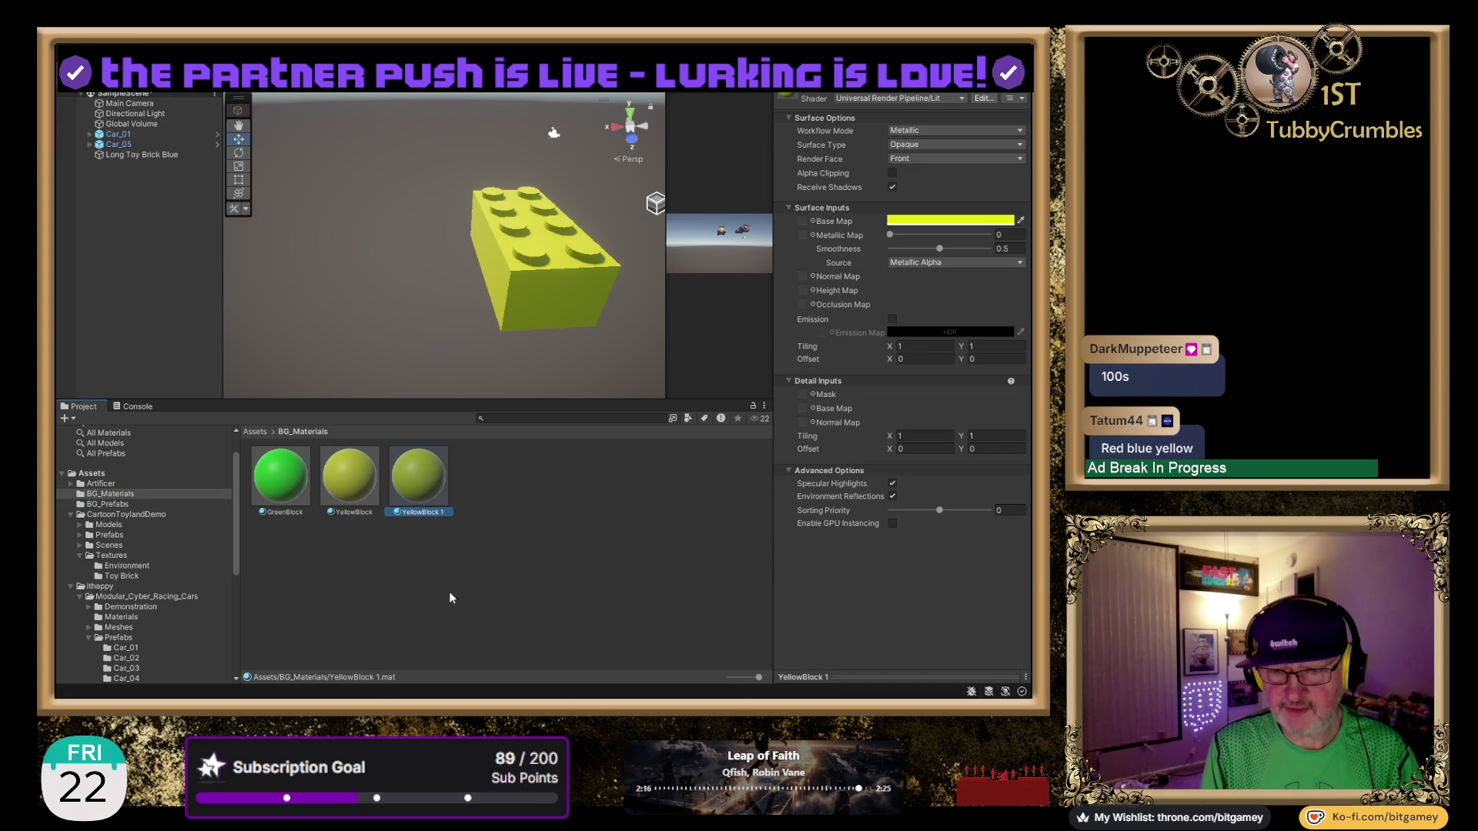
key("Right")
key("BackSpace")
key("BackSpace")
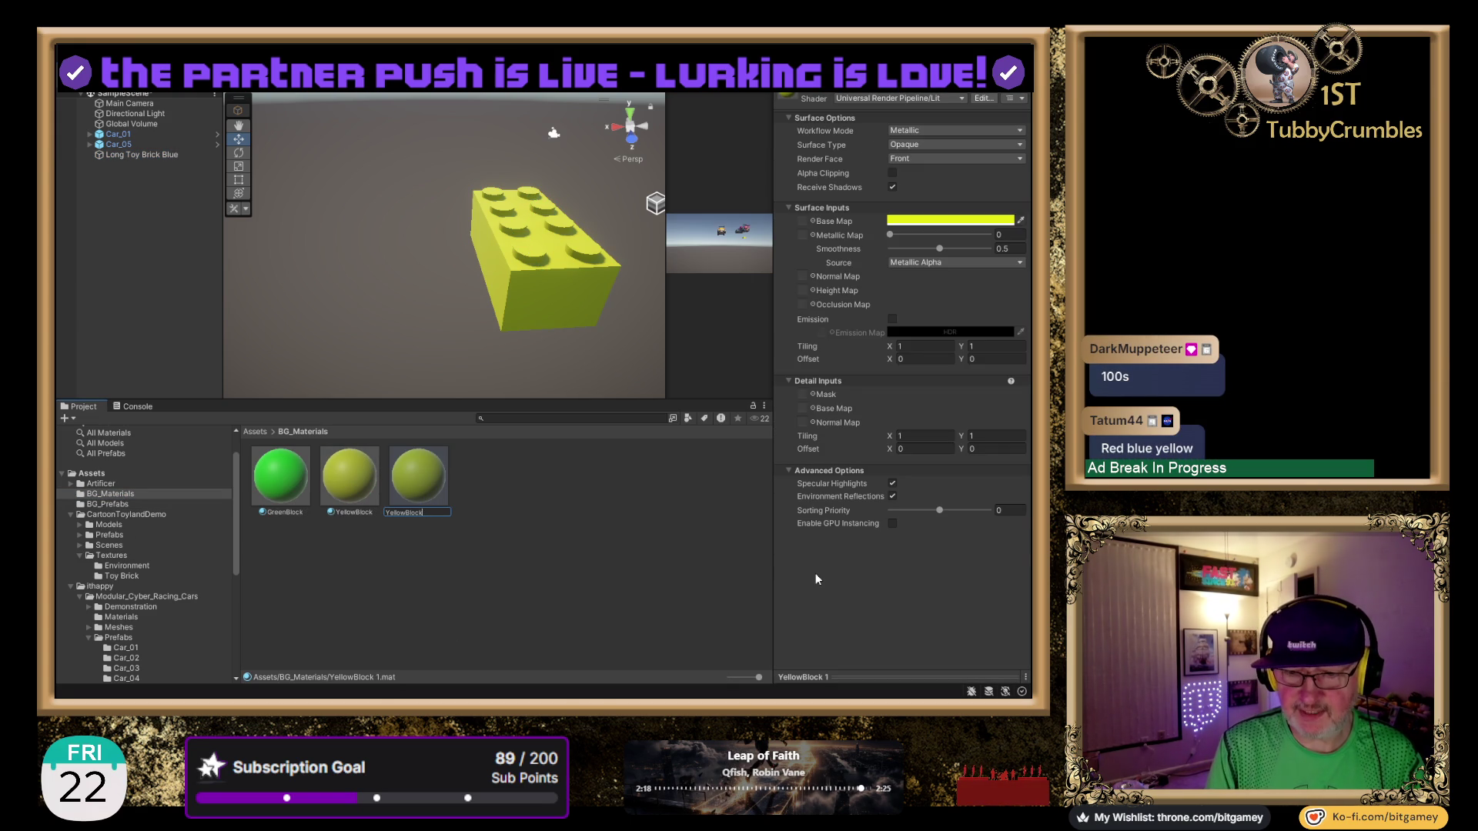
type("Blue")
key("Return")
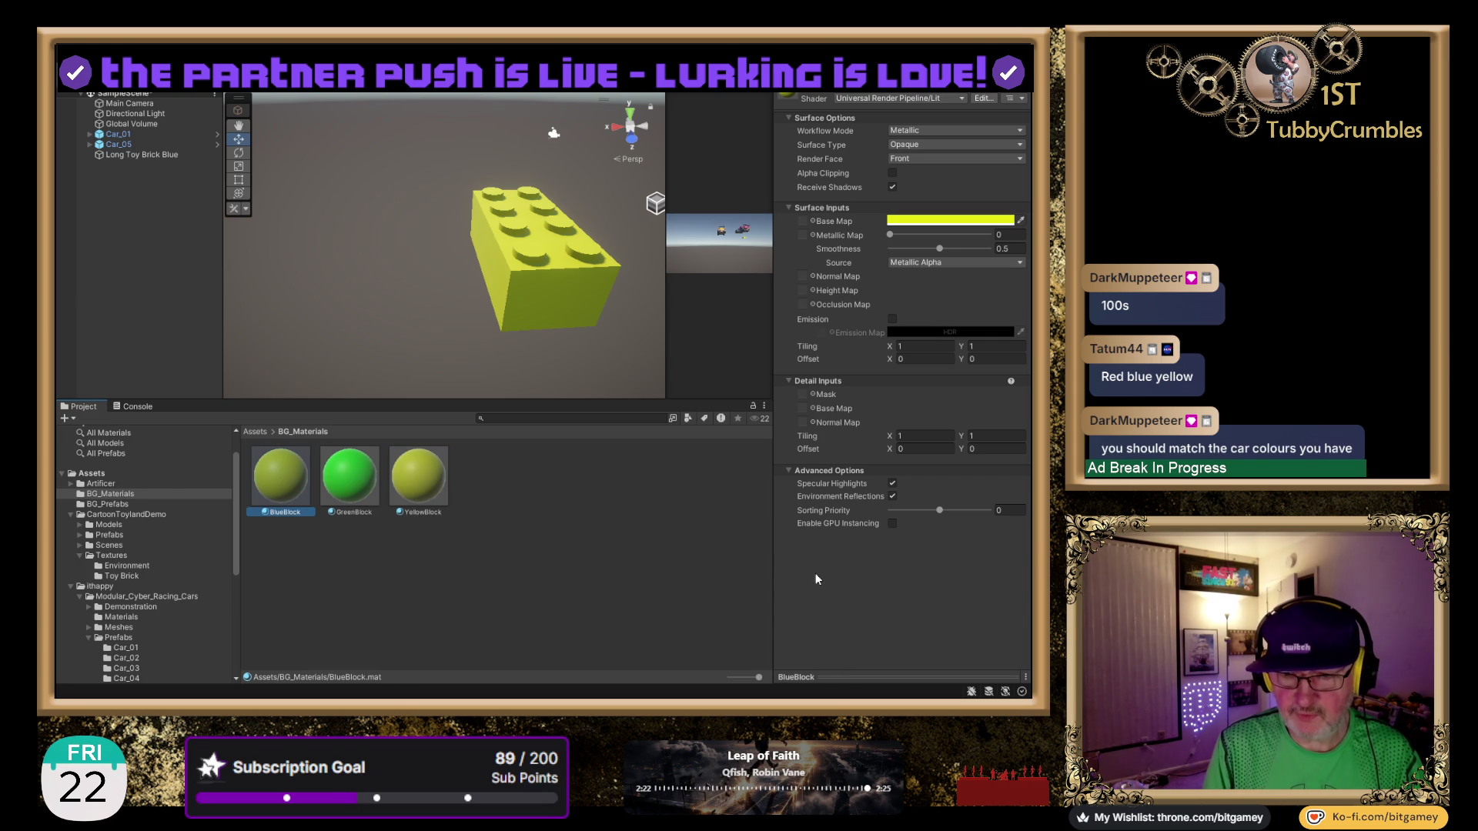
Make two copies of BlueBlock and name them BlackBlock and WhiteBlock.
left_click(268, 483)
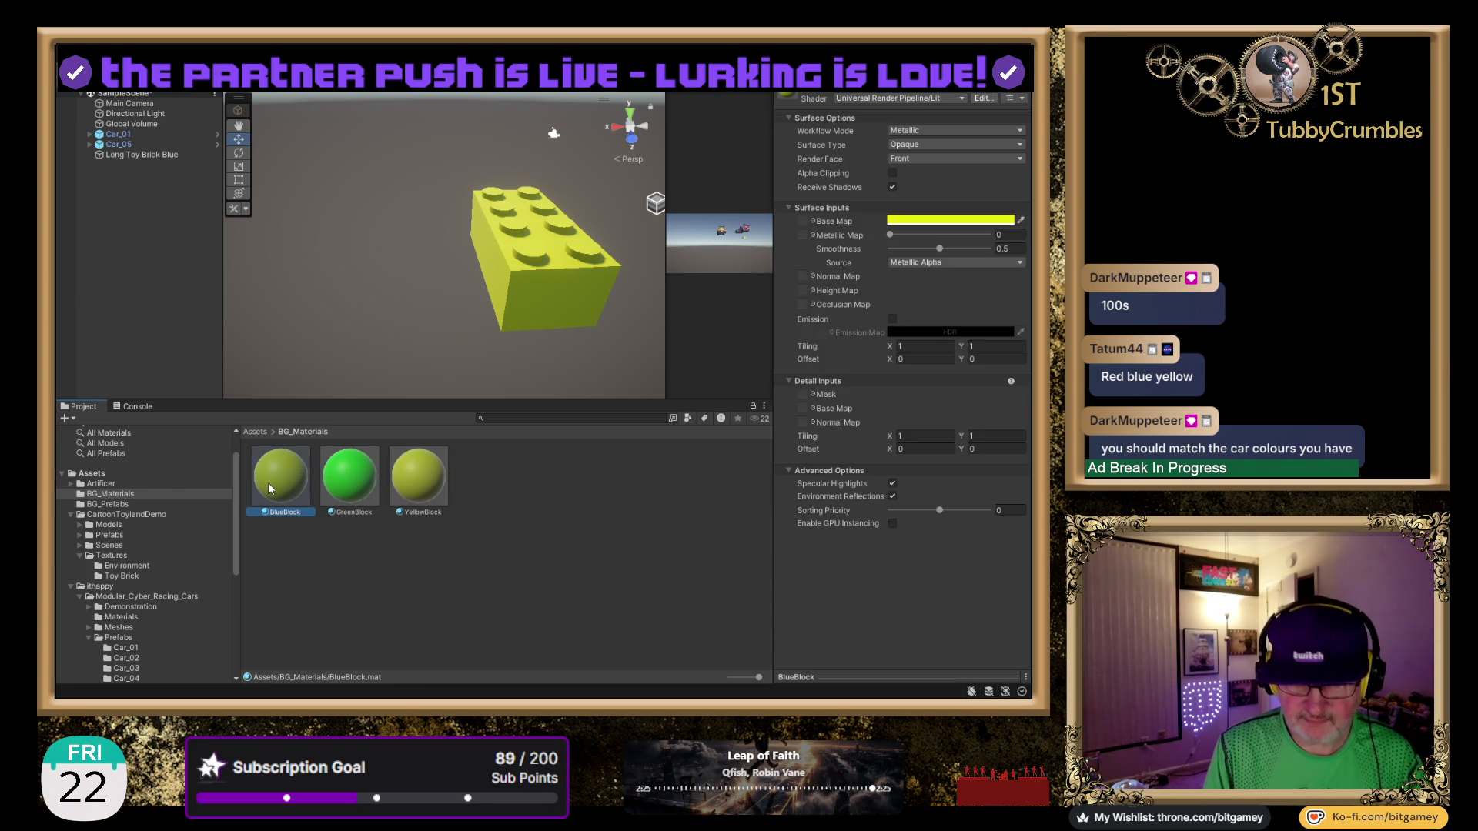
key("ctrl+d")
key("ctrl+d")
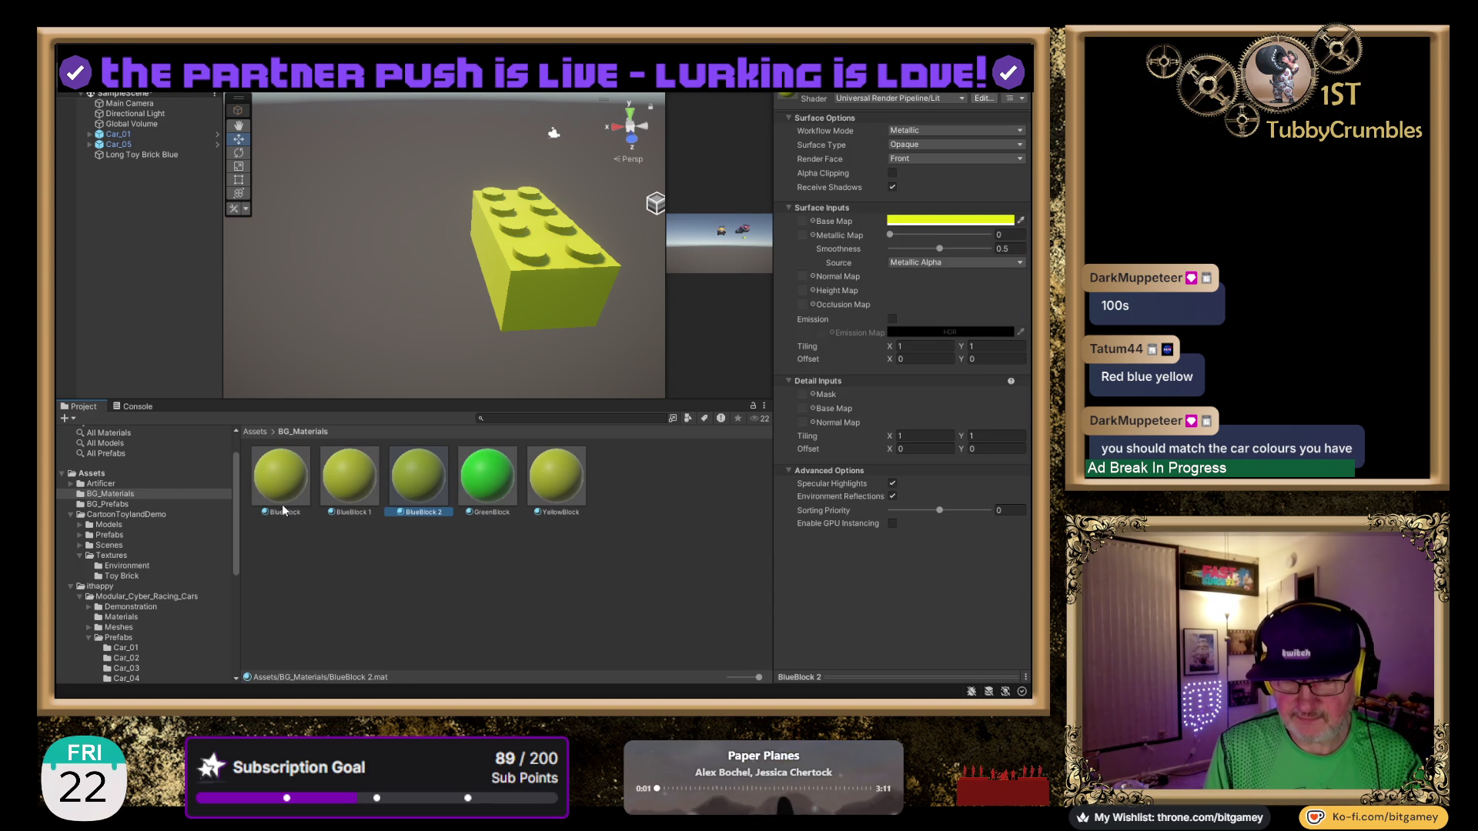
key("F2")
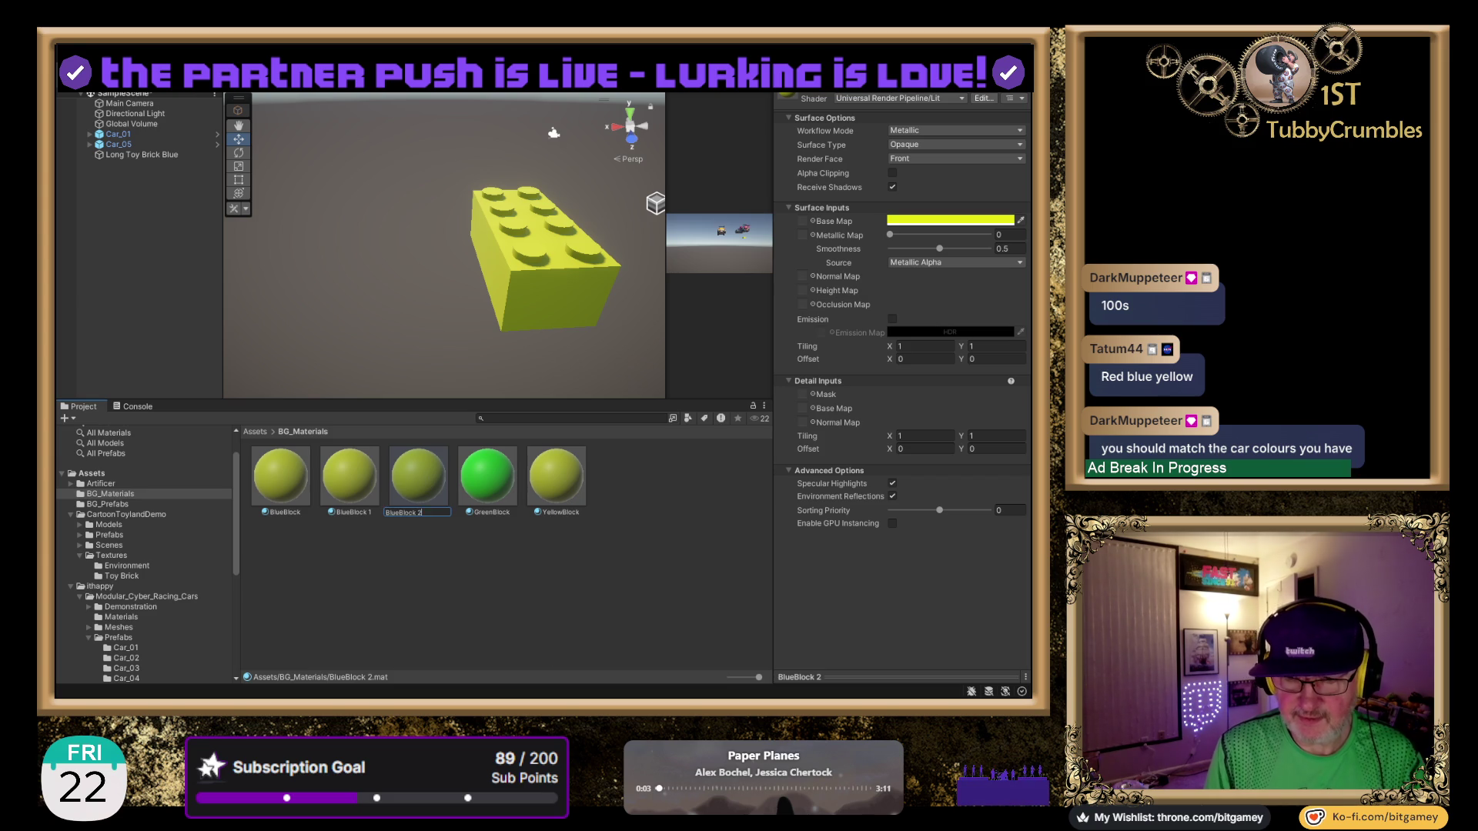
key("ctrl+a")
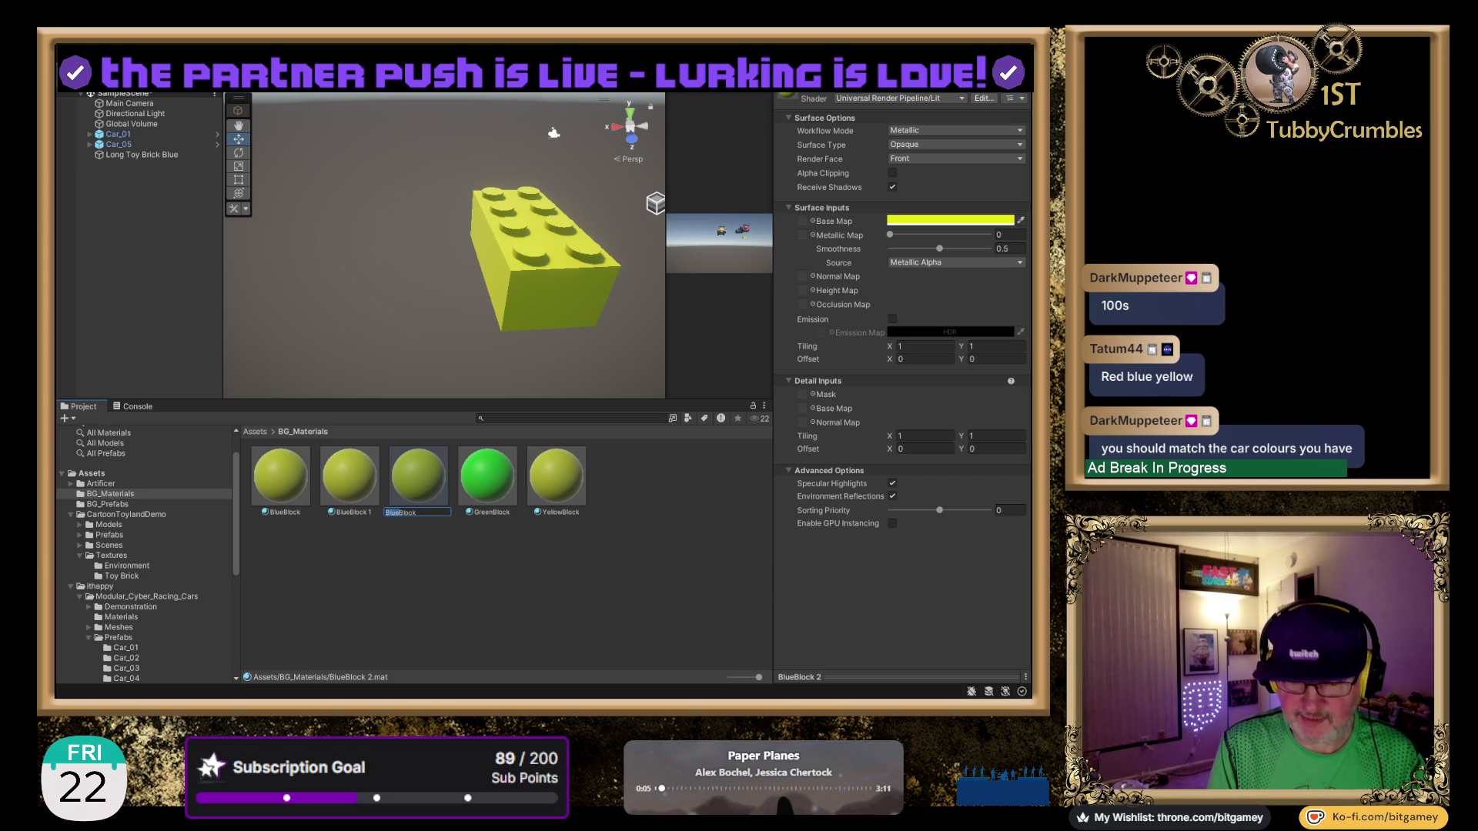
type("Black")
key("Return")
key("Right")
key("Right")
key("F2")
key("End")
key("BackSpace")
key("BackSpace")
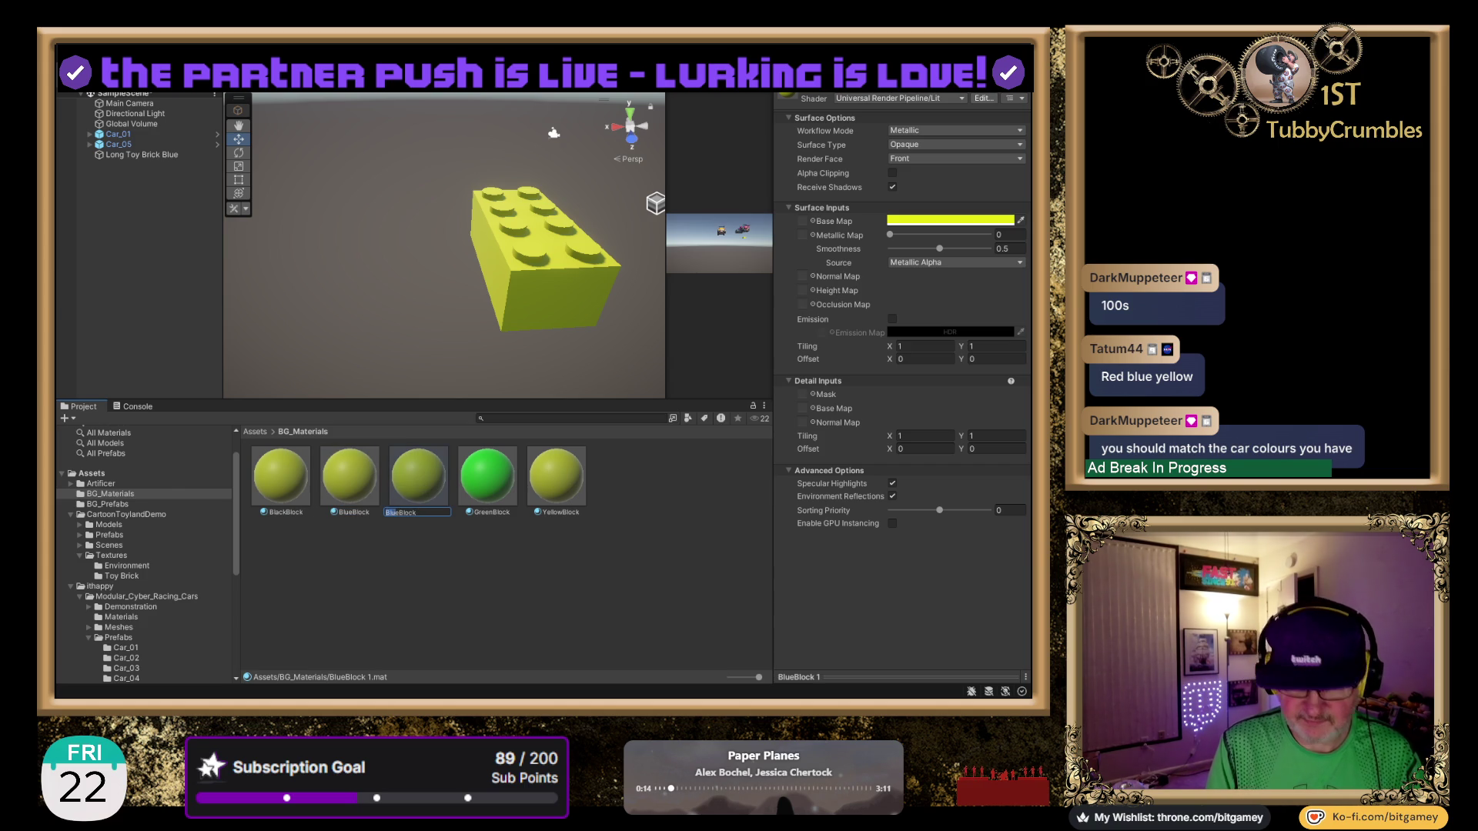
type("hit")
key("Return")
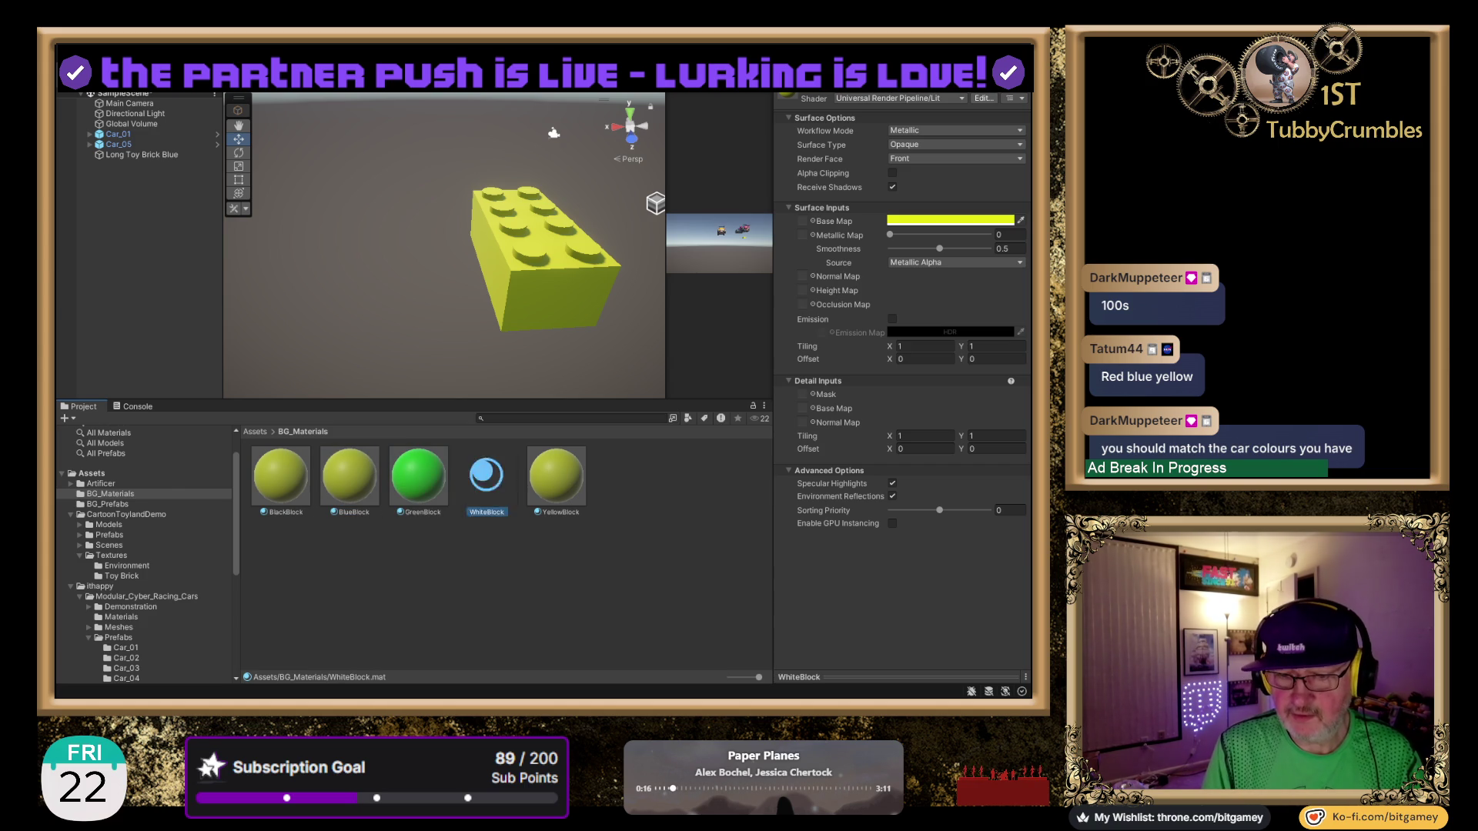
Colour WhiteBlock white (FFFFFF) and BlackBlock black.
type("FFFFFF")
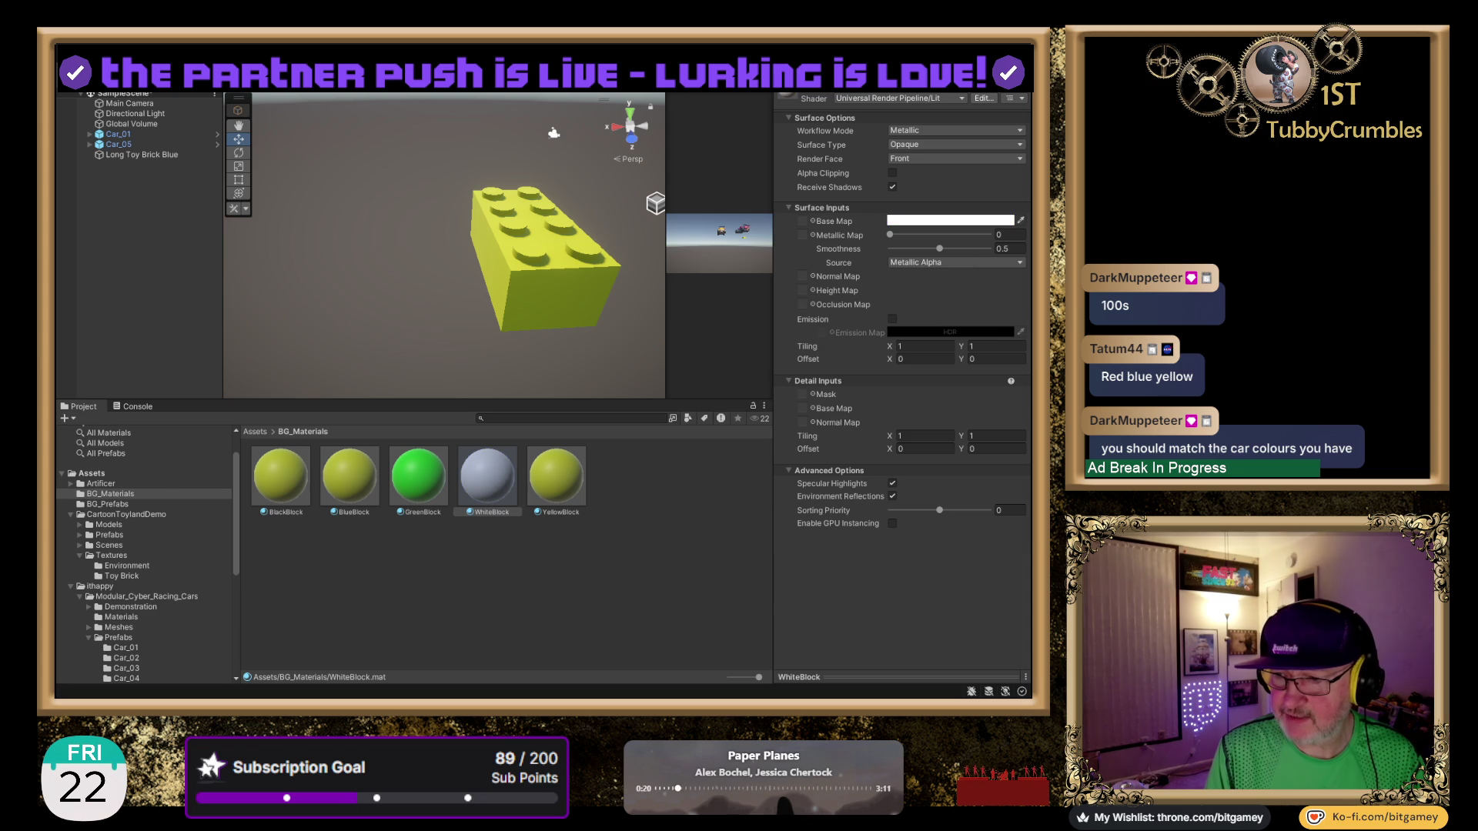
left_click(546, 571)
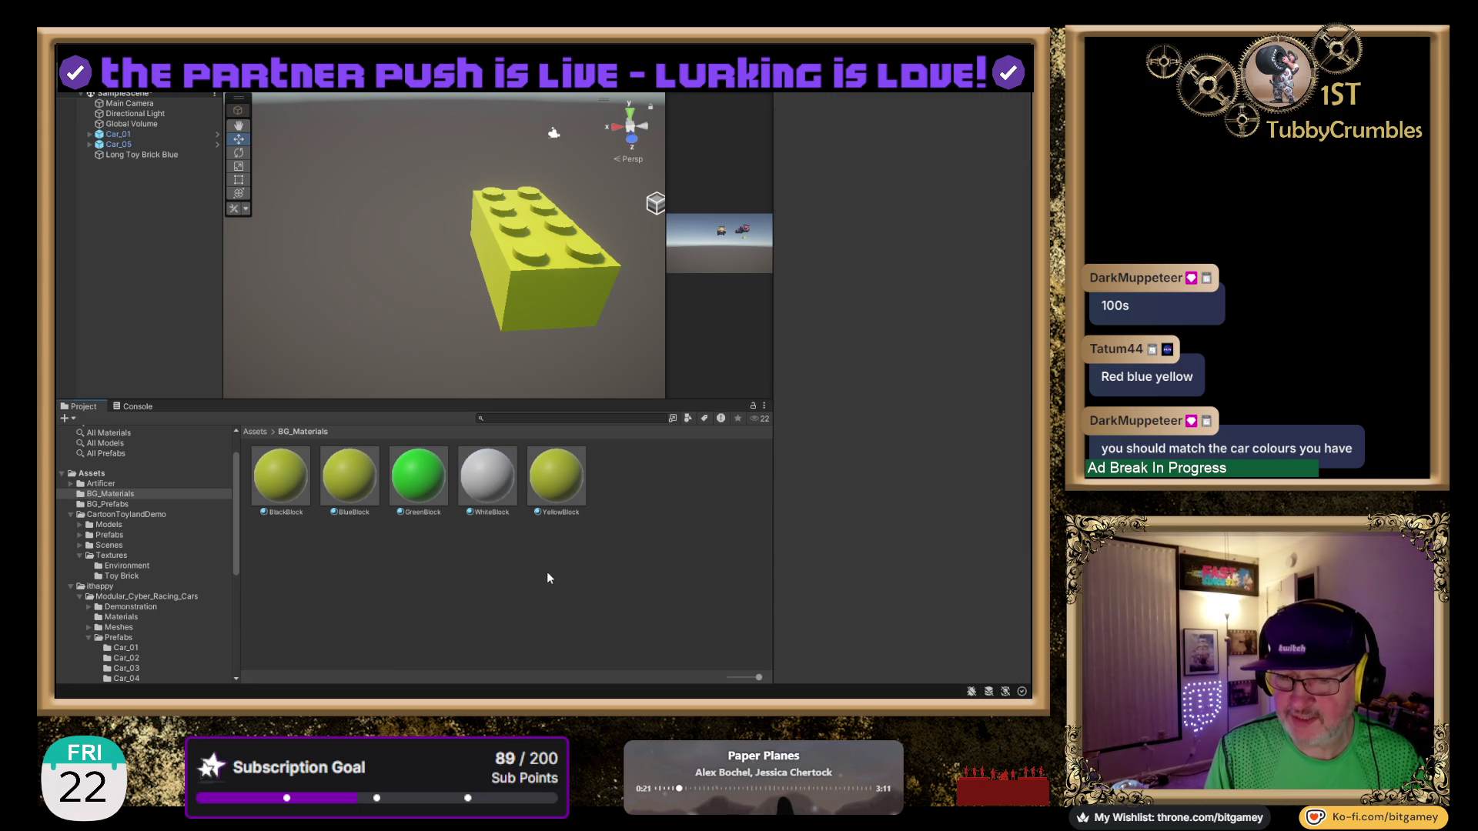
left_click(270, 474)
left_click(923, 225)
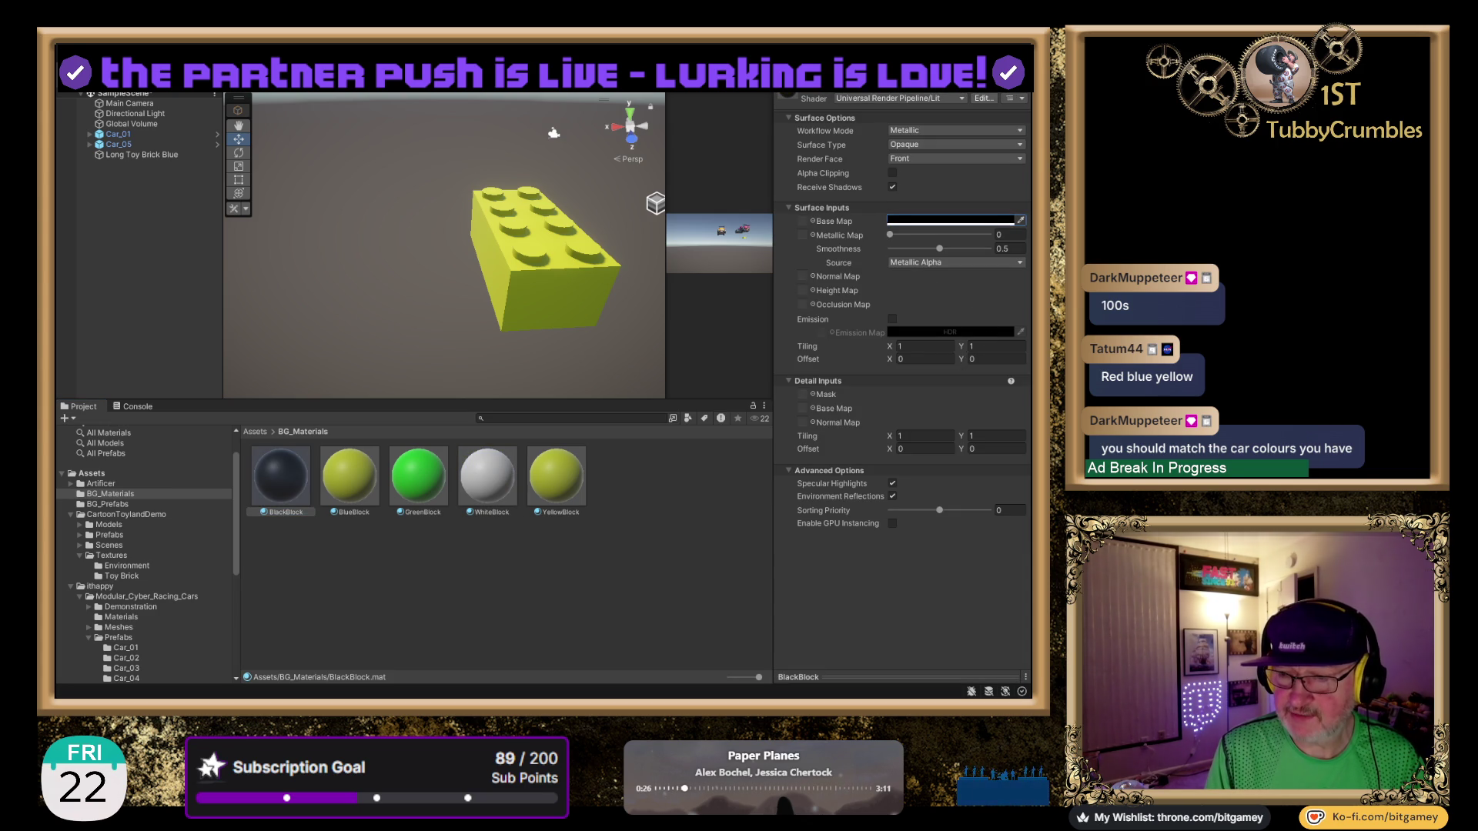
left_click(372, 608)
left_click(133, 154)
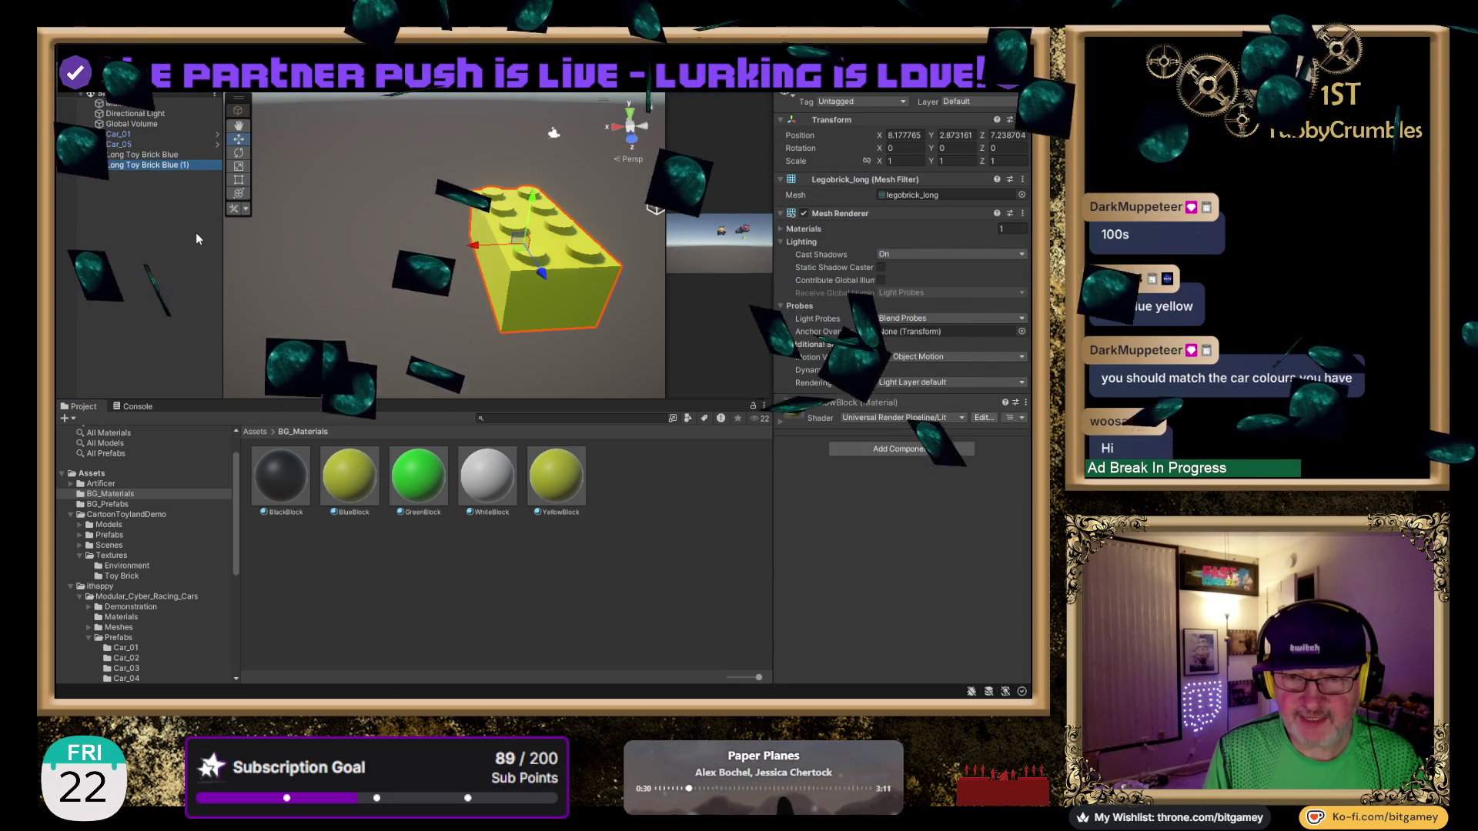
Duplicate Long Toy Brick Blue twice in the scene.
key("ctrl+d")
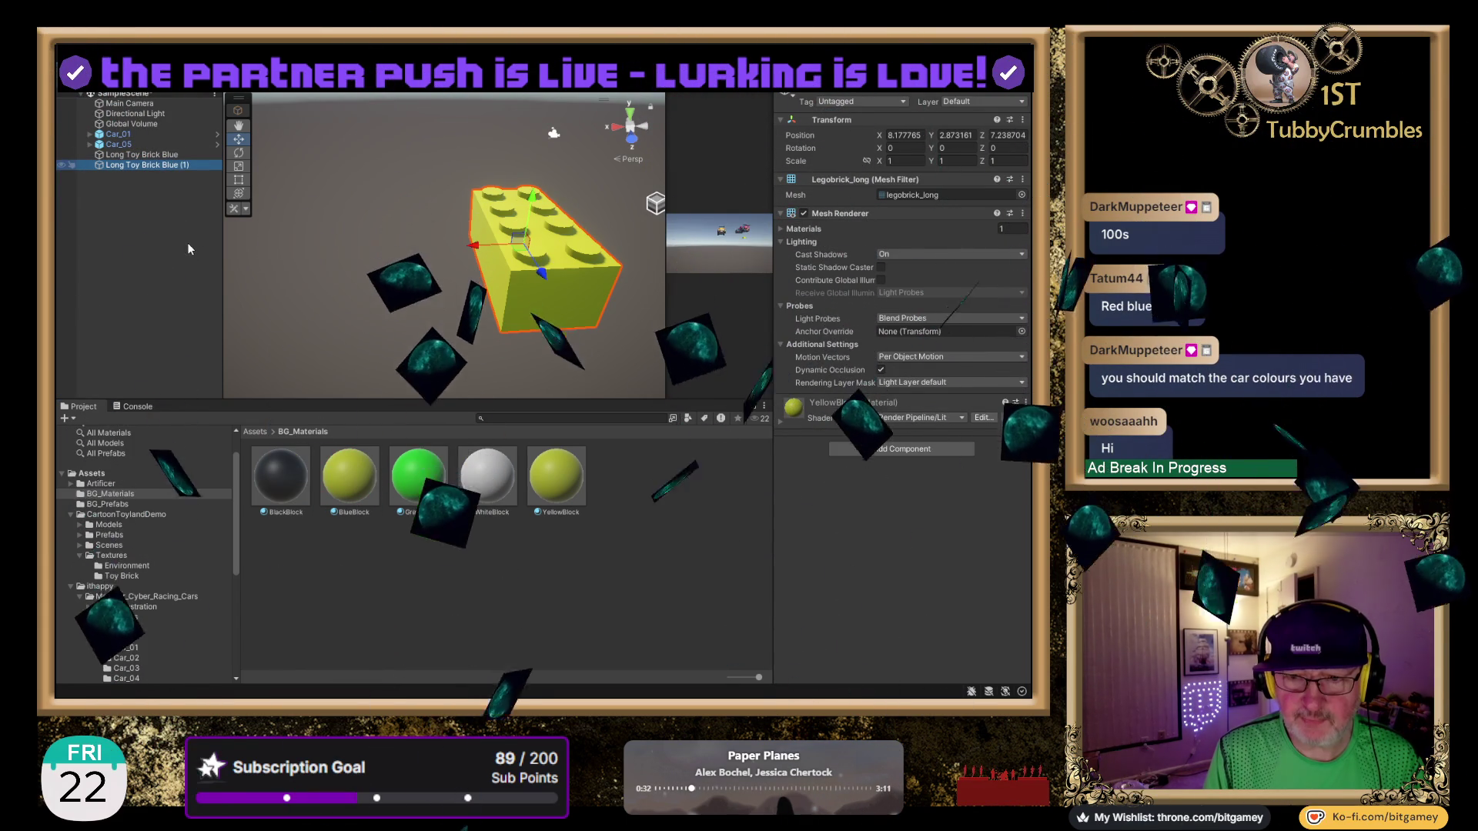
key("ctrl+d")
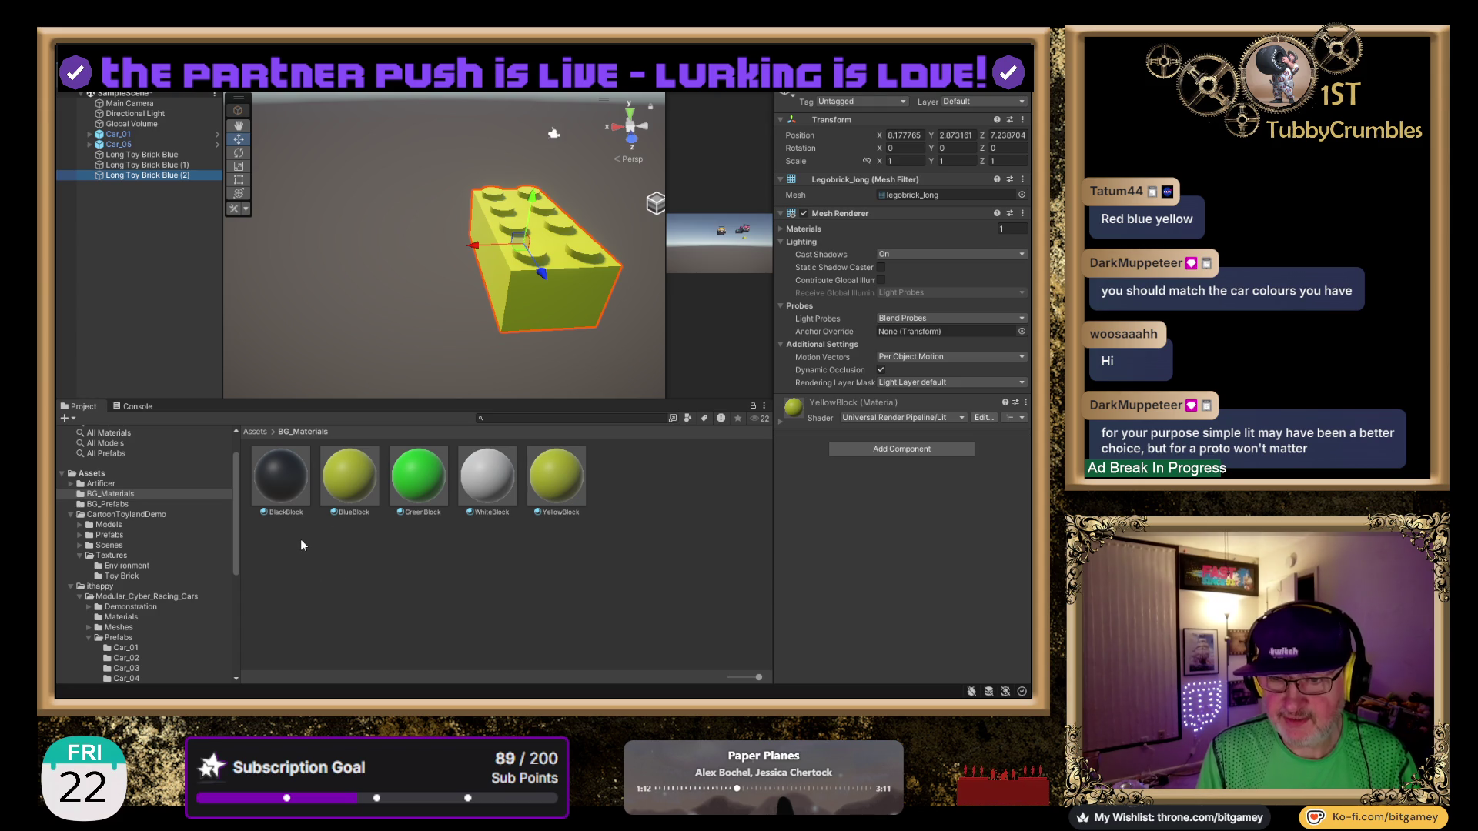
left_click(285, 490)
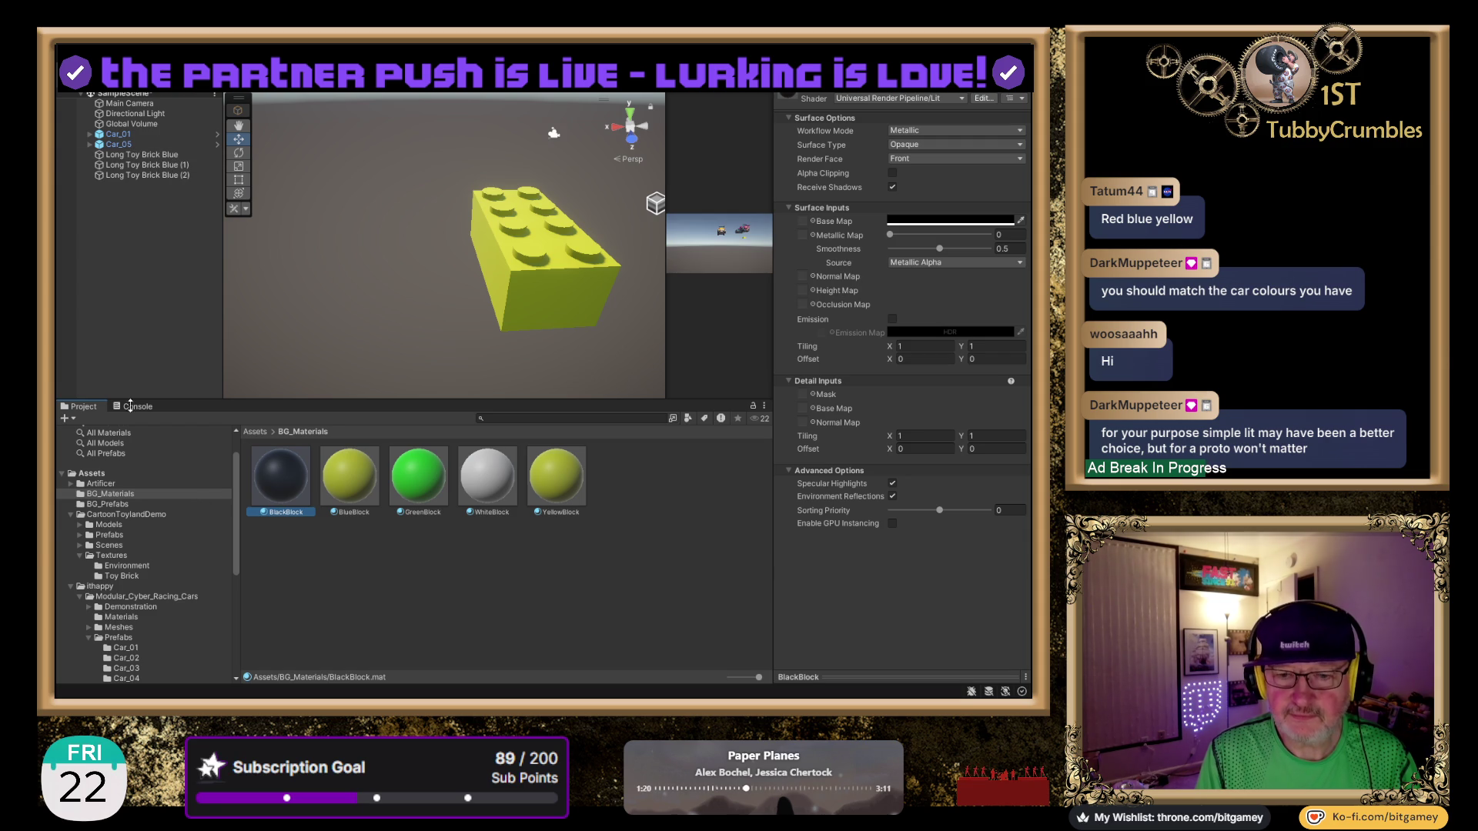
Name the two brick copies Long Toy Brick Black and Long Toy Brick White.
left_click(154, 165)
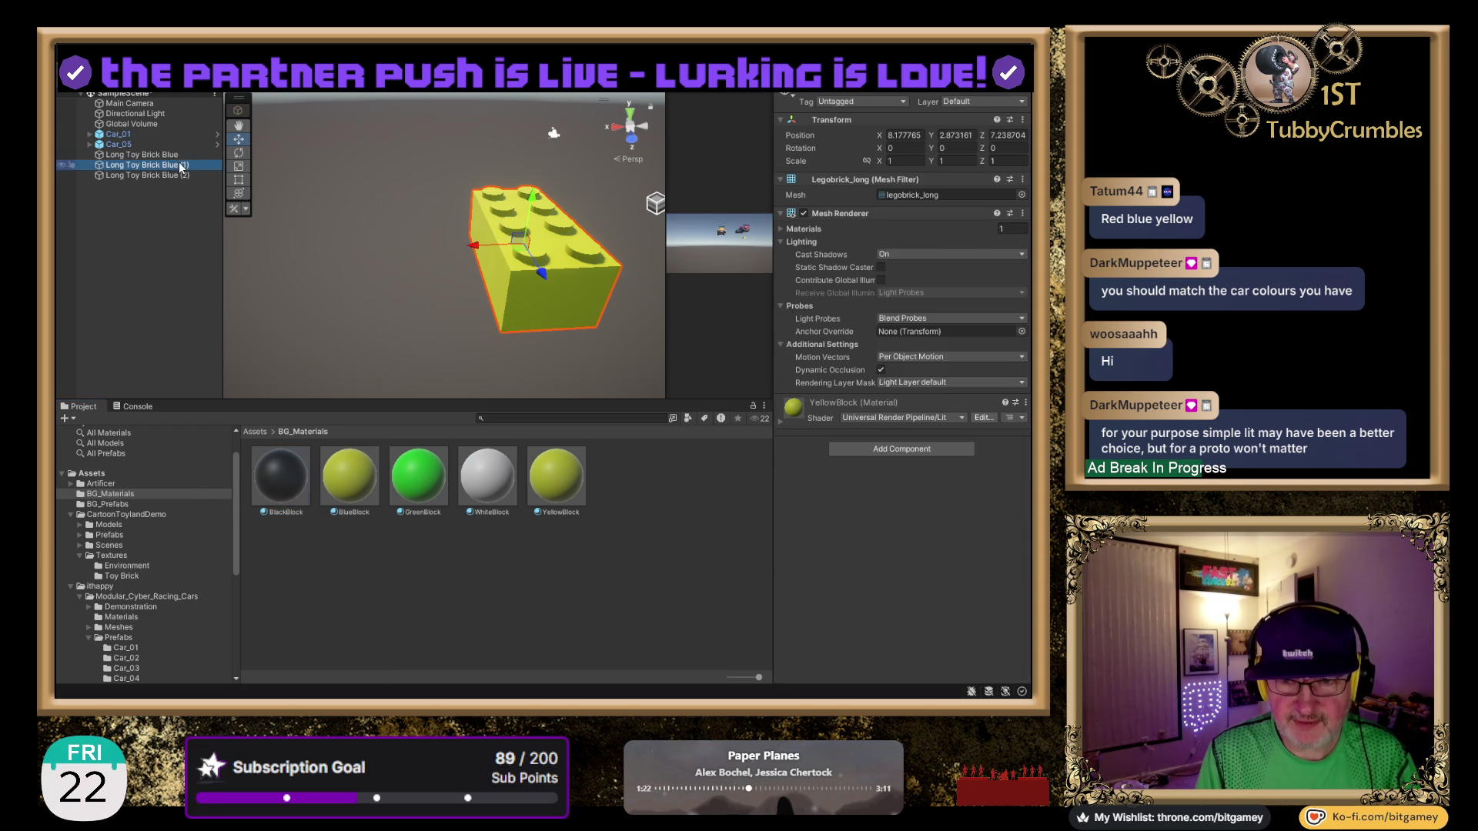
key("BackSpace")
key("BackSpace")
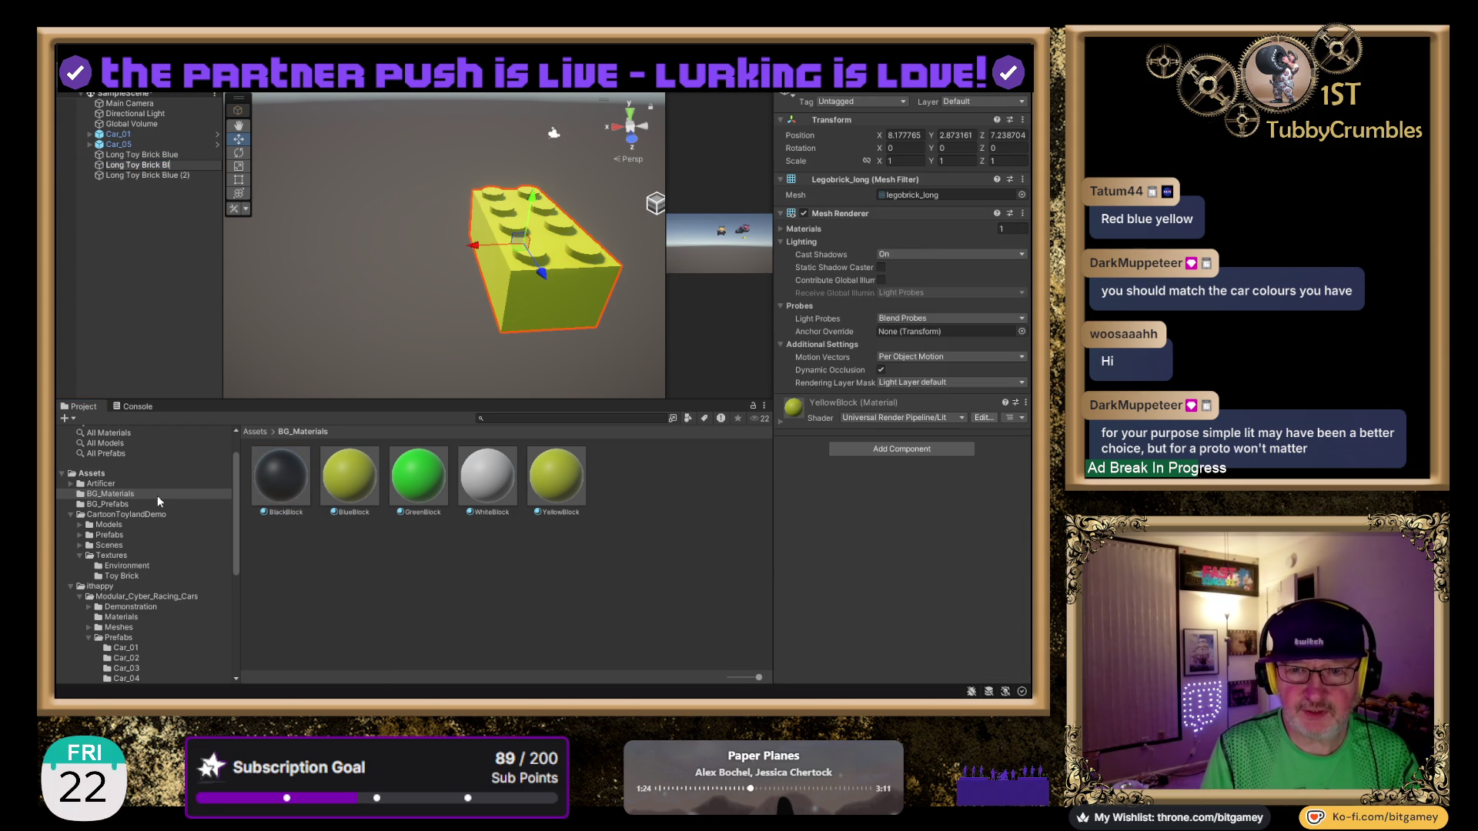
type("ack")
key("Return")
key("Down")
key("F2")
key("BackSpace")
key("BackSpace")
key("BackSpace")
type("White")
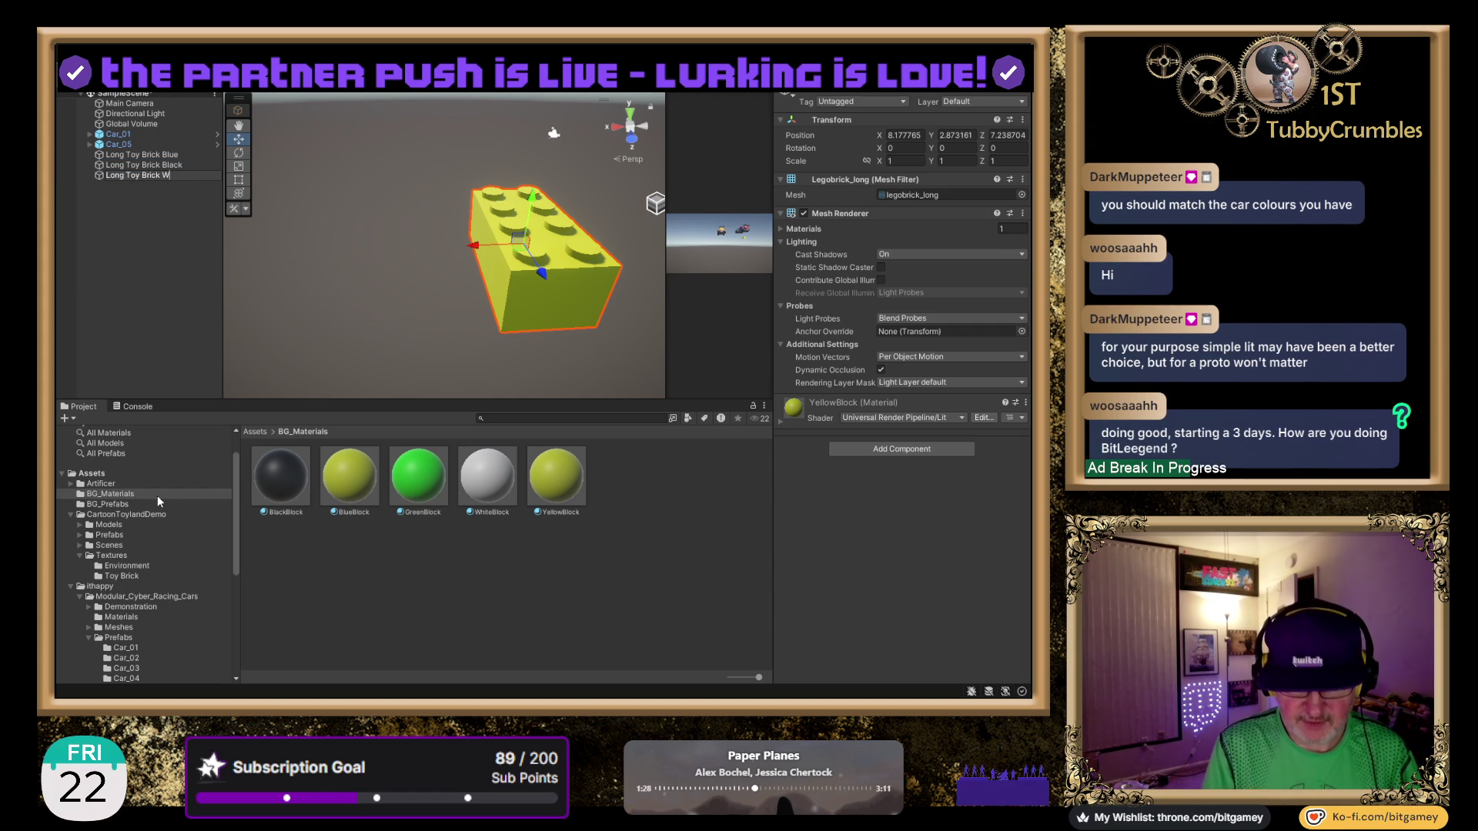
key("Return")
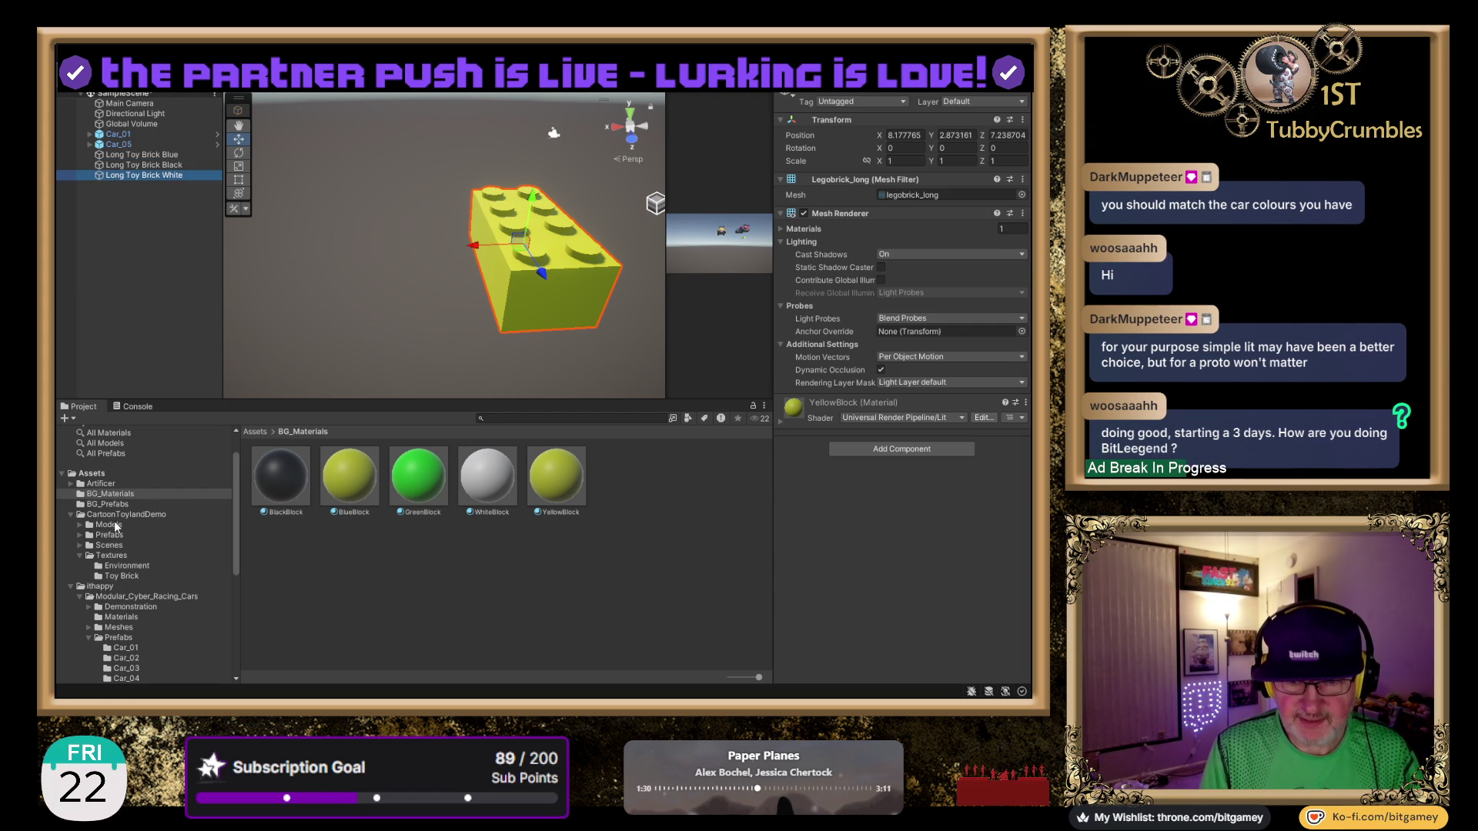
left_click(117, 495)
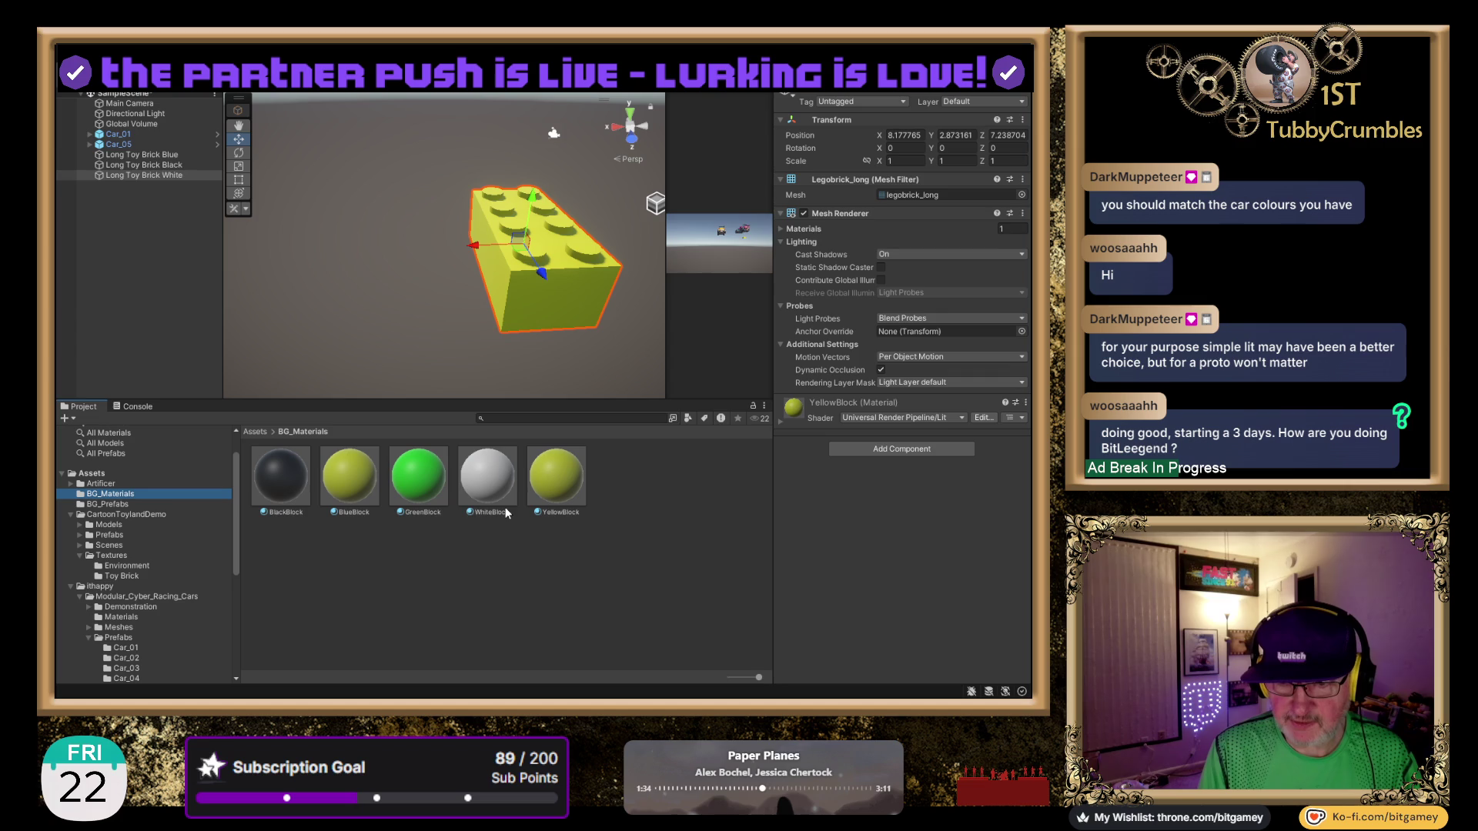
Adjust BlueBlock's colour and drag BlueBlock, BlackBlock and WhiteBlock onto their matching bricks.
left_click(349, 495)
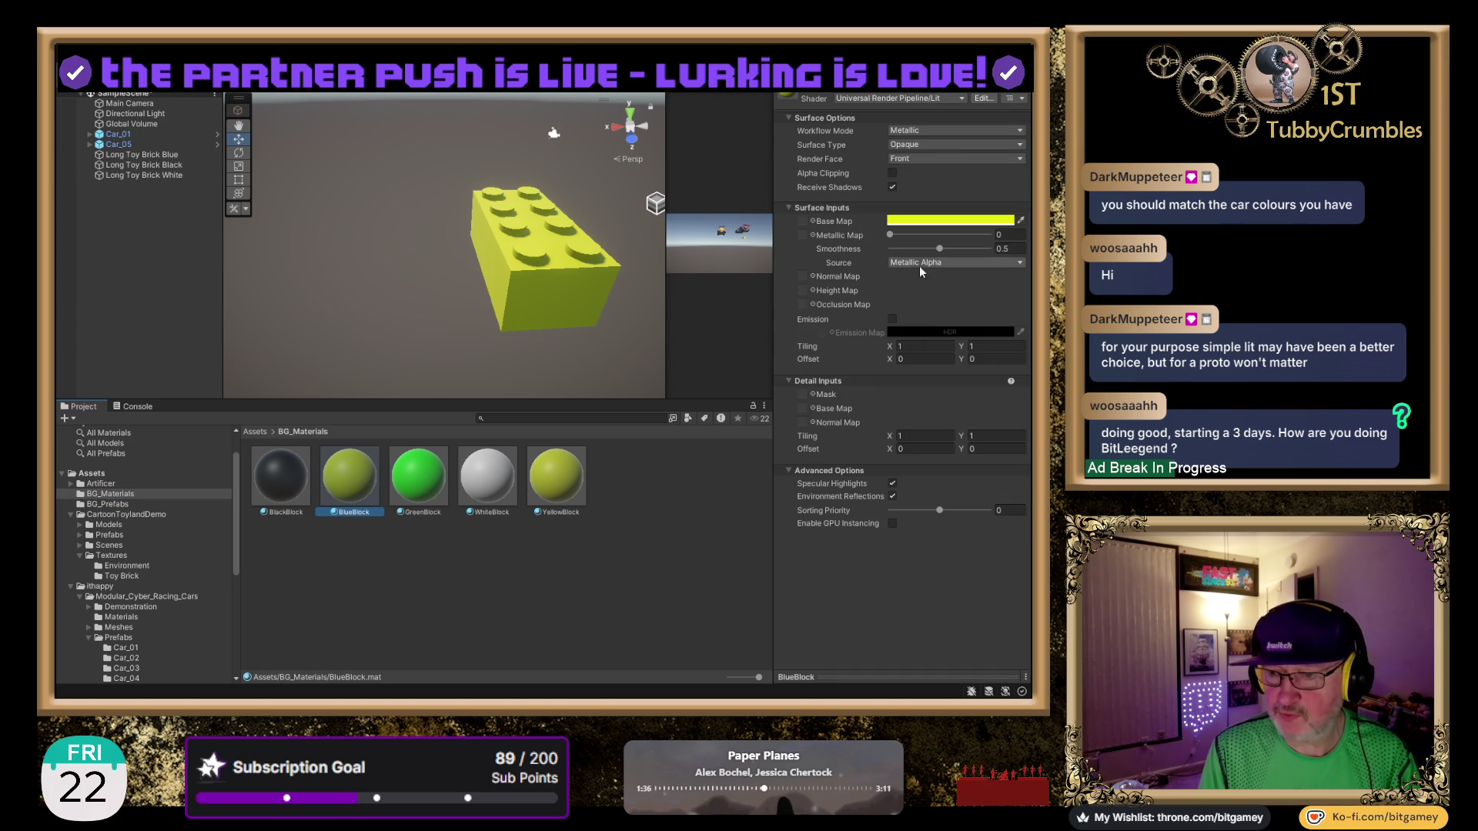
left_click(950, 306)
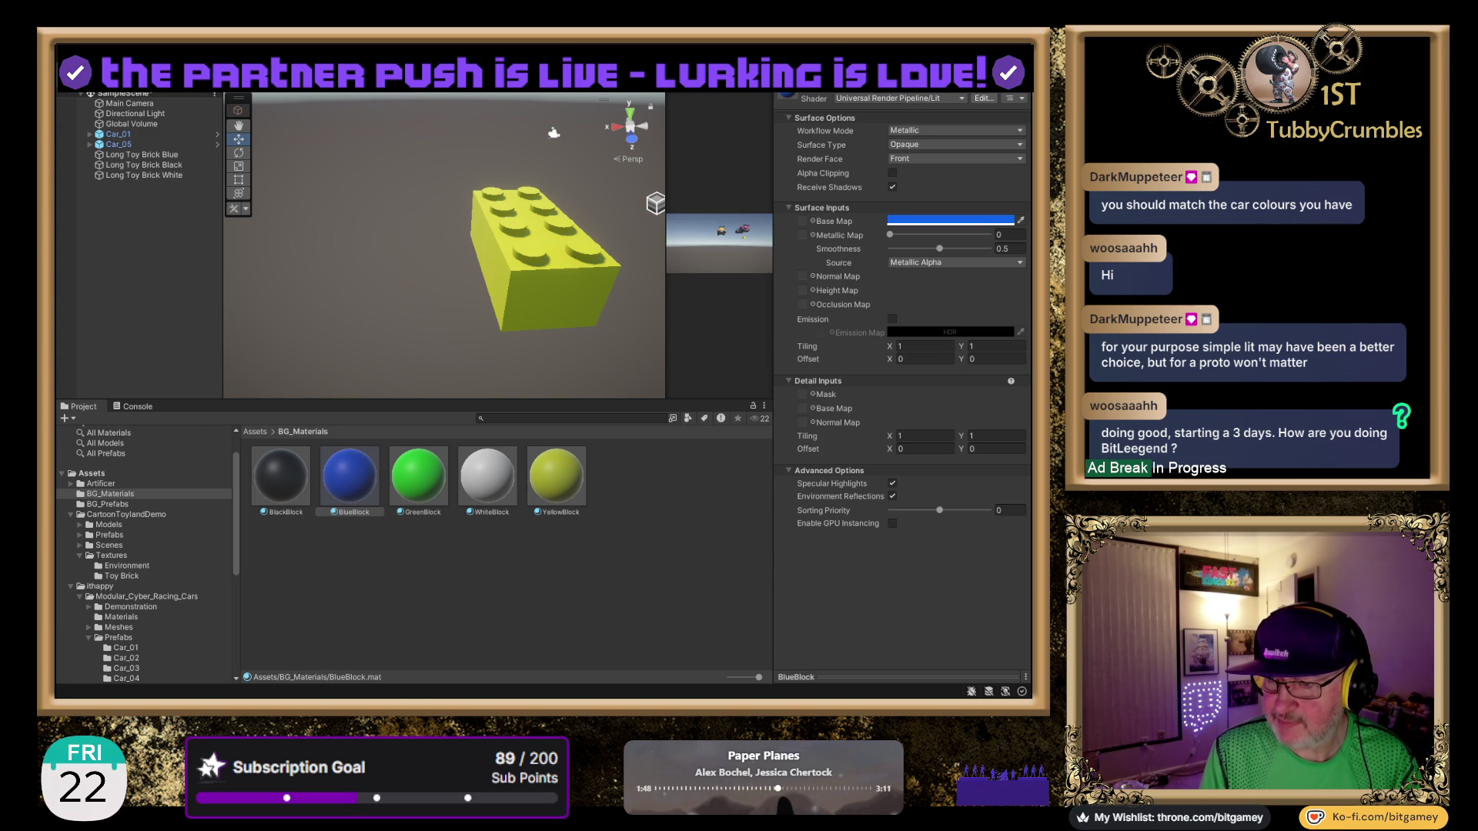
left_click(182, 156)
left_click_drag(364, 481, 146, 156)
left_click(164, 166)
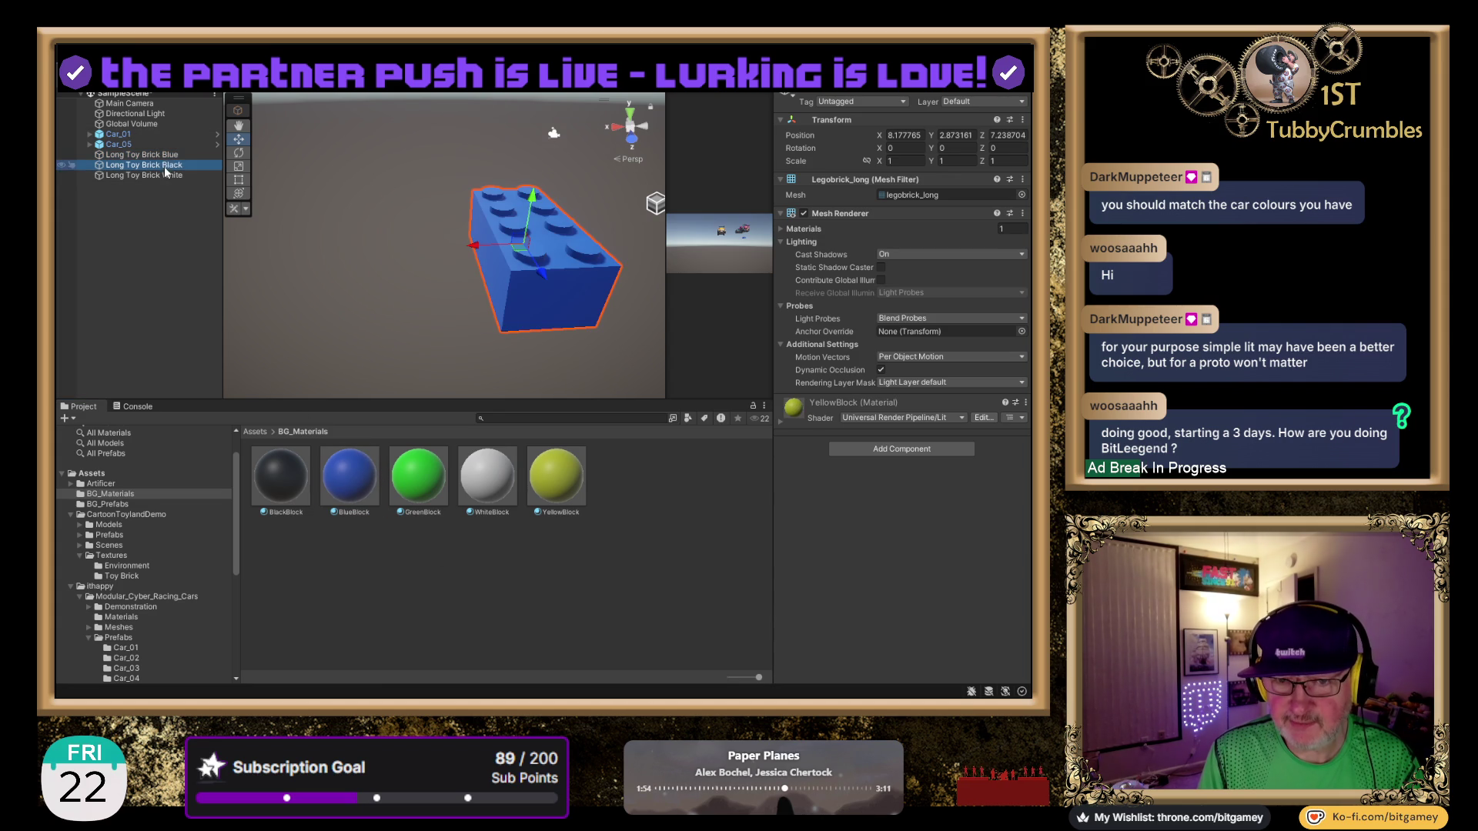
left_click_drag(281, 477, 147, 164)
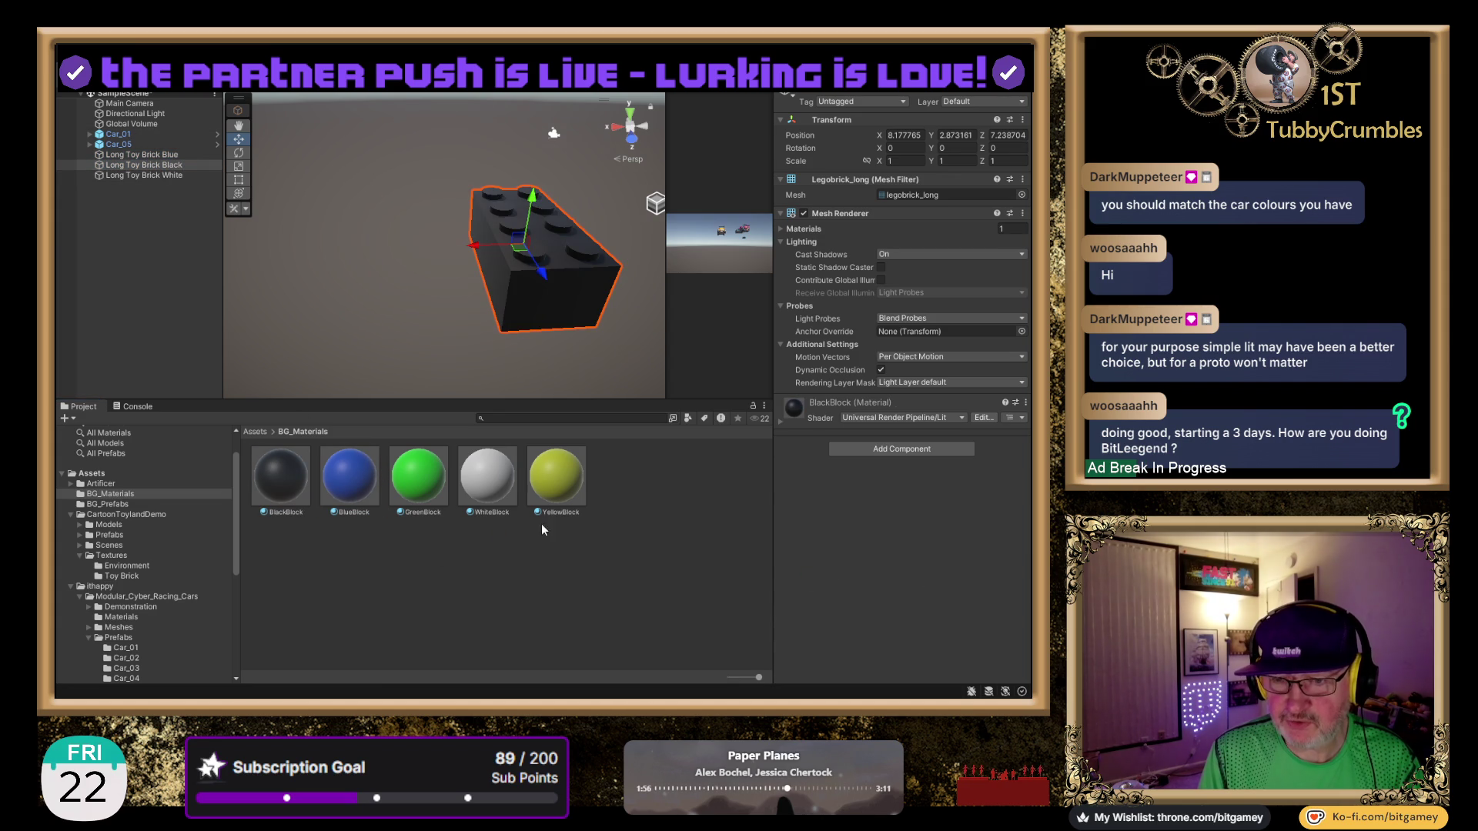
left_click(158, 175)
mouse_move(487, 477)
left_mouse_down()
mouse_move(528, 504)
mouse_move(878, 518)
left_mouse_up()
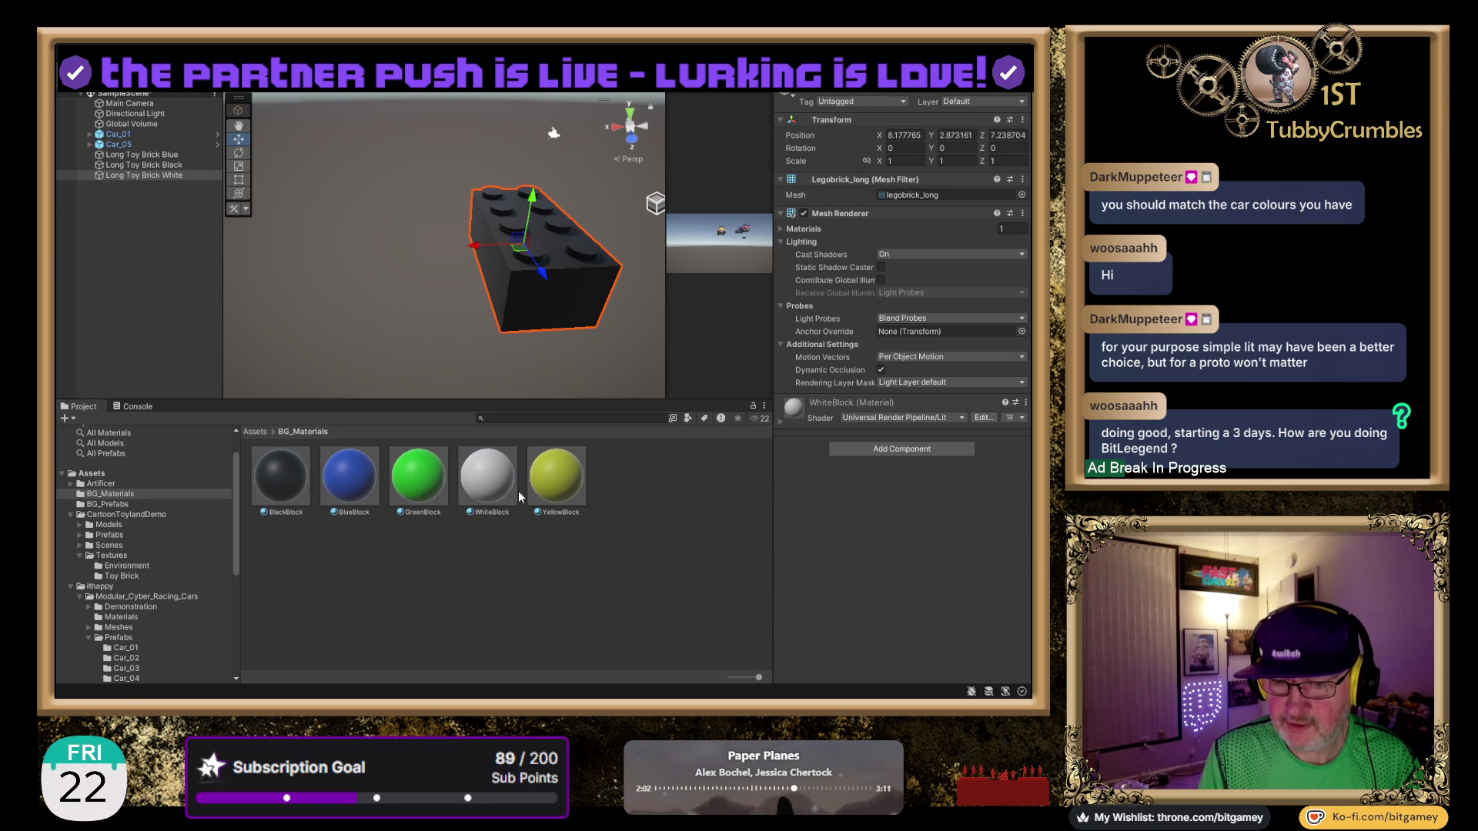
Reapply the BlueBlock material from BG_Materials to Long Toy Brick Blue.
left_click(146, 175)
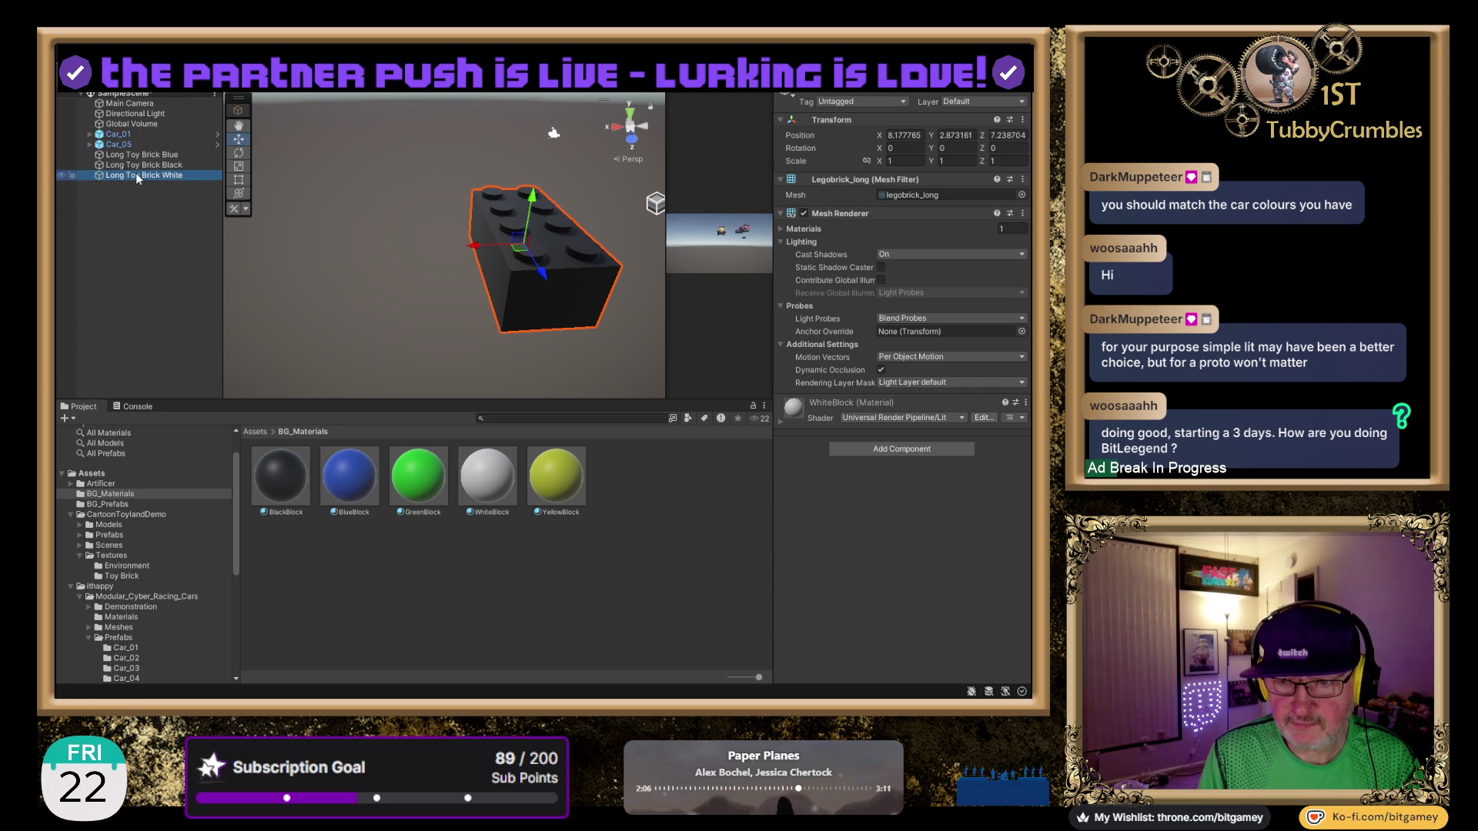
left_click(162, 155)
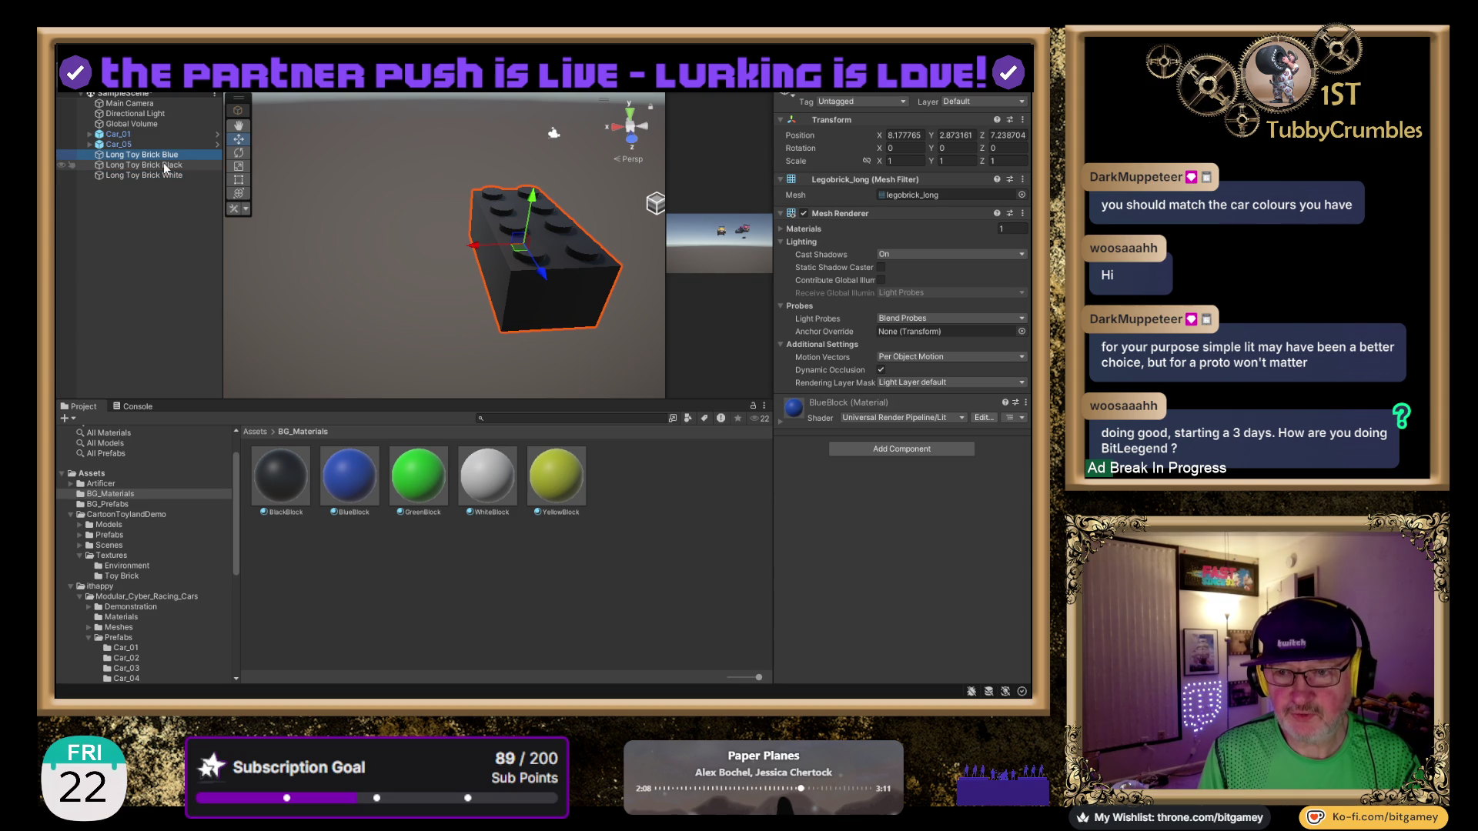
left_click(155, 157)
left_click(161, 167)
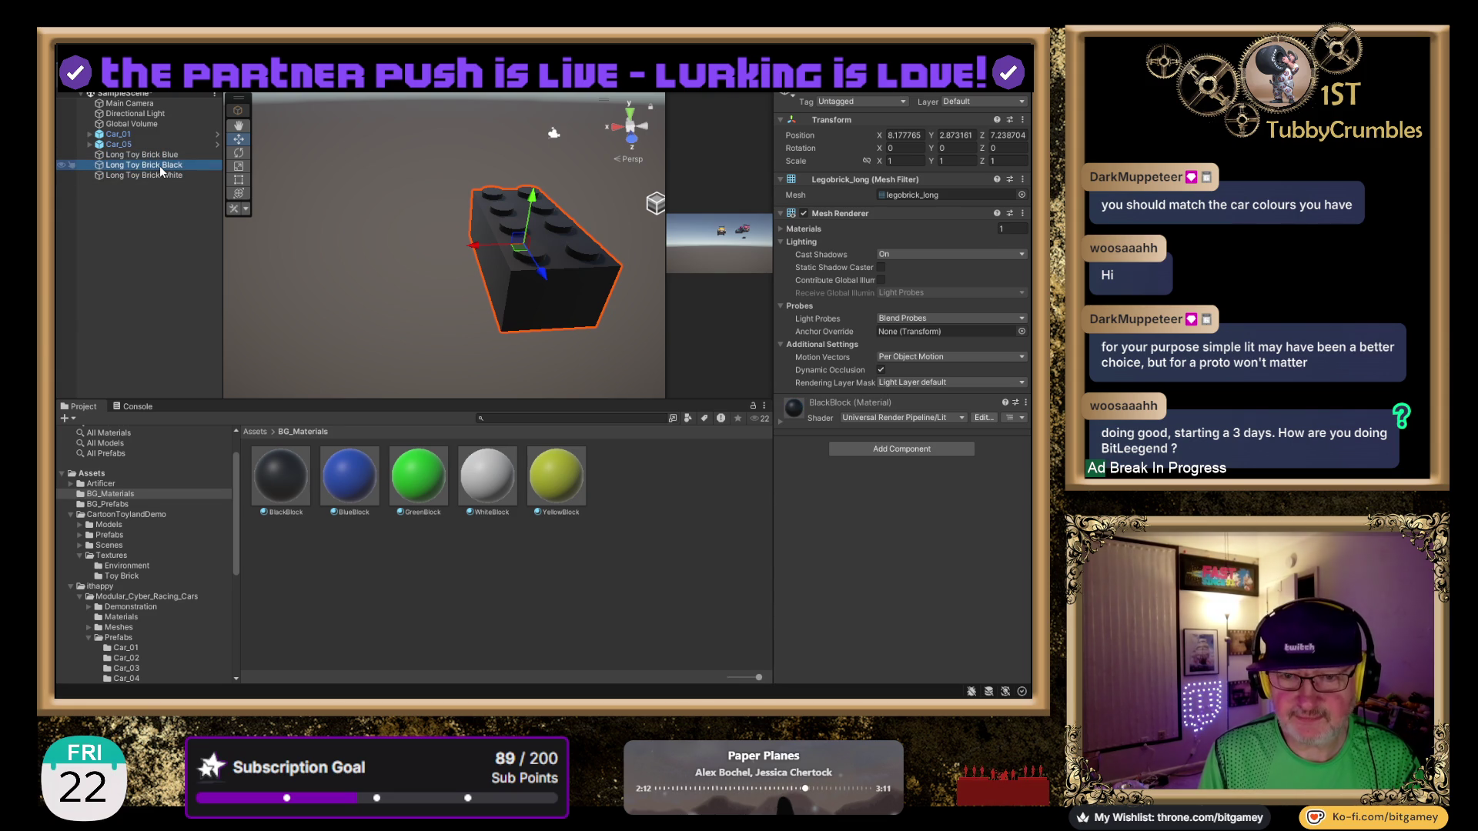
left_click(153, 156)
mouse_move(354, 483)
left_mouse_down()
mouse_move(419, 439)
mouse_move(539, 289)
left_mouse_up()
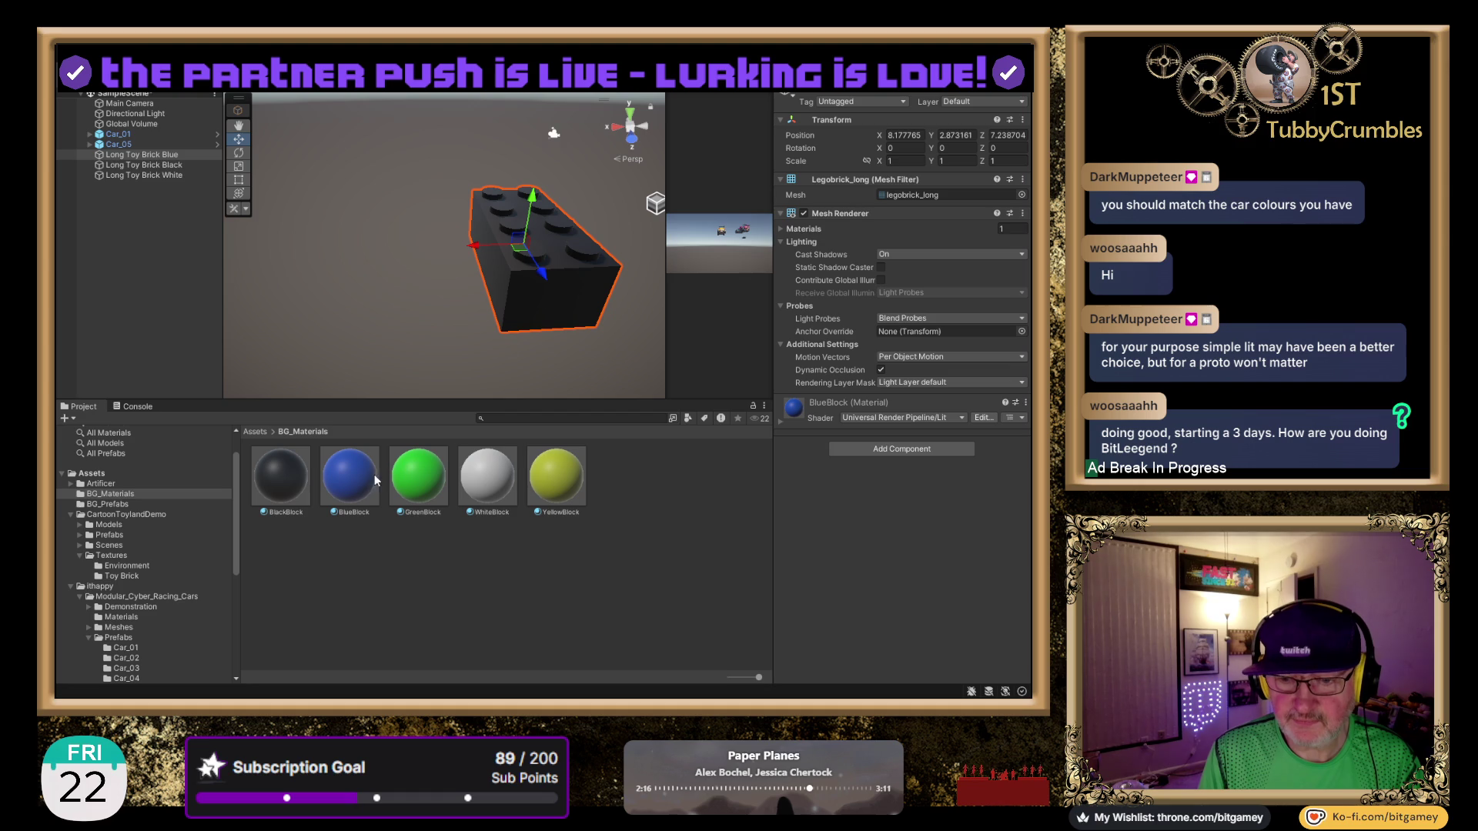
left_click(120, 505)
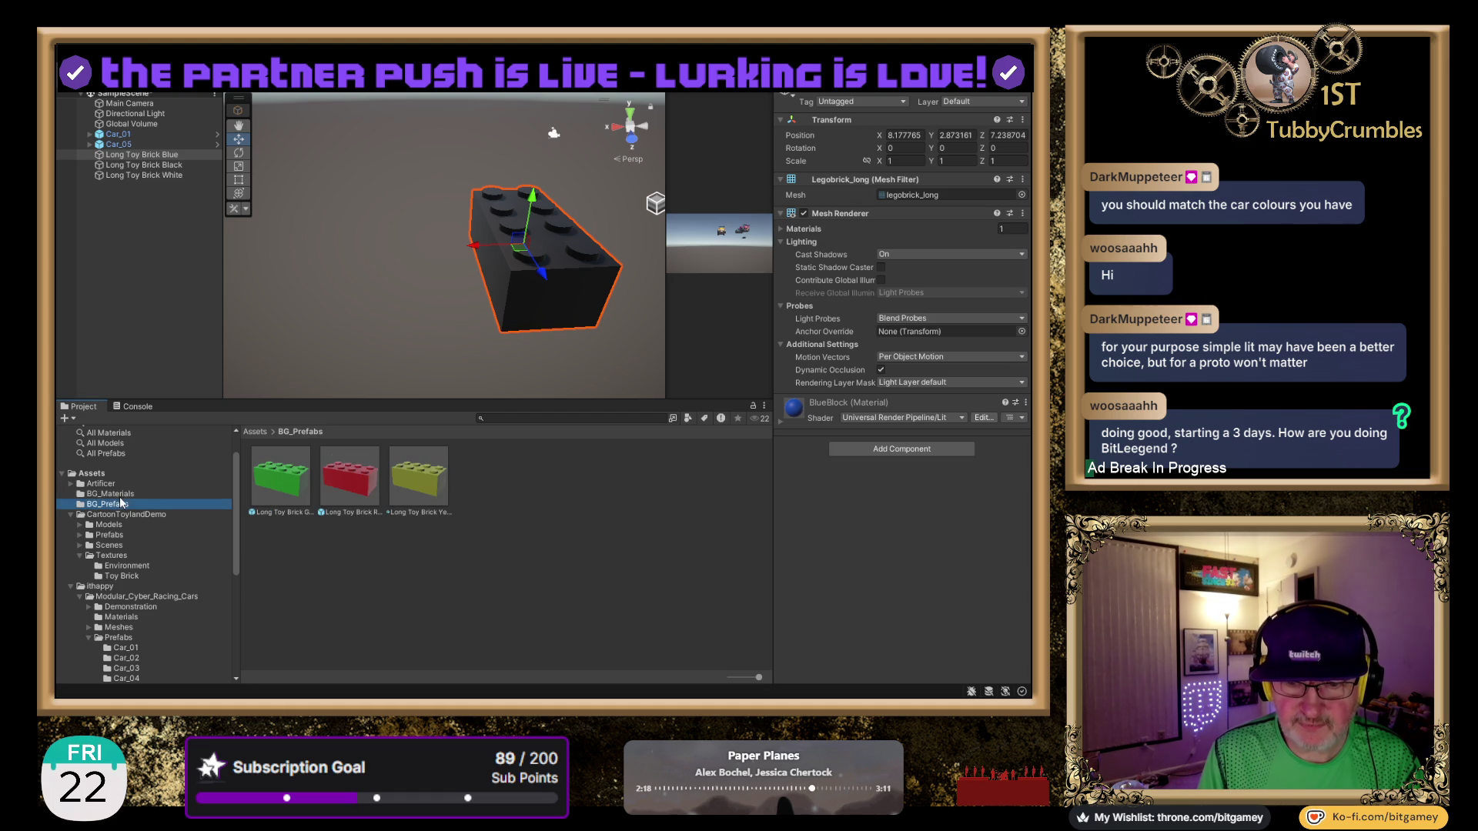
left_click(127, 486)
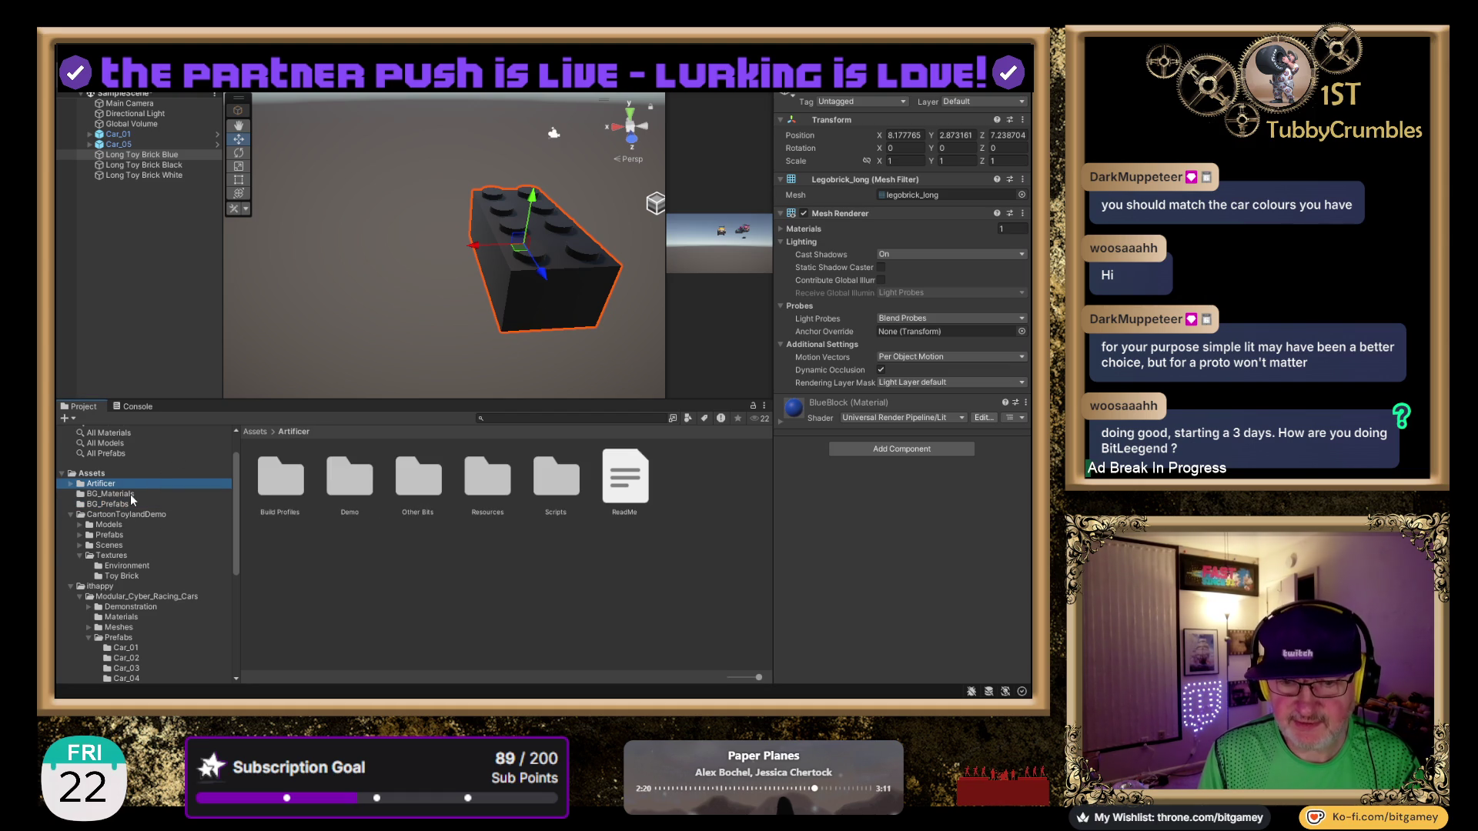
left_click(131, 495)
left_click(348, 481)
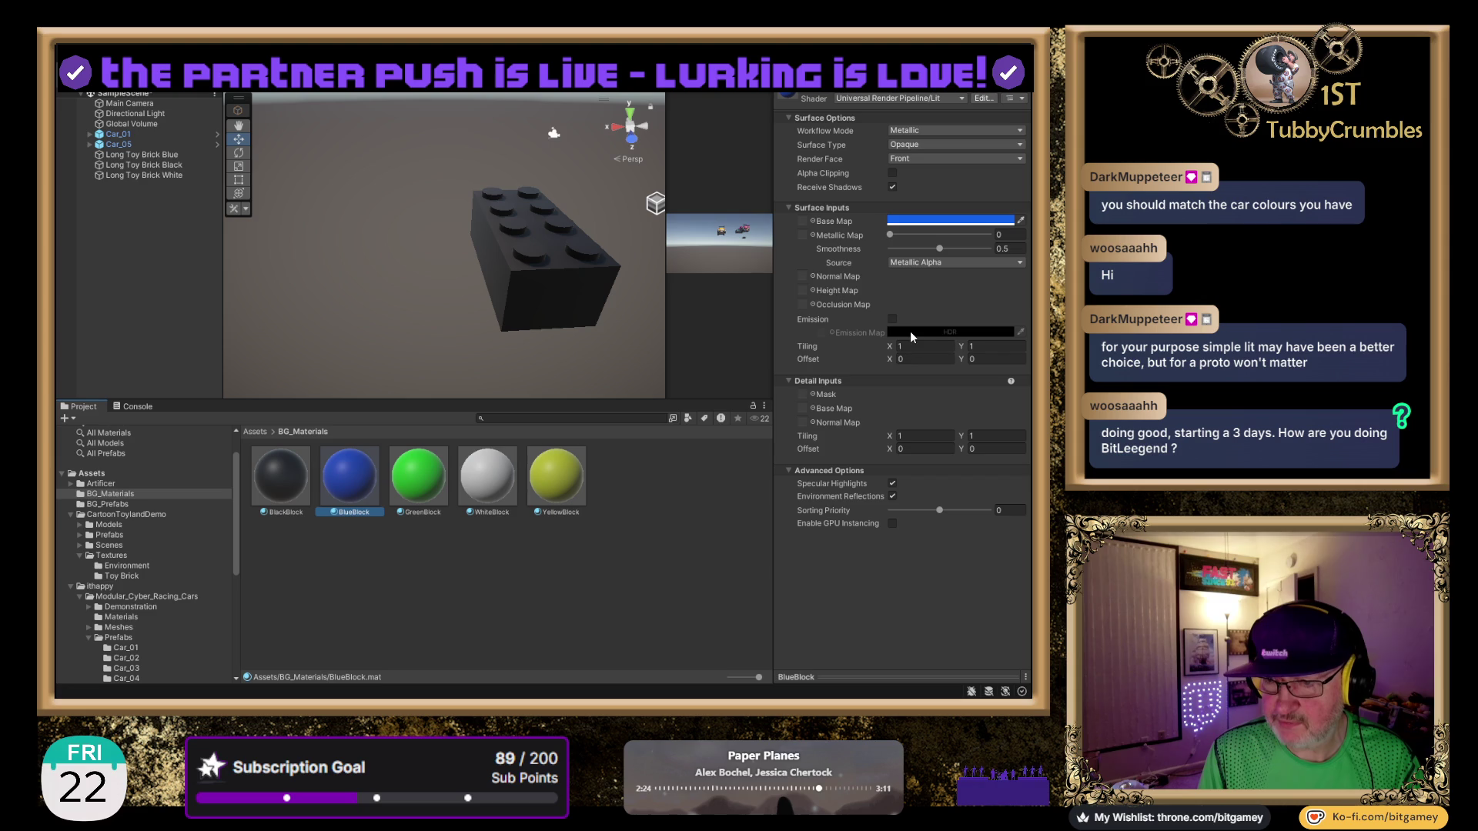
left_click_drag(348, 489, 183, 157)
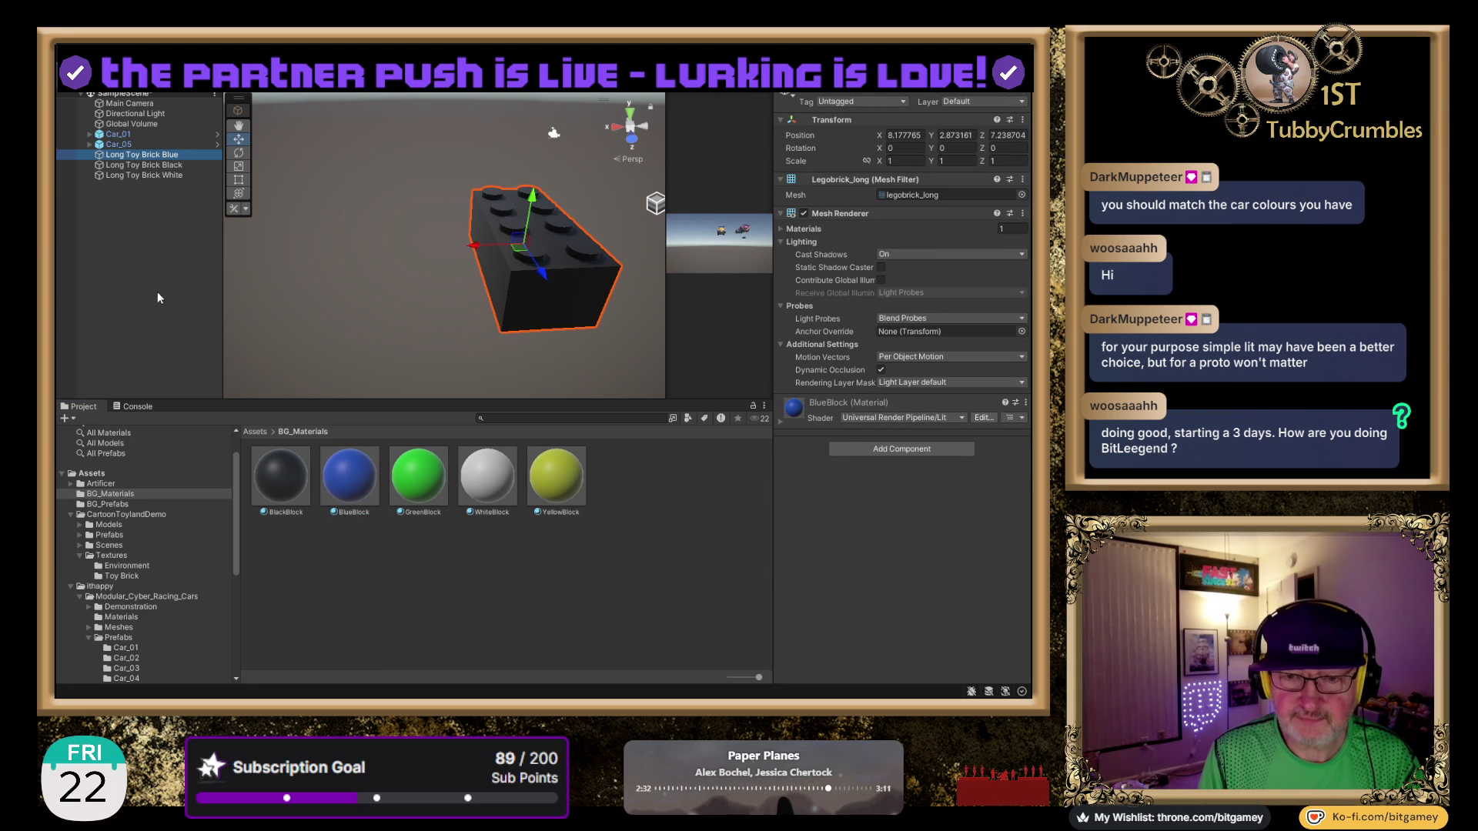
Deactivate Long Toy Brick Black and Long Toy Brick White so only the blue brick shows.
left_click(154, 165)
left_click(162, 175, "shift")
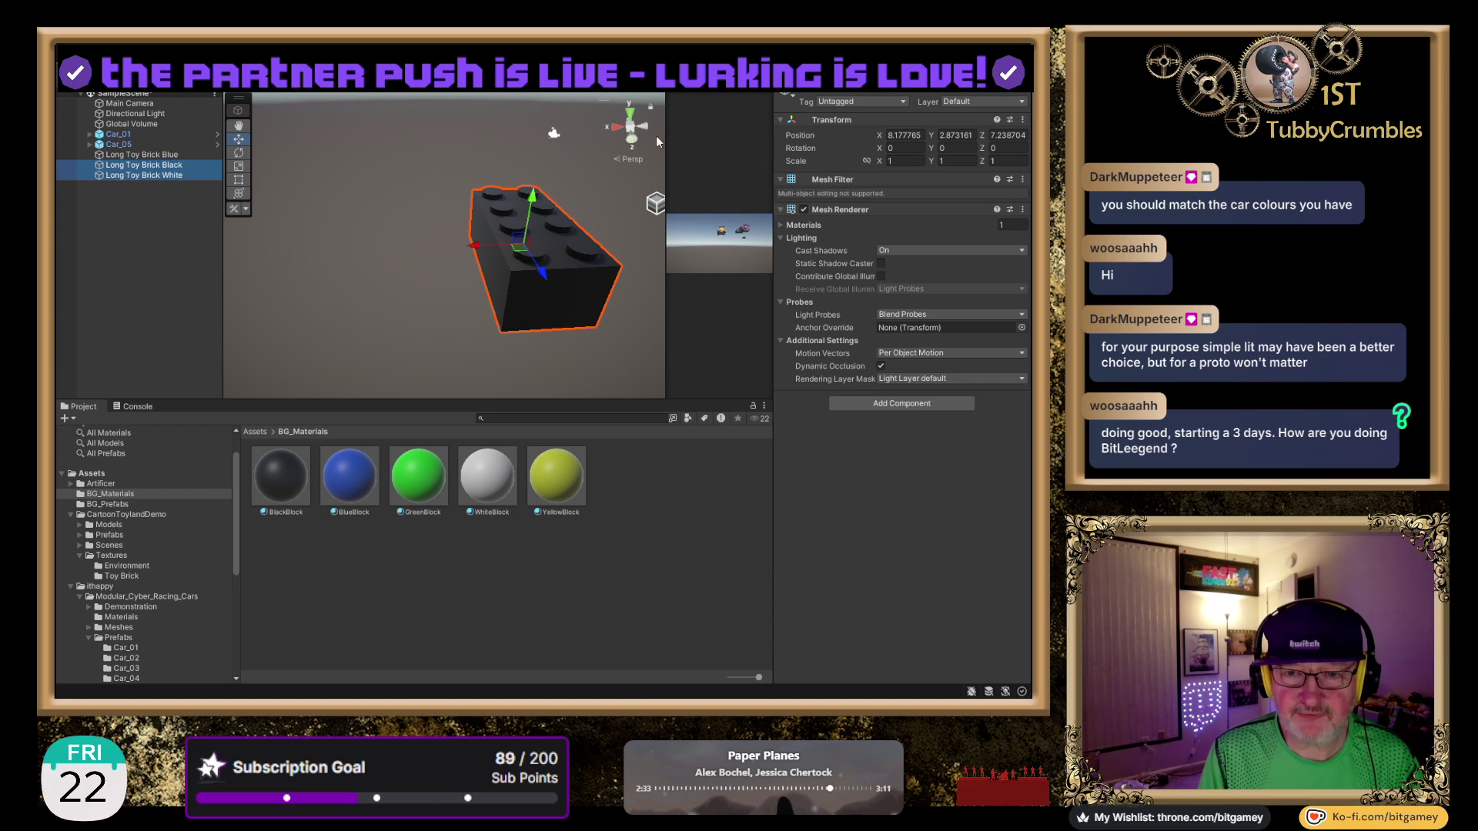
key("alt+shift+a")
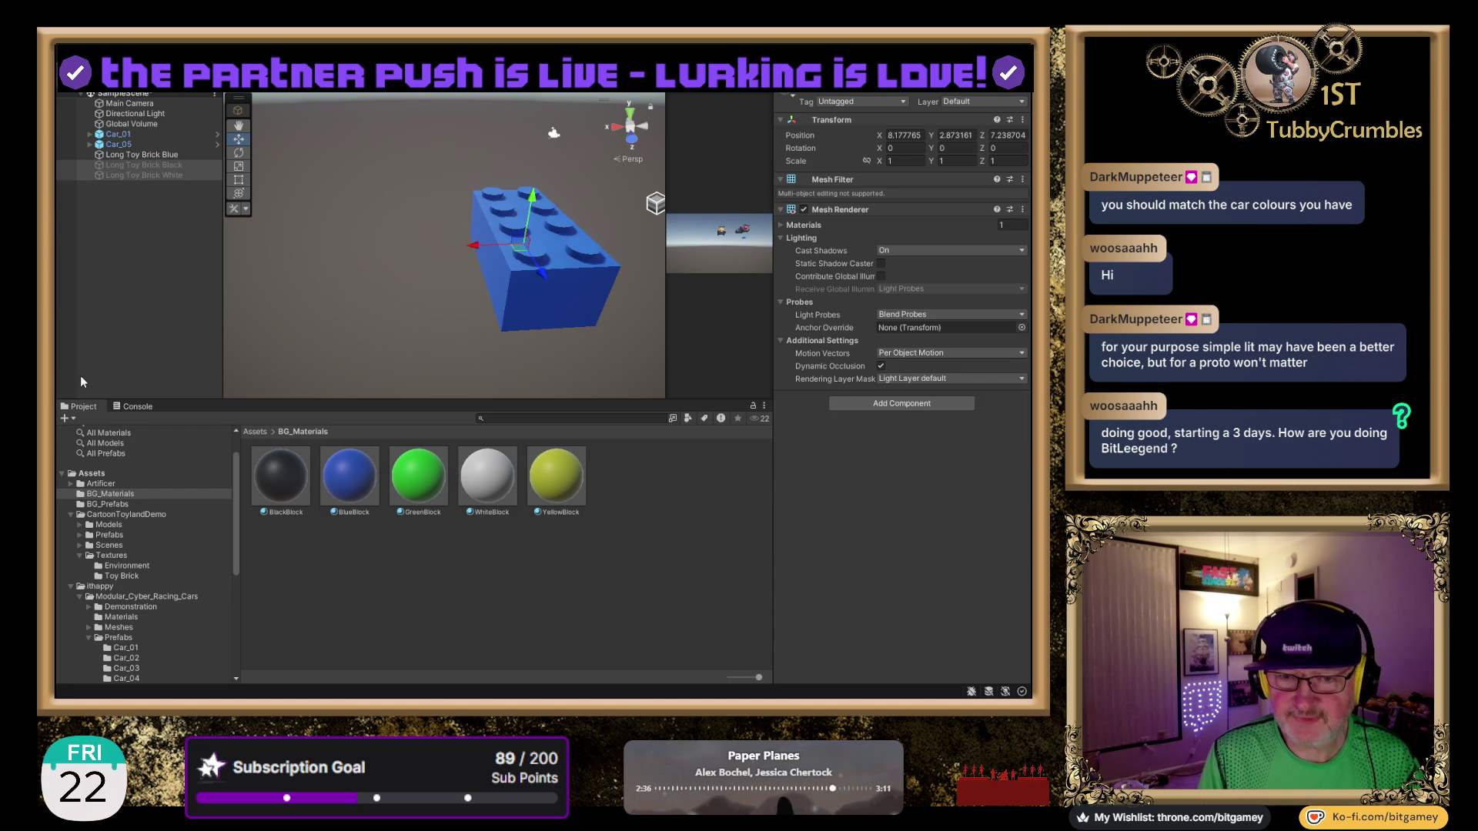
left_click(143, 155)
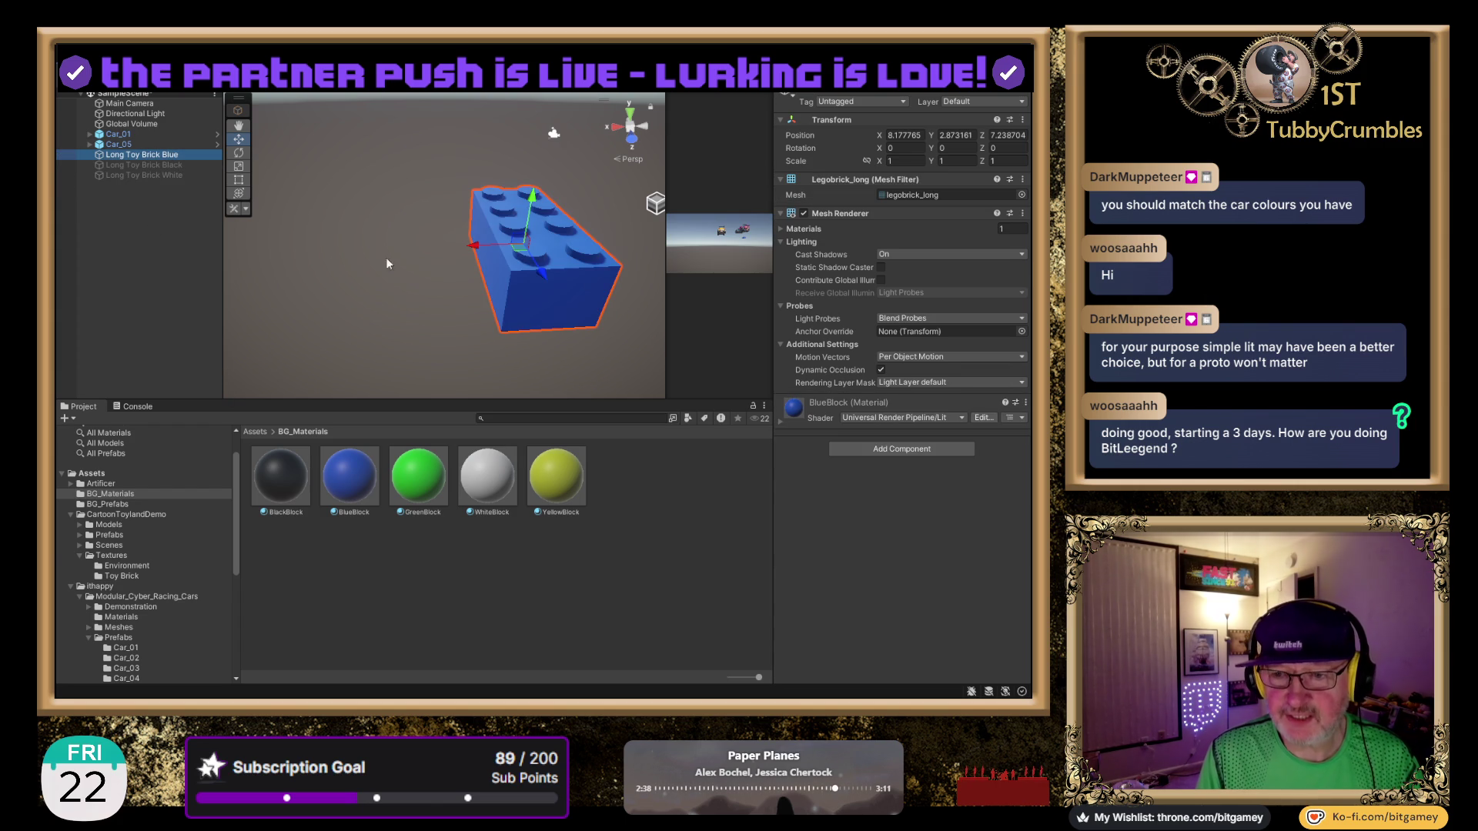
Save Long Toy Brick Blue as a prefab in BG_Prefabs, with the folder shown as a list.
left_click(108, 504)
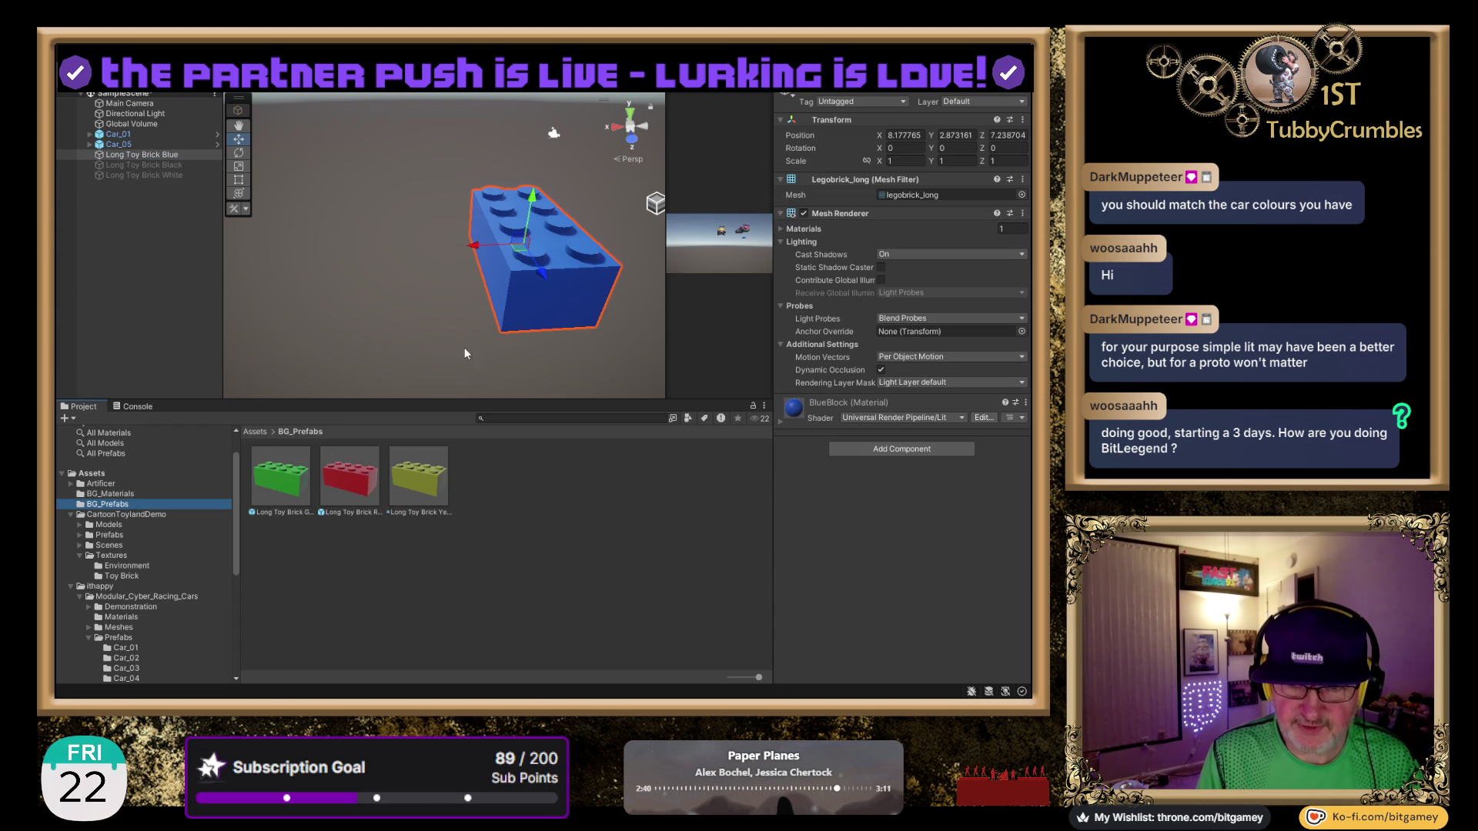
left_click(575, 542)
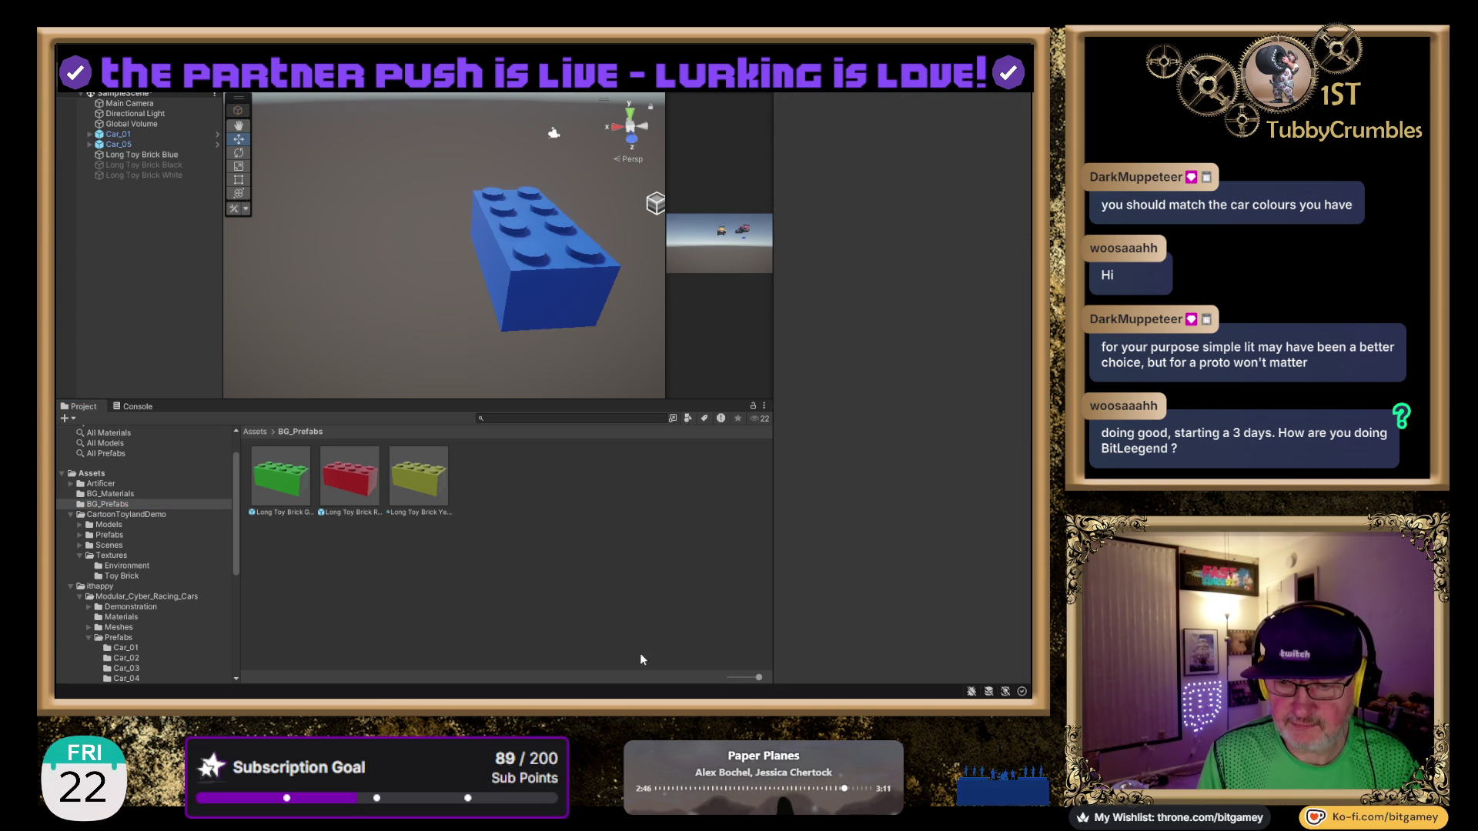
left_click_drag(758, 677, 730, 678)
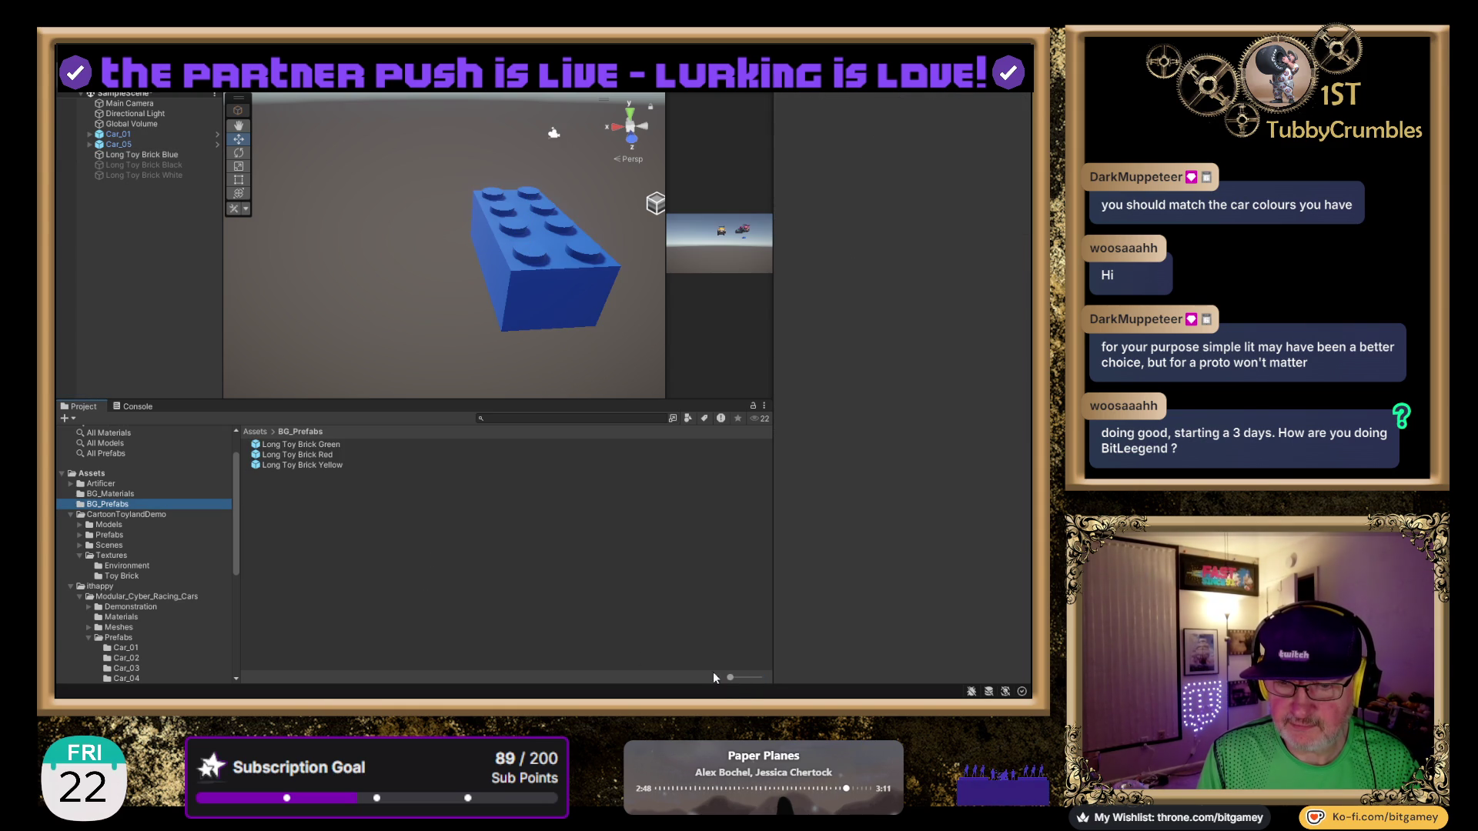
mouse_move(140, 156)
left_mouse_down()
mouse_move(287, 340)
mouse_move(363, 530)
left_mouse_up()
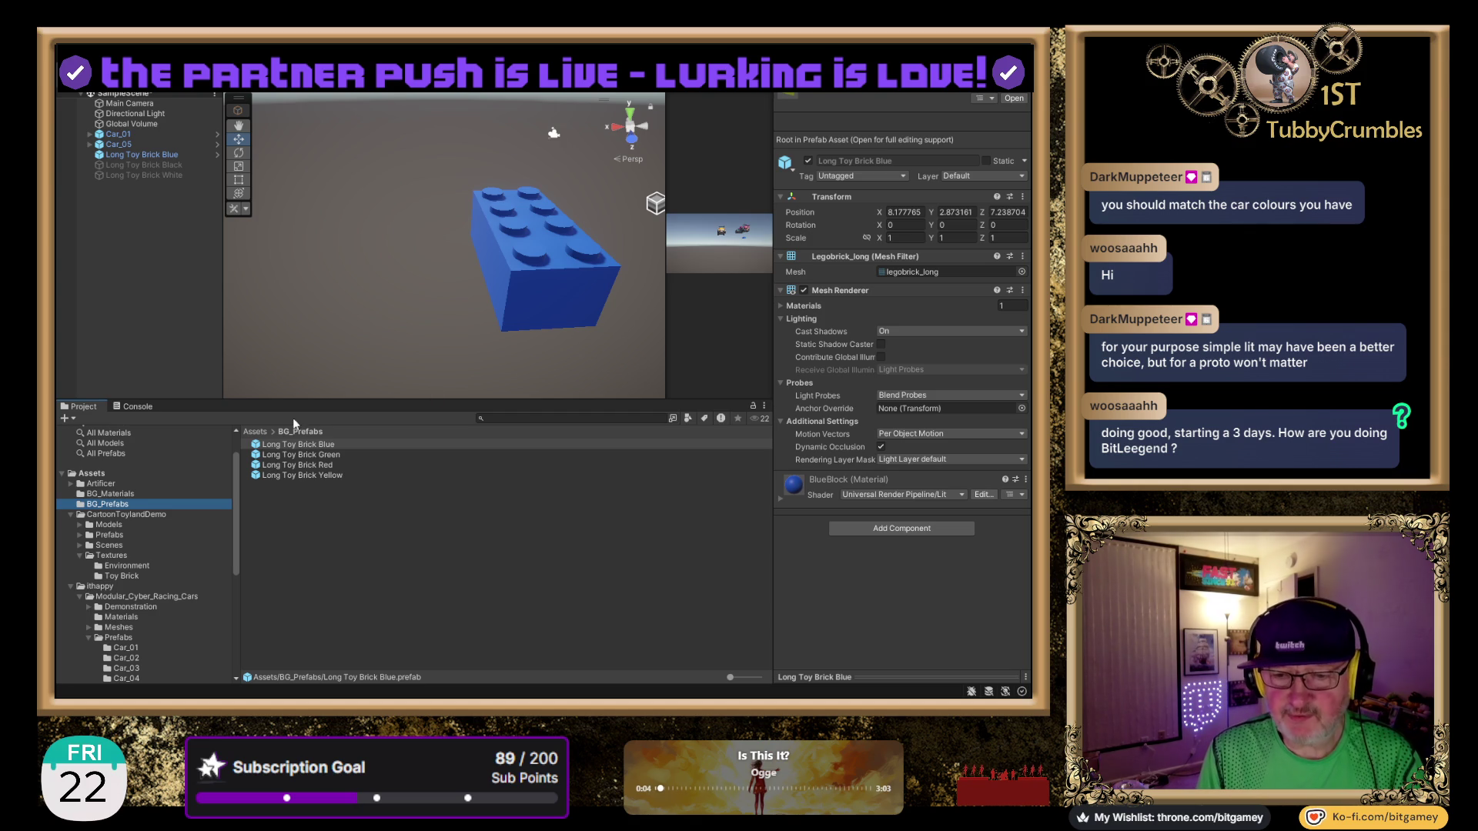
left_click(153, 156)
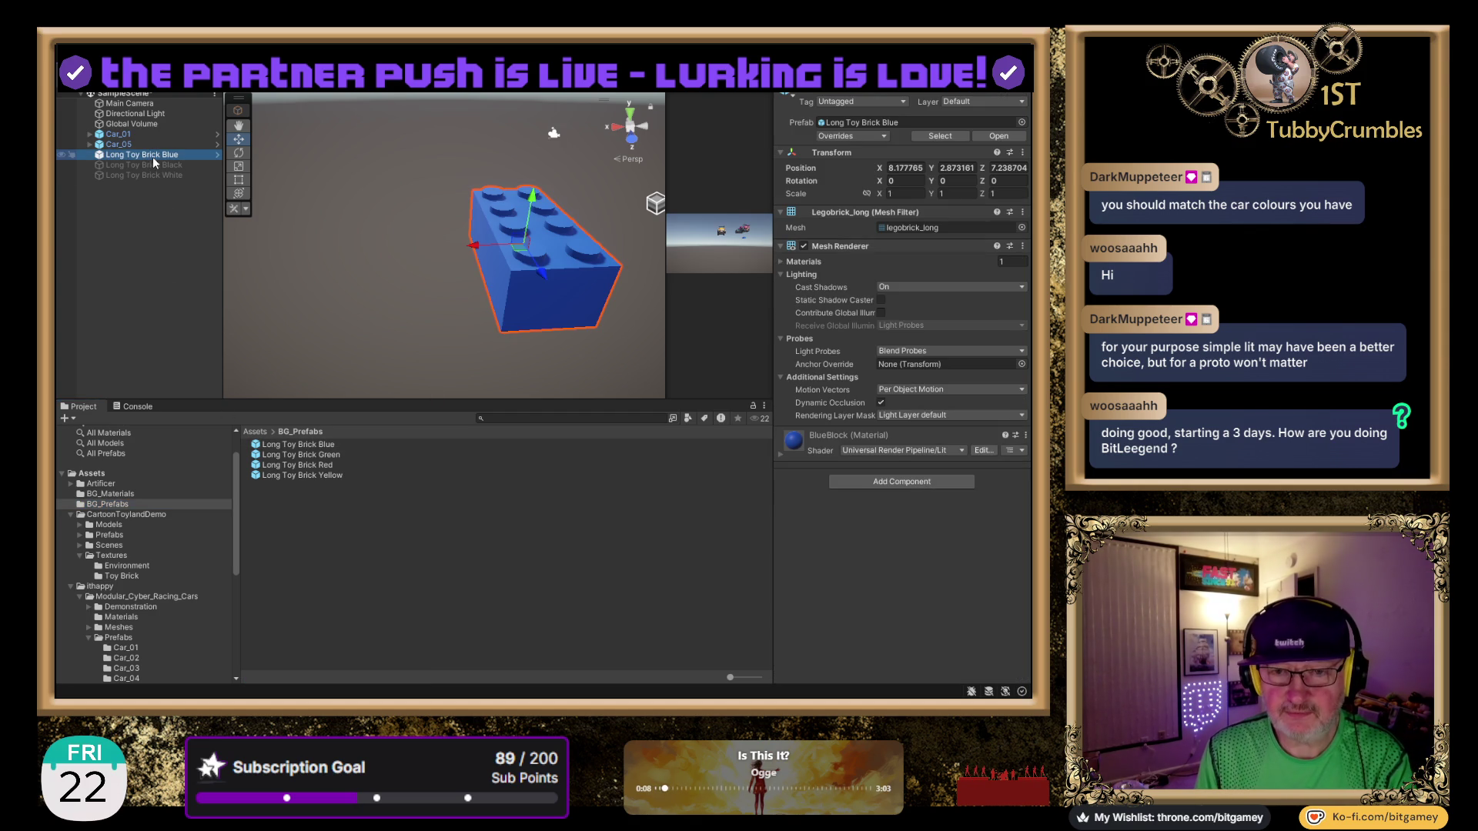
Delete the blue brick, save Long Toy Brick Black as a BG_Prefabs prefab, then remove it.
key("Delete")
left_click(157, 156)
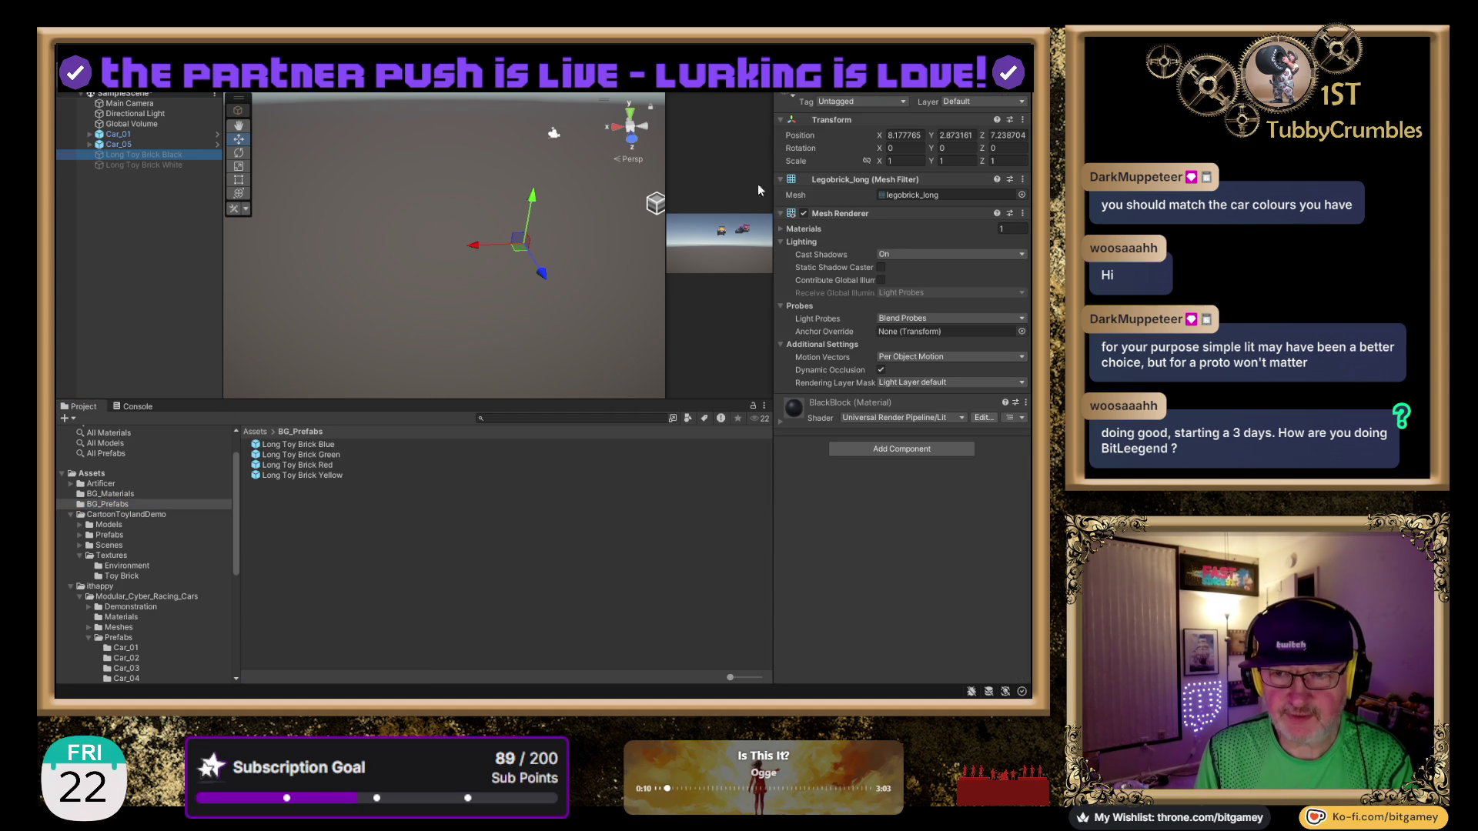
left_click(786, 84)
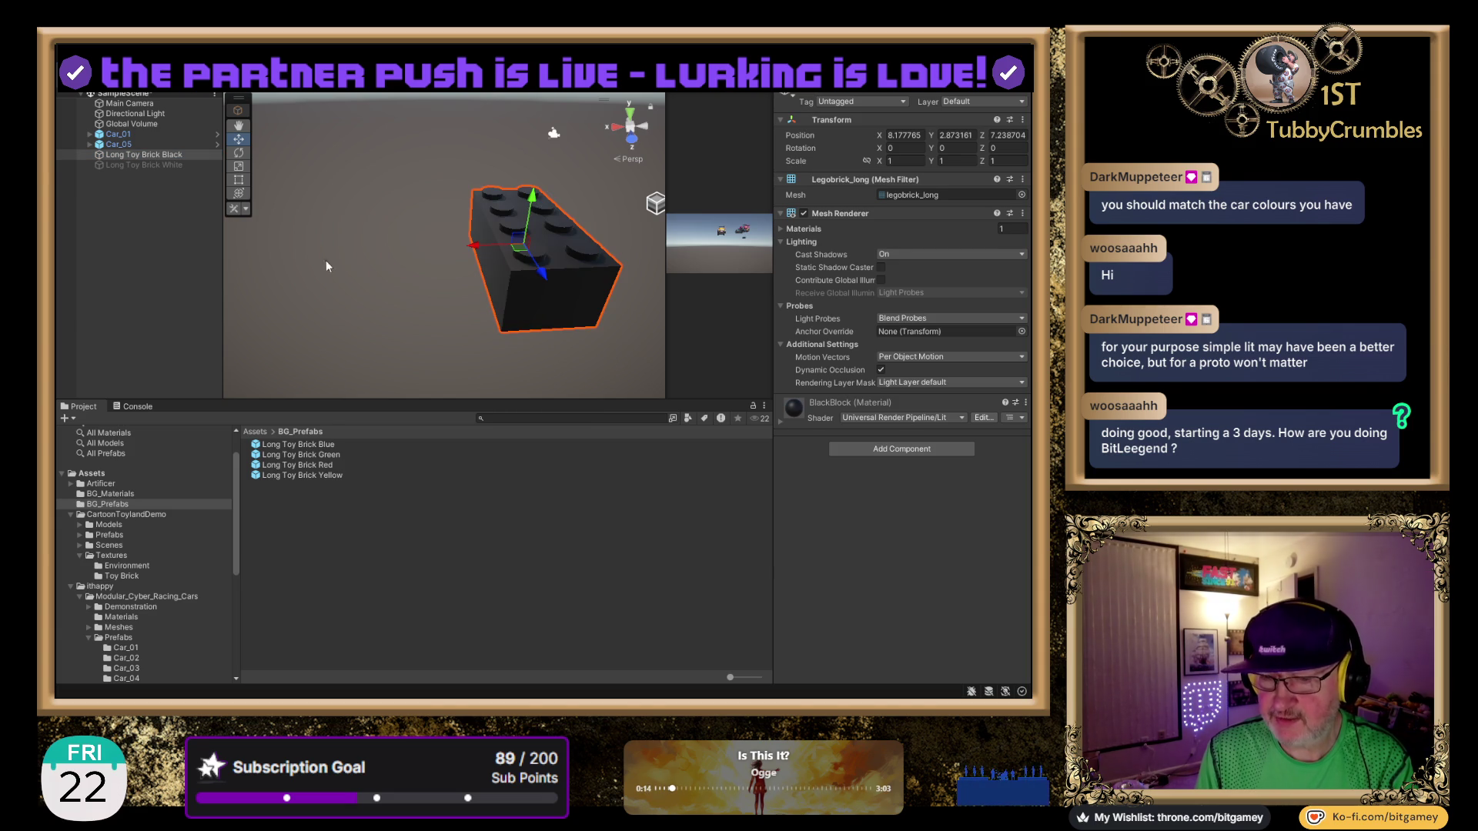
left_click_drag(153, 154, 423, 569)
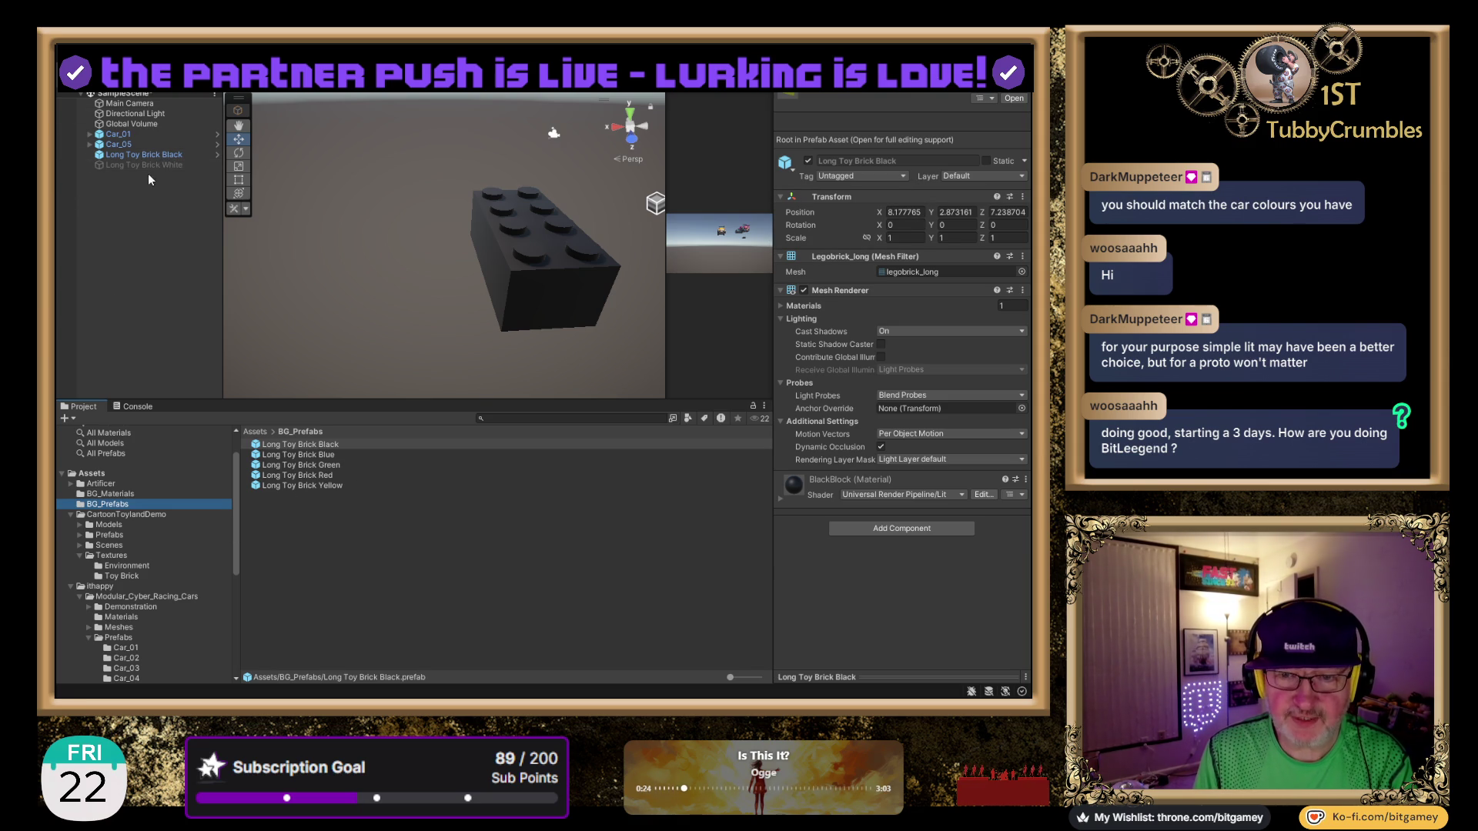
left_click(160, 155)
key("Delete")
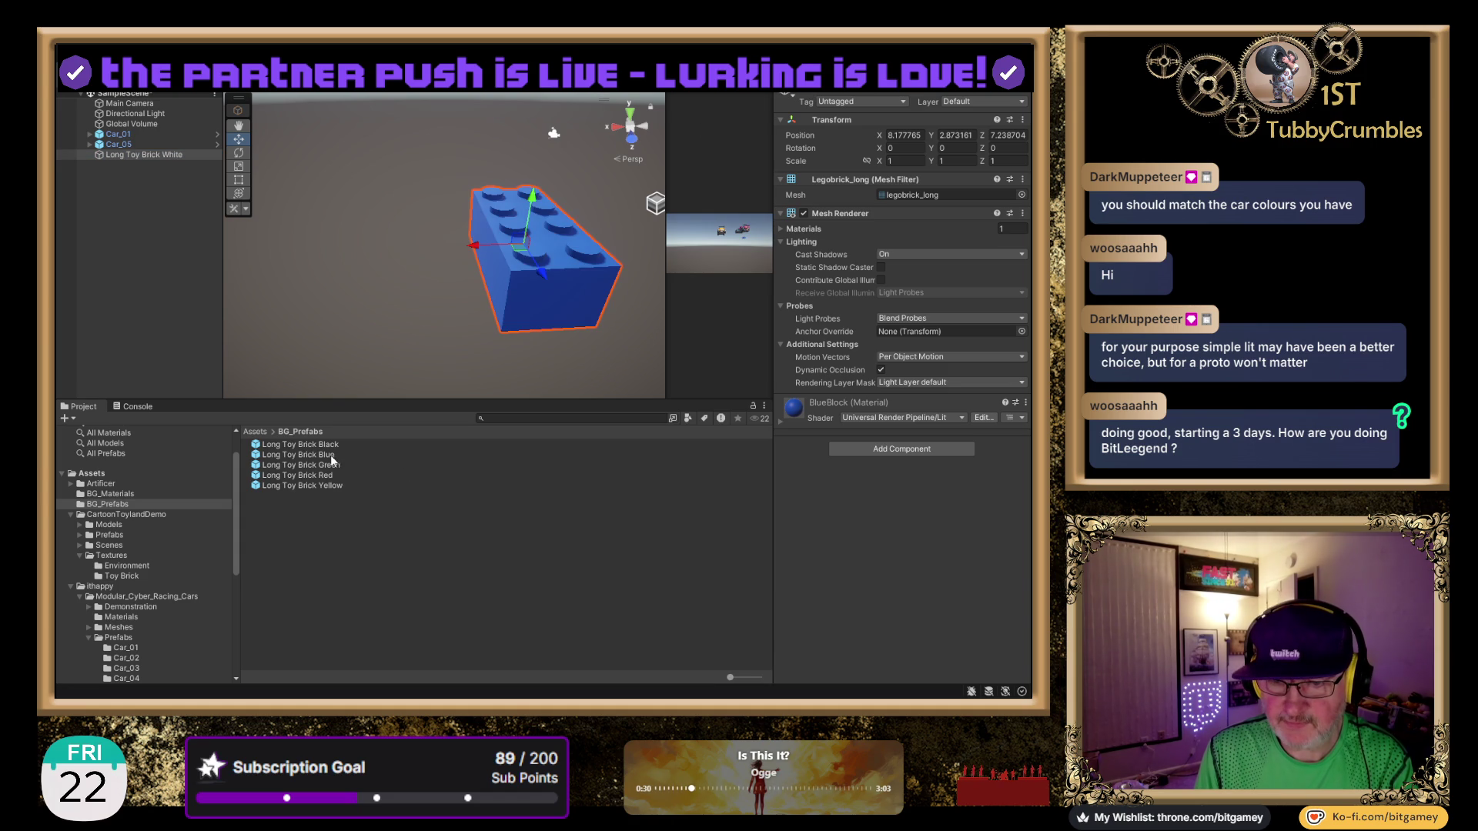
Give the remaining brick the WhiteBlock material and save it as a prefab in BG_Prefabs.
left_click(123, 492)
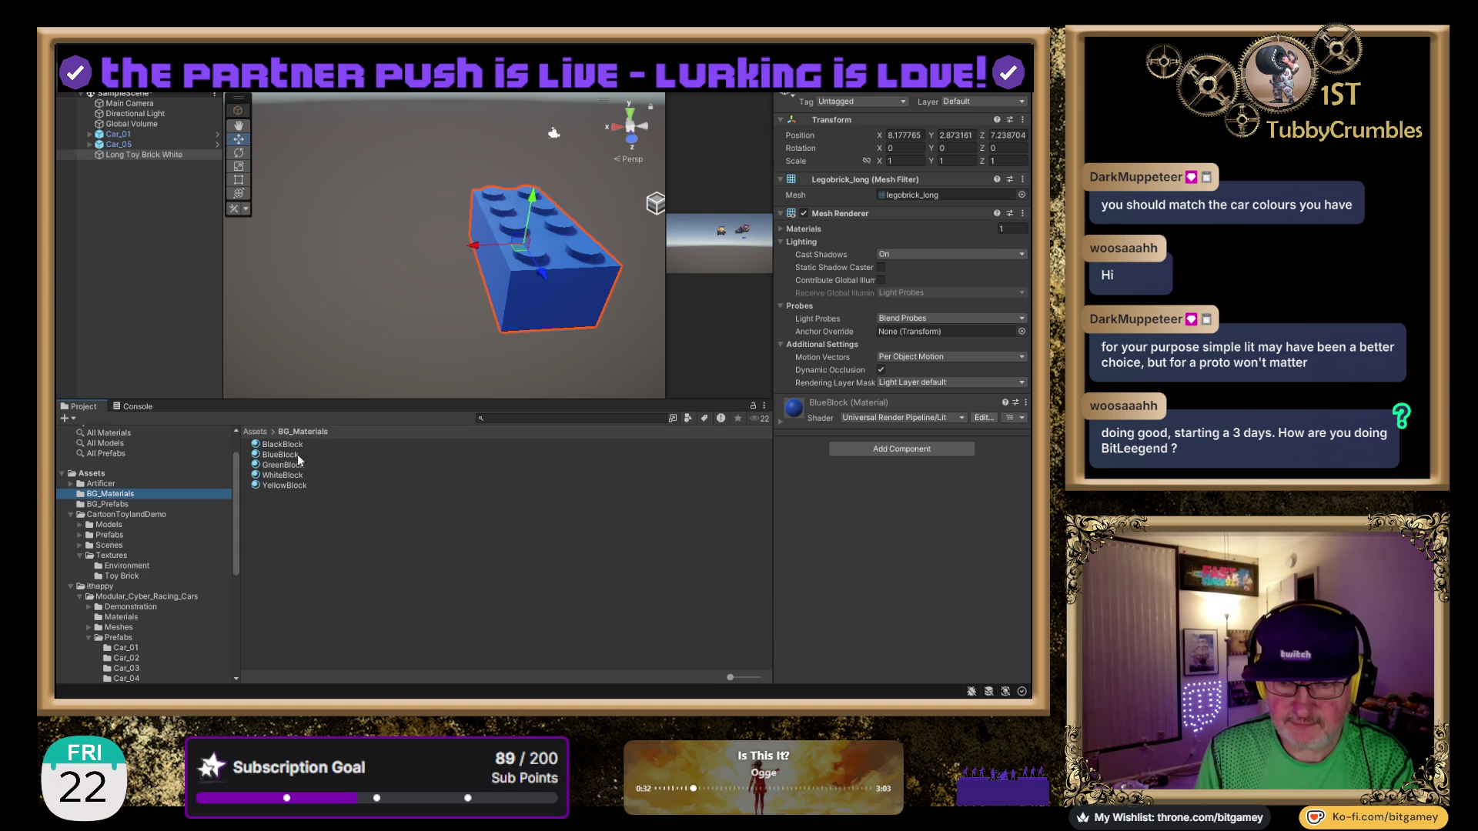
left_click(285, 476)
left_click_drag(287, 479, 569, 231)
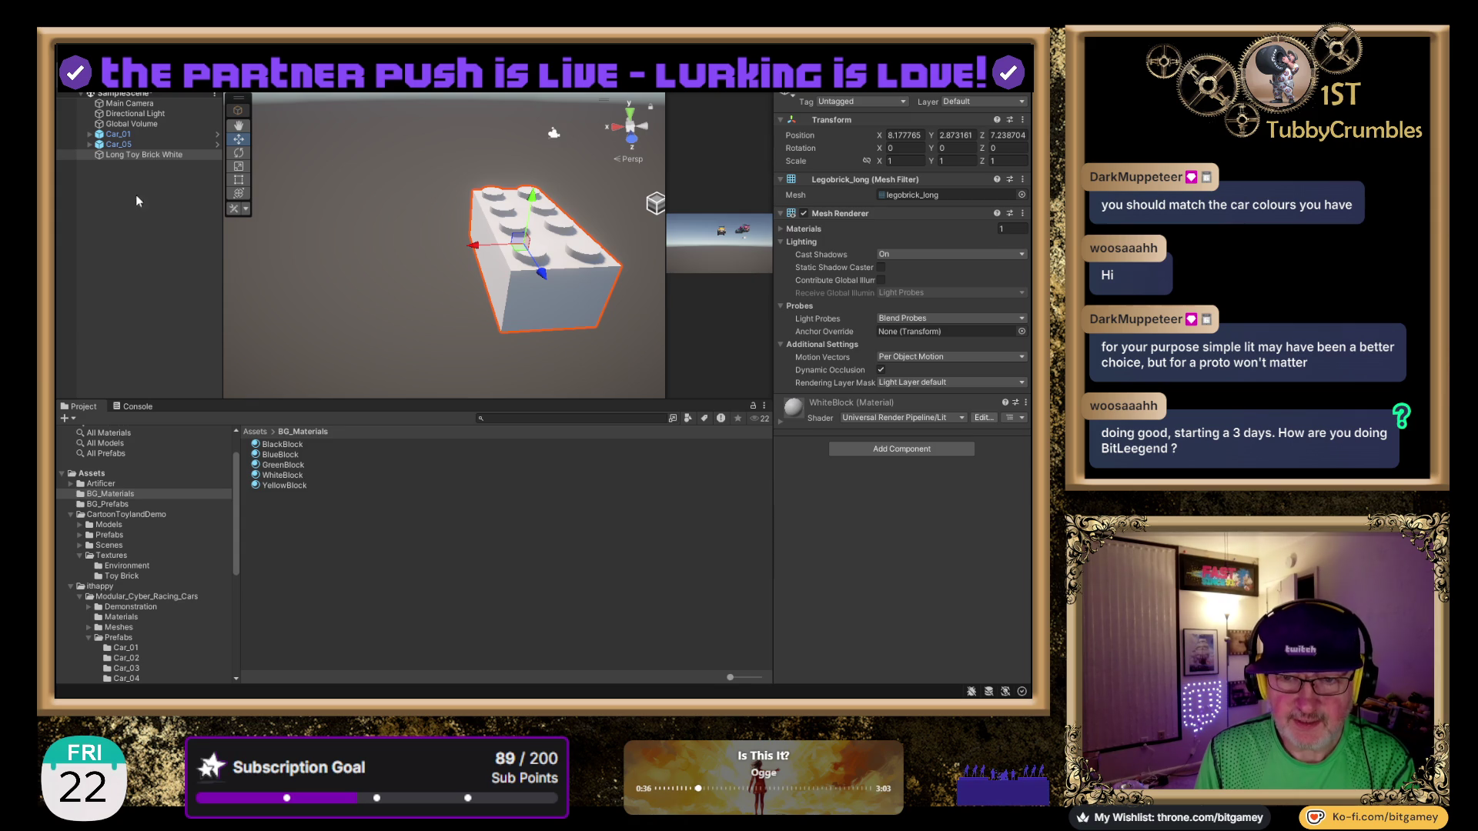
left_click(112, 504)
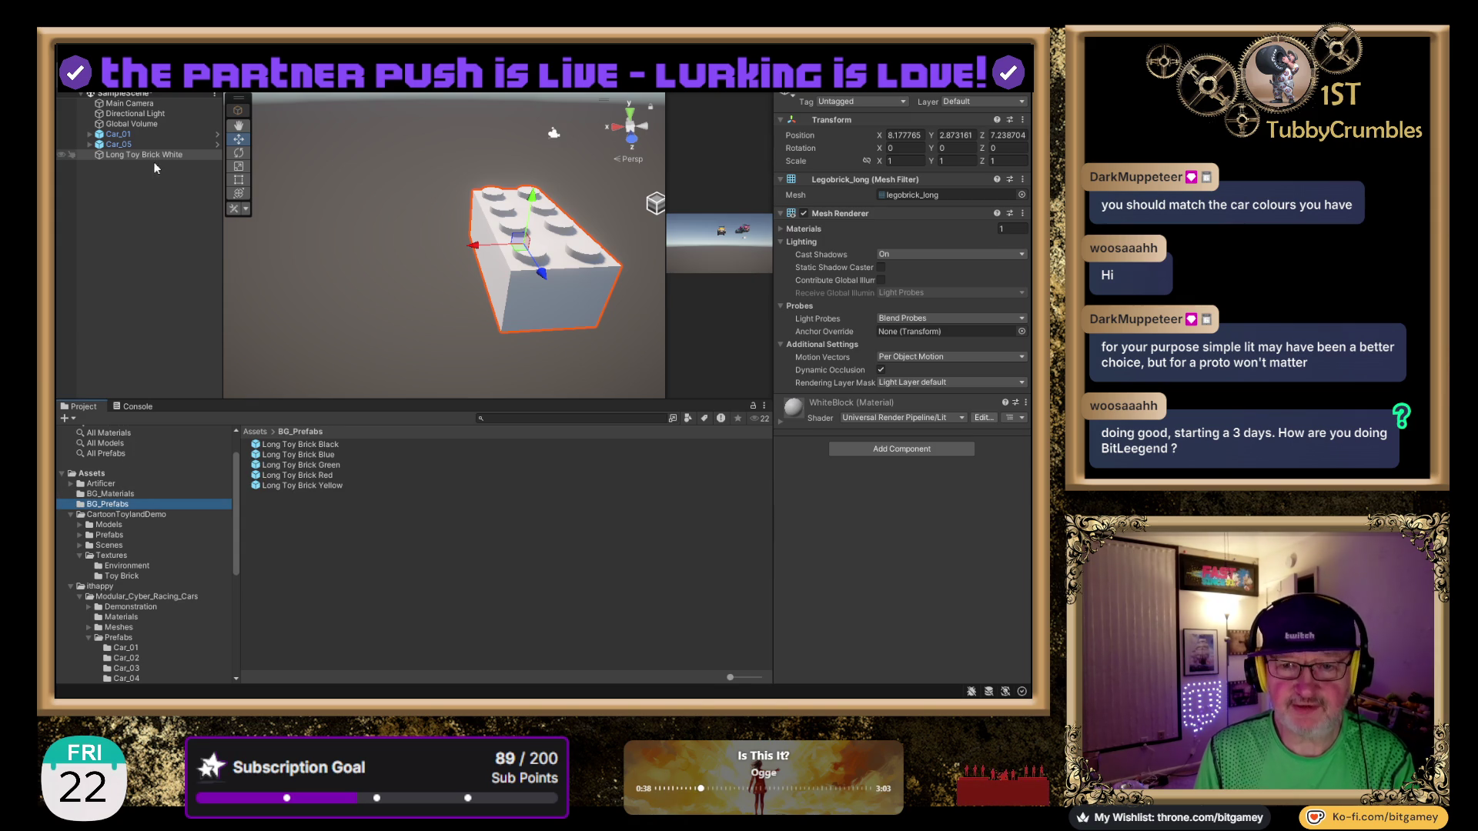
left_click_drag(268, 339, 409, 583)
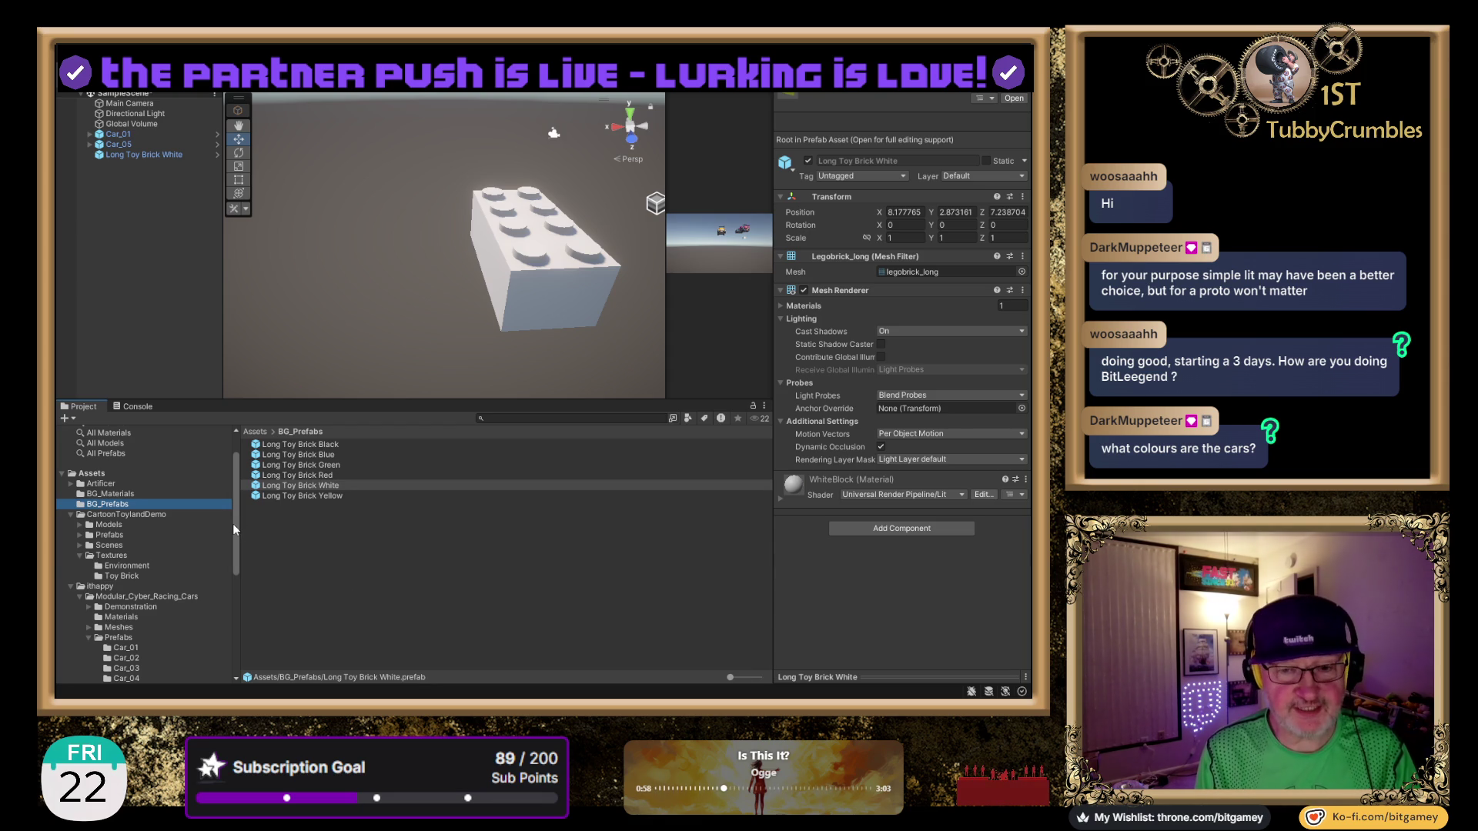
Frame Car_01 and pan to centre the pink car beside Long Toy Brick White.
left_click(162, 135)
key("f")
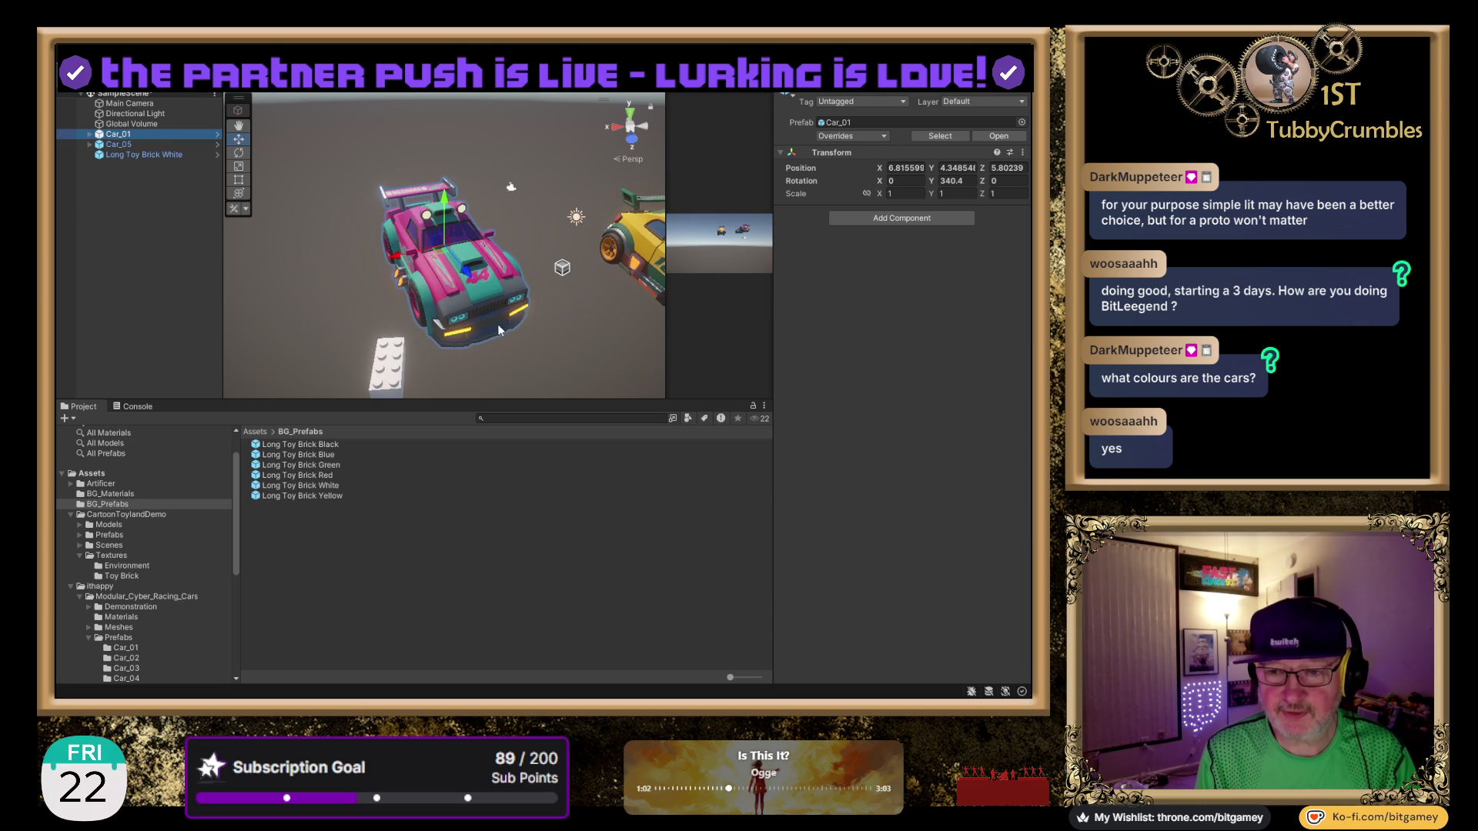
mouse_move(498, 319)
left_mouse_down()
mouse_move(425, 281)
mouse_move(362, 282)
mouse_move(506, 292)
mouse_move(475, 289)
left_mouse_up()
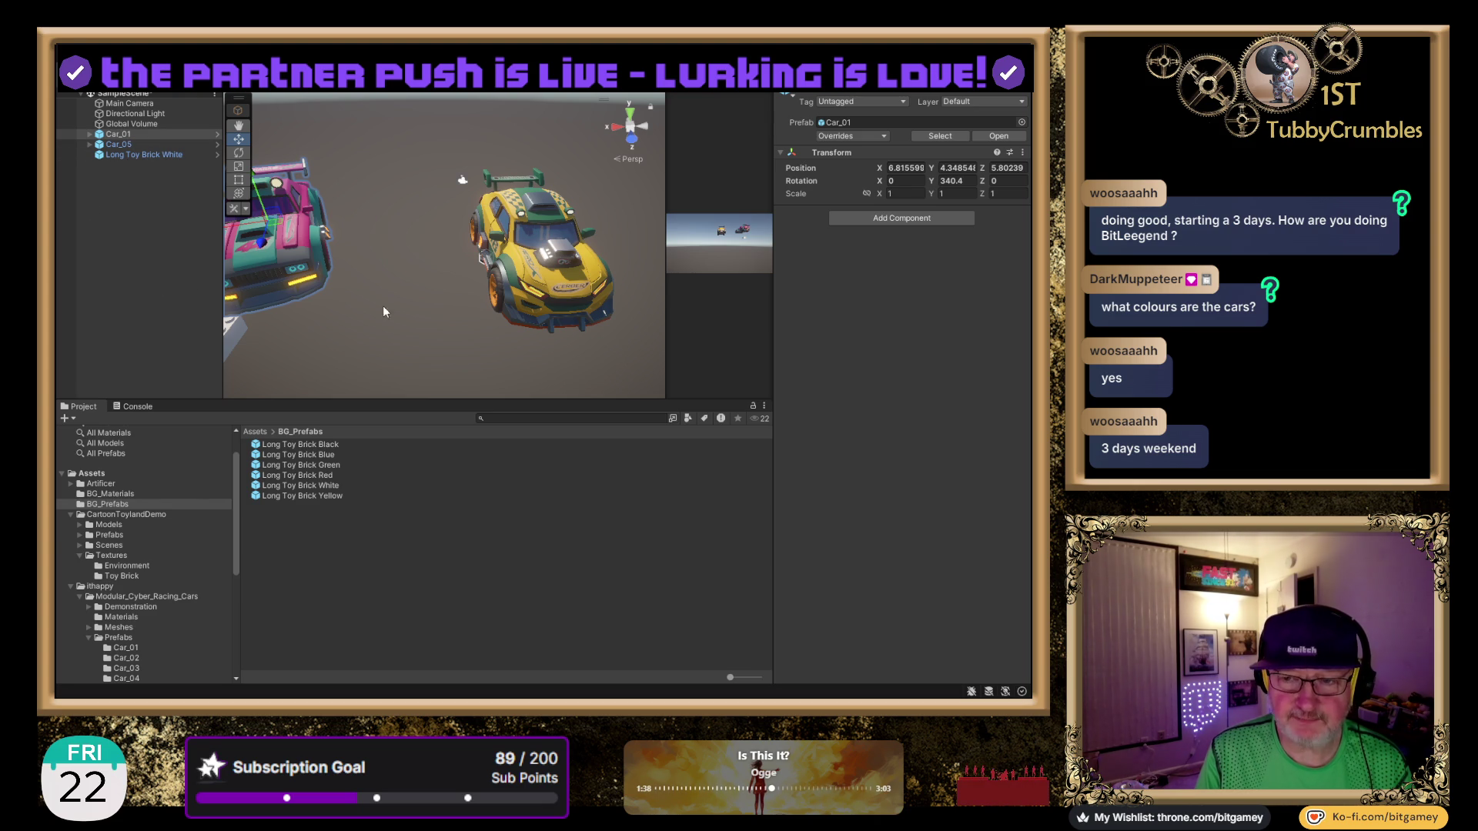
mouse_move(346, 282)
left_mouse_down()
mouse_move(515, 254)
mouse_move(533, 279)
left_mouse_up()
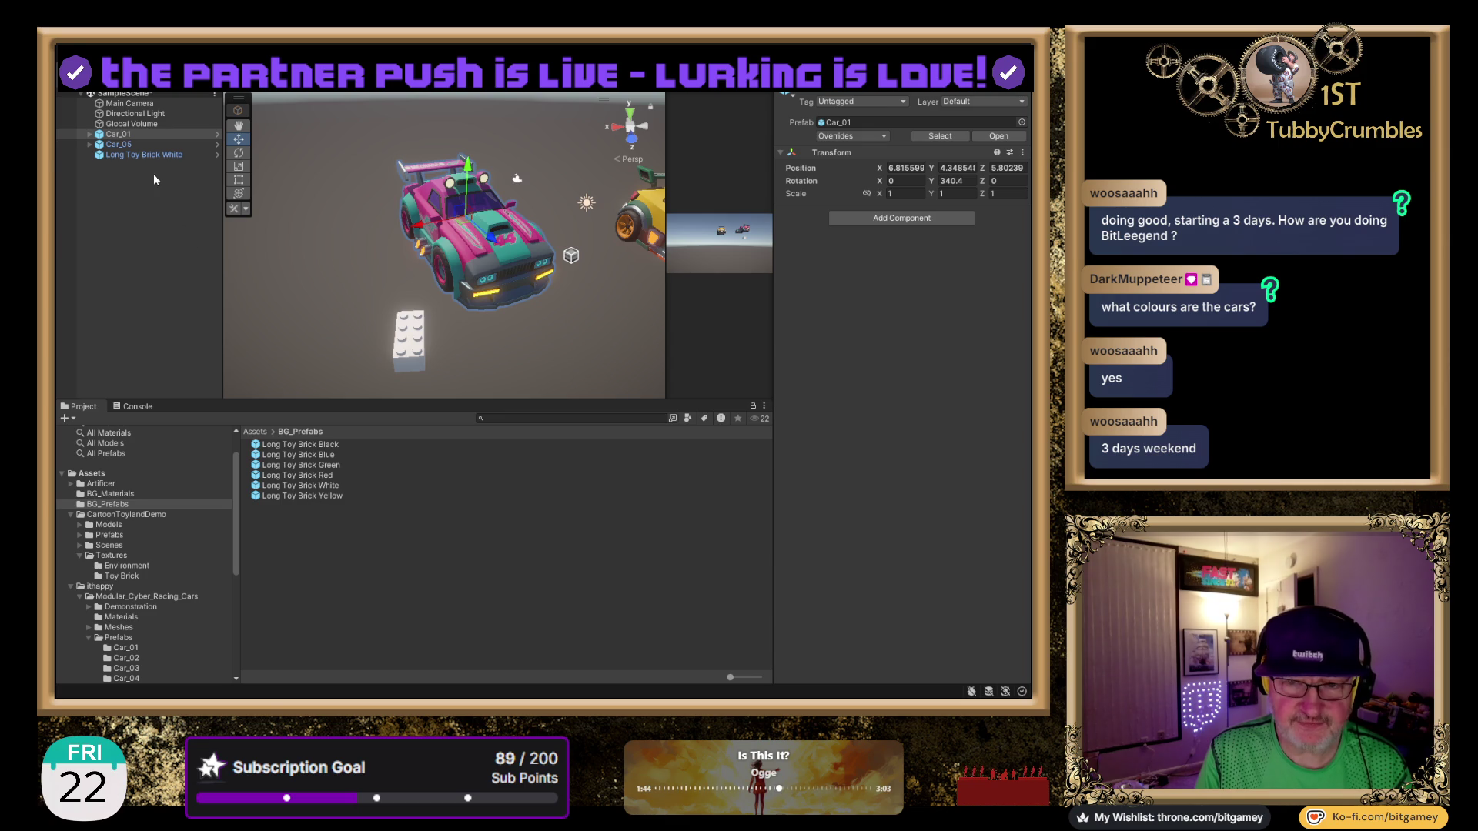
left_click(145, 155)
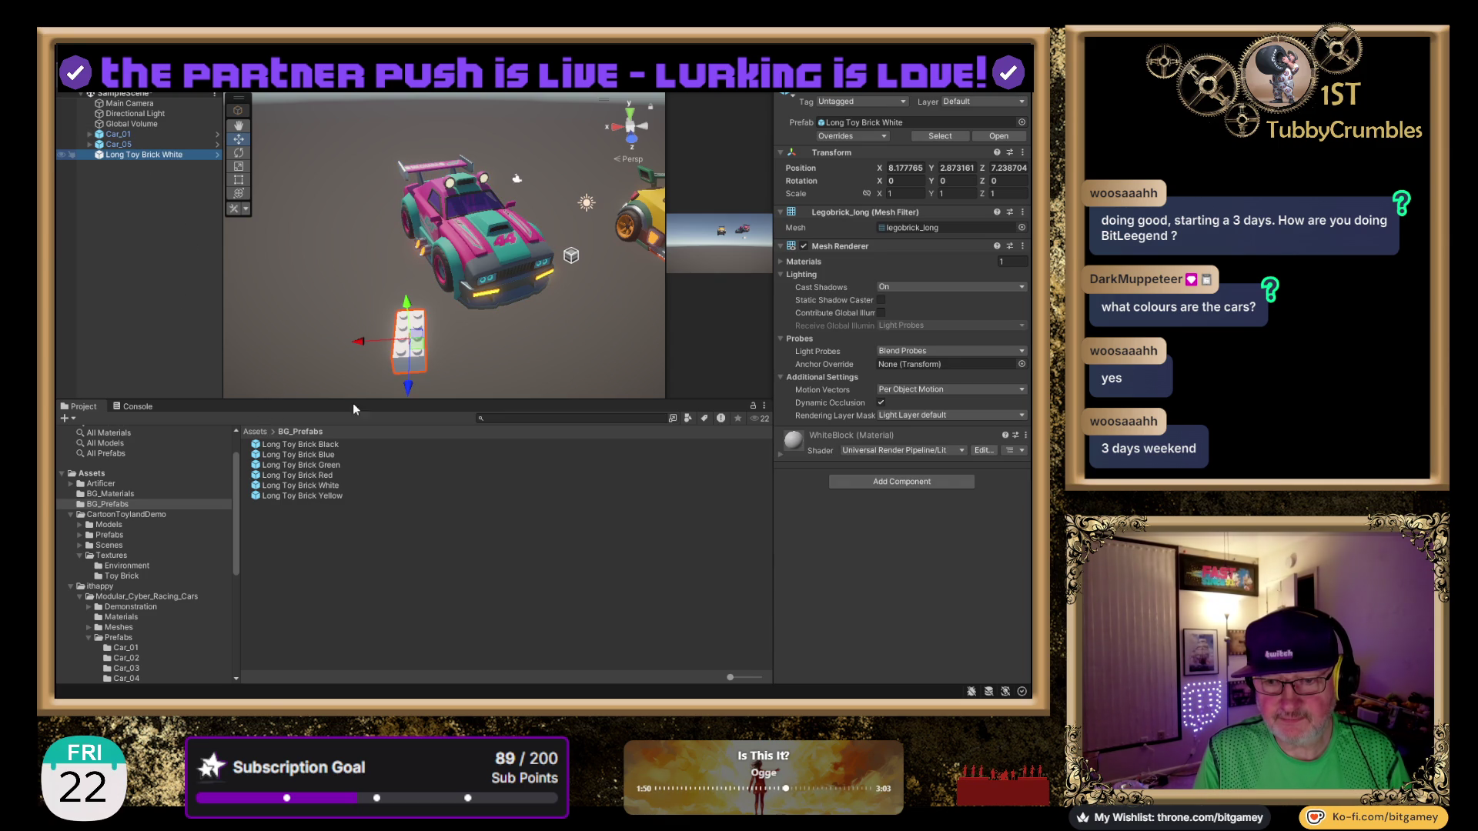
Rename Long Toy Brick White to Long Toy Brick Teal.
left_click(169, 156)
key("BackSpace")
key("BackSpace")
key("BackSpace")
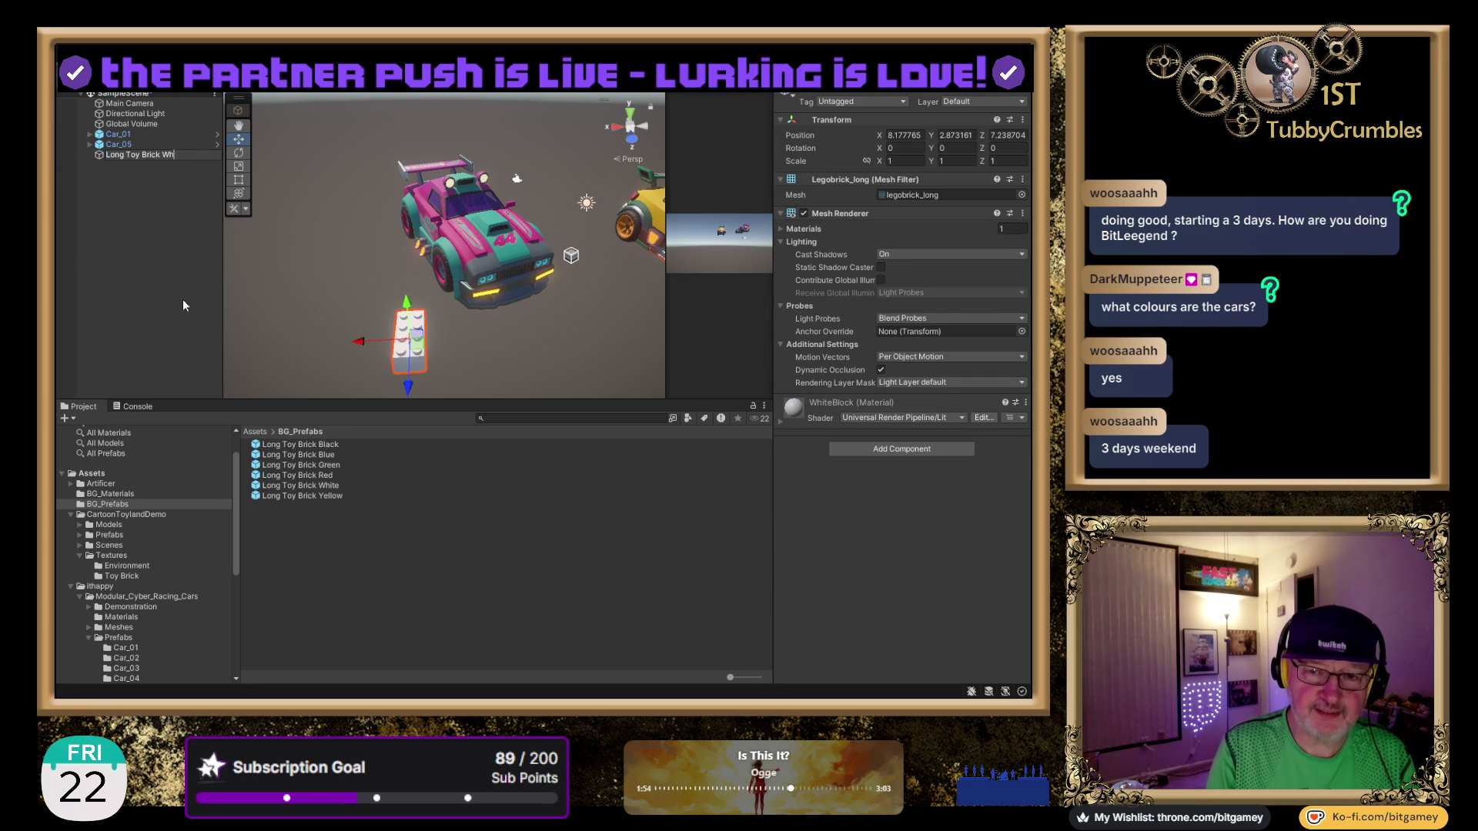
type("Teal")
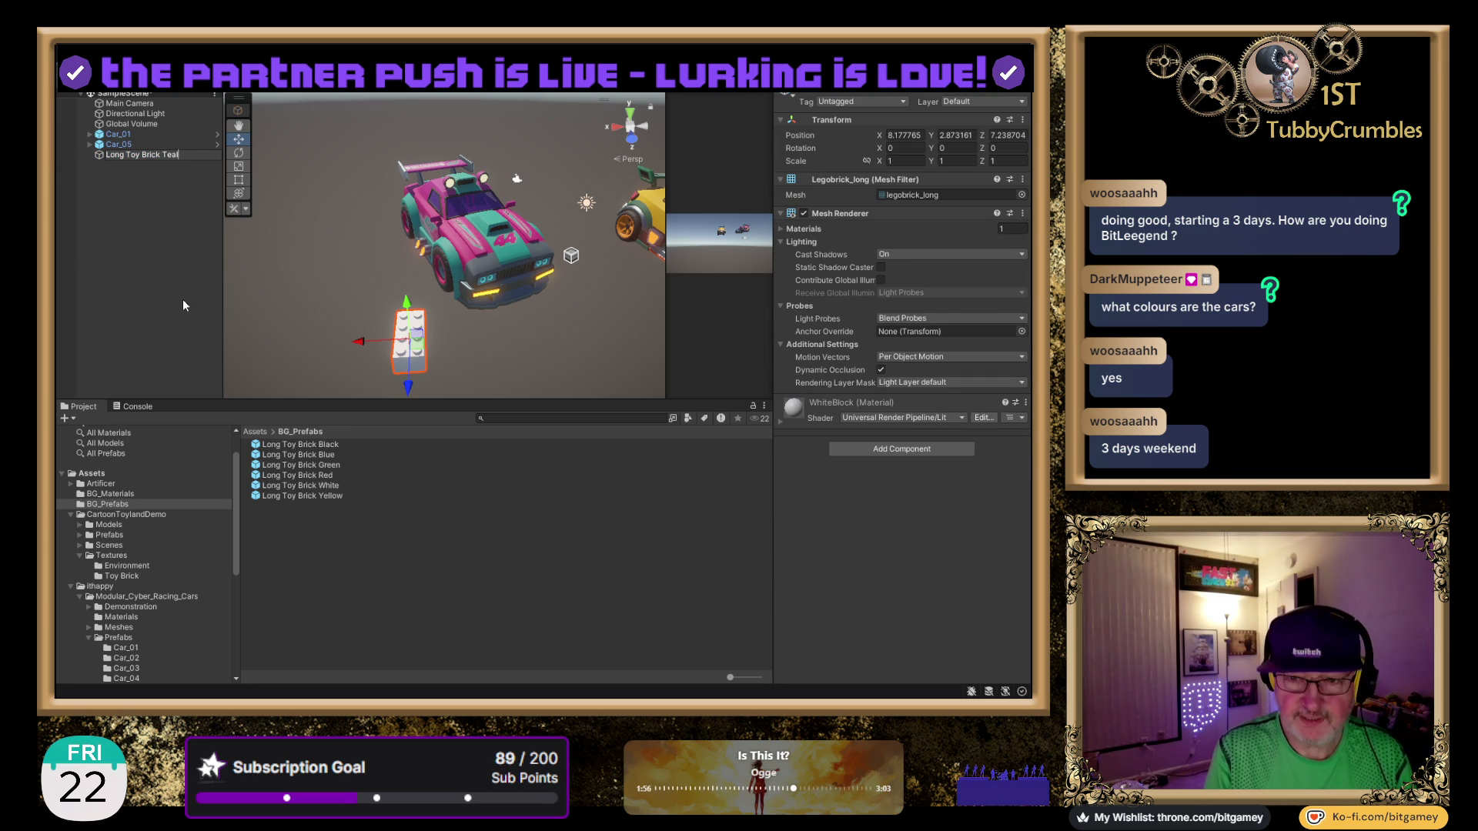
key("Return")
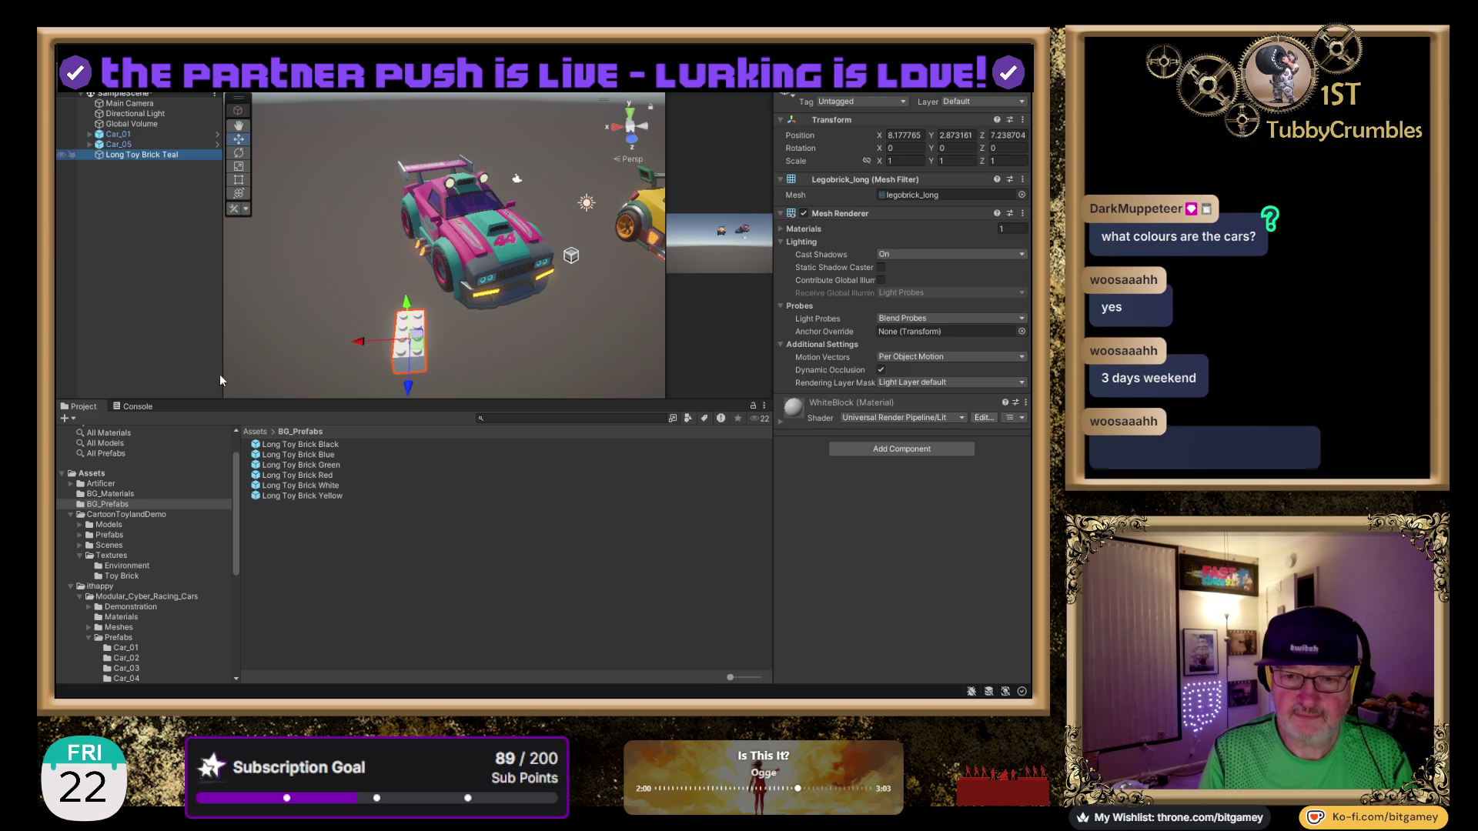
Duplicate the teal brick into ten bricks and rename Teal (1) to Long Toy Brick Pink.
left_click(105, 247)
left_click(147, 157)
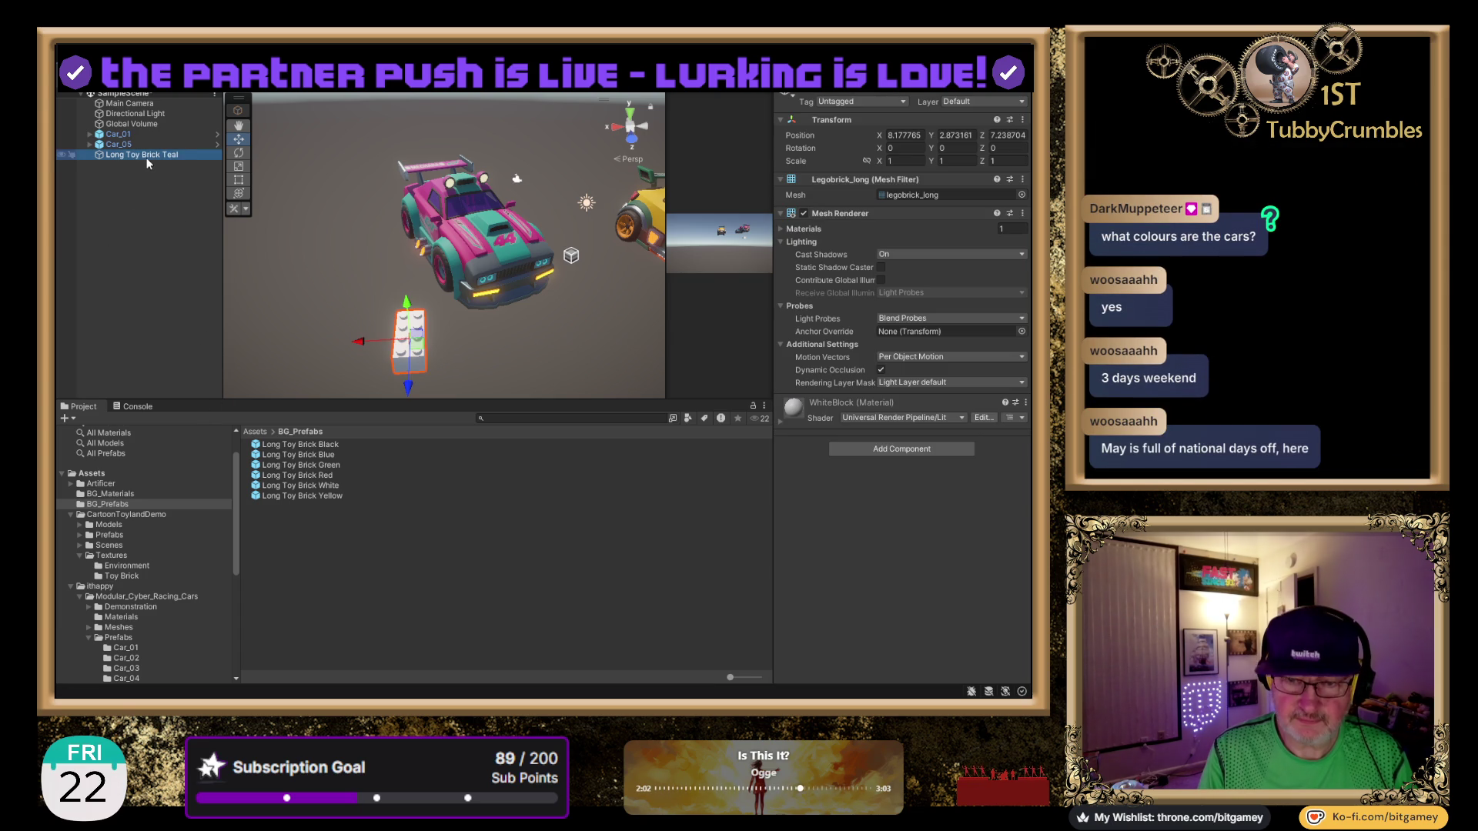
key("ctrl+d")
key("ctrl+d")
key("ctrl+d")
key("ctrl+d")
key("ctrl+d")
key("ctrl+d")
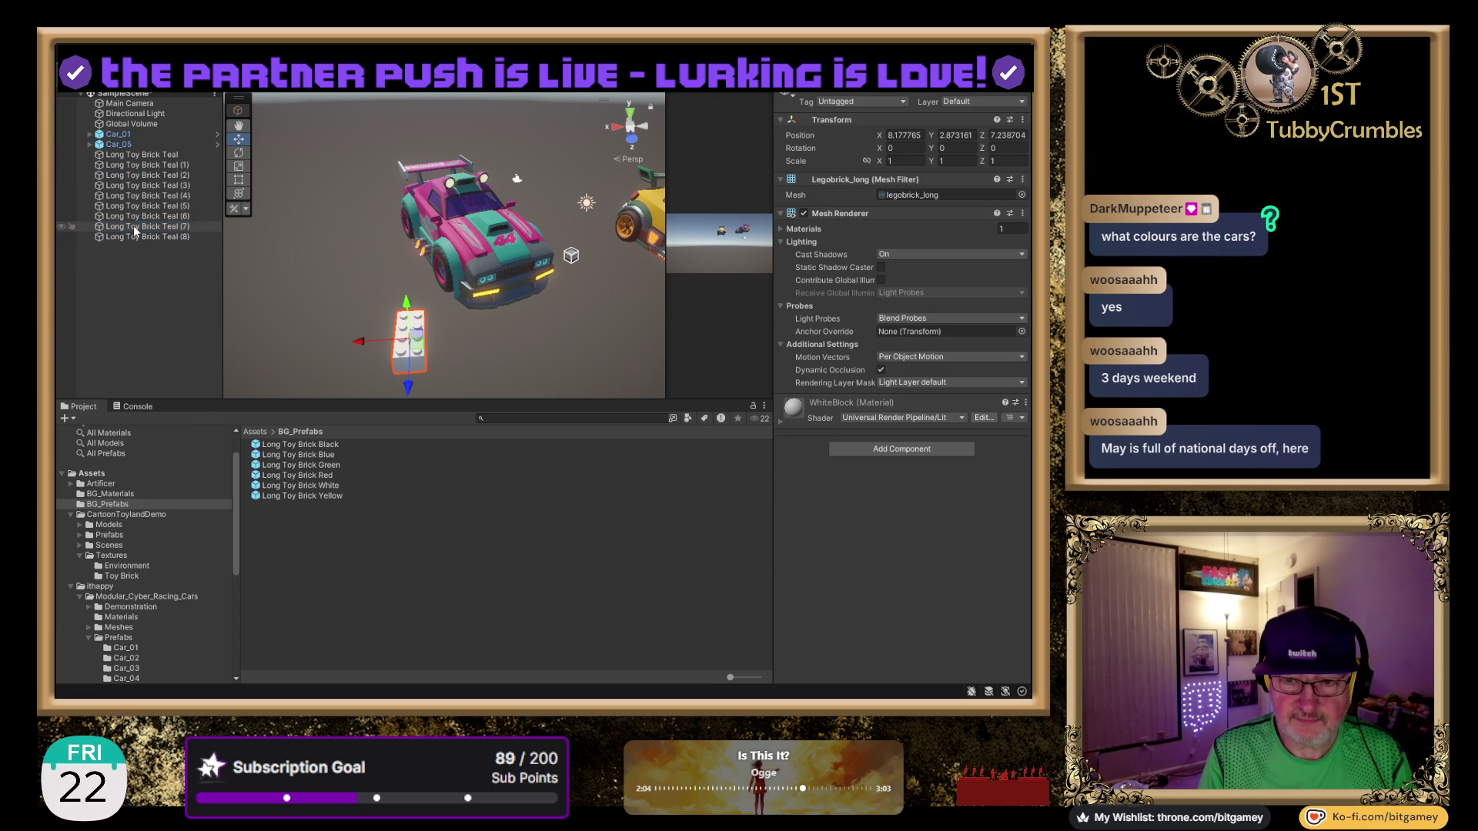
left_click(146, 165)
key("F2")
key("BackSpace")
key("BackSpace")
key("BackSpace")
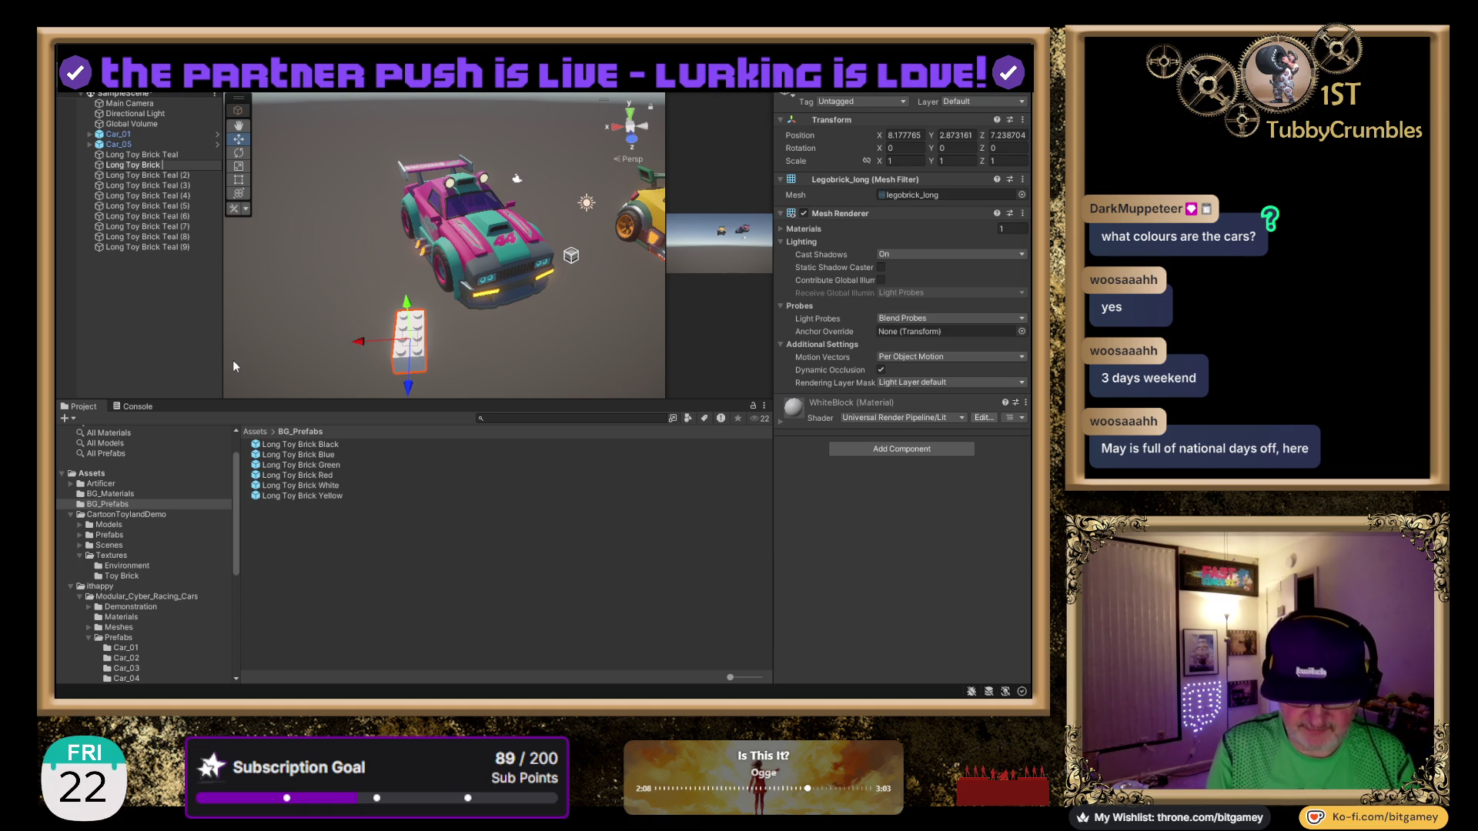
type("Pink")
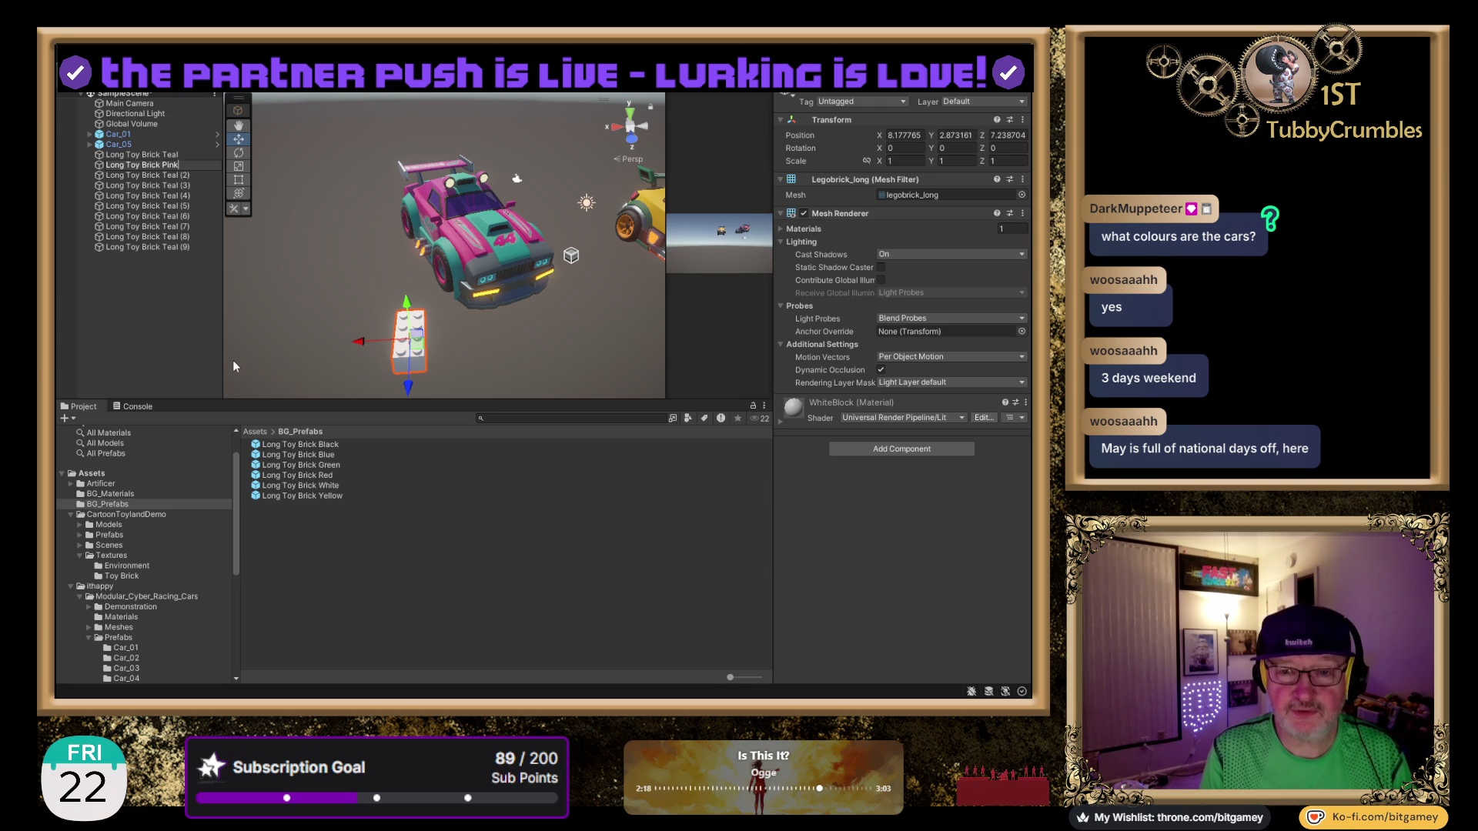
key("Return")
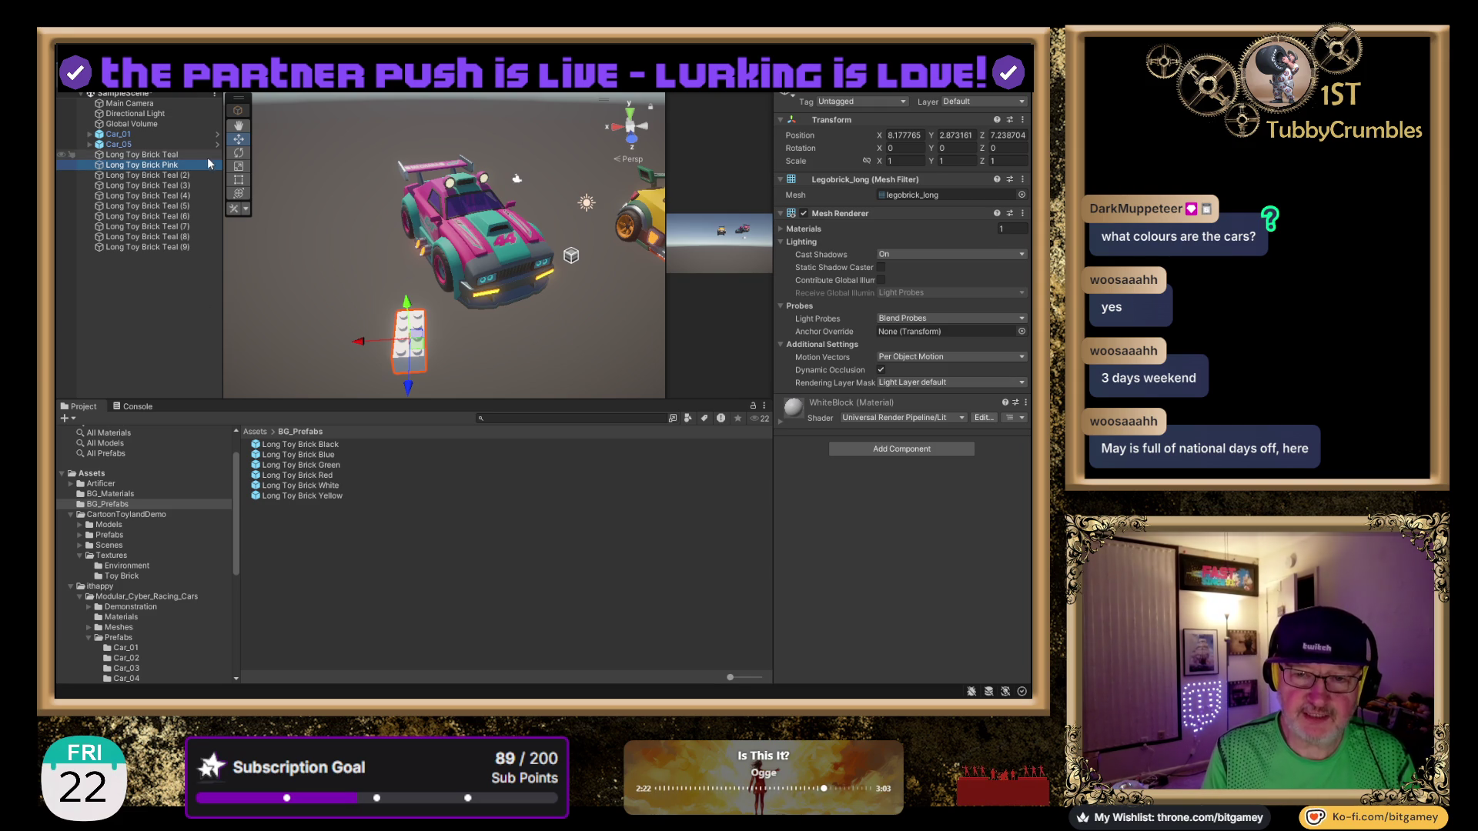
left_click(115, 494)
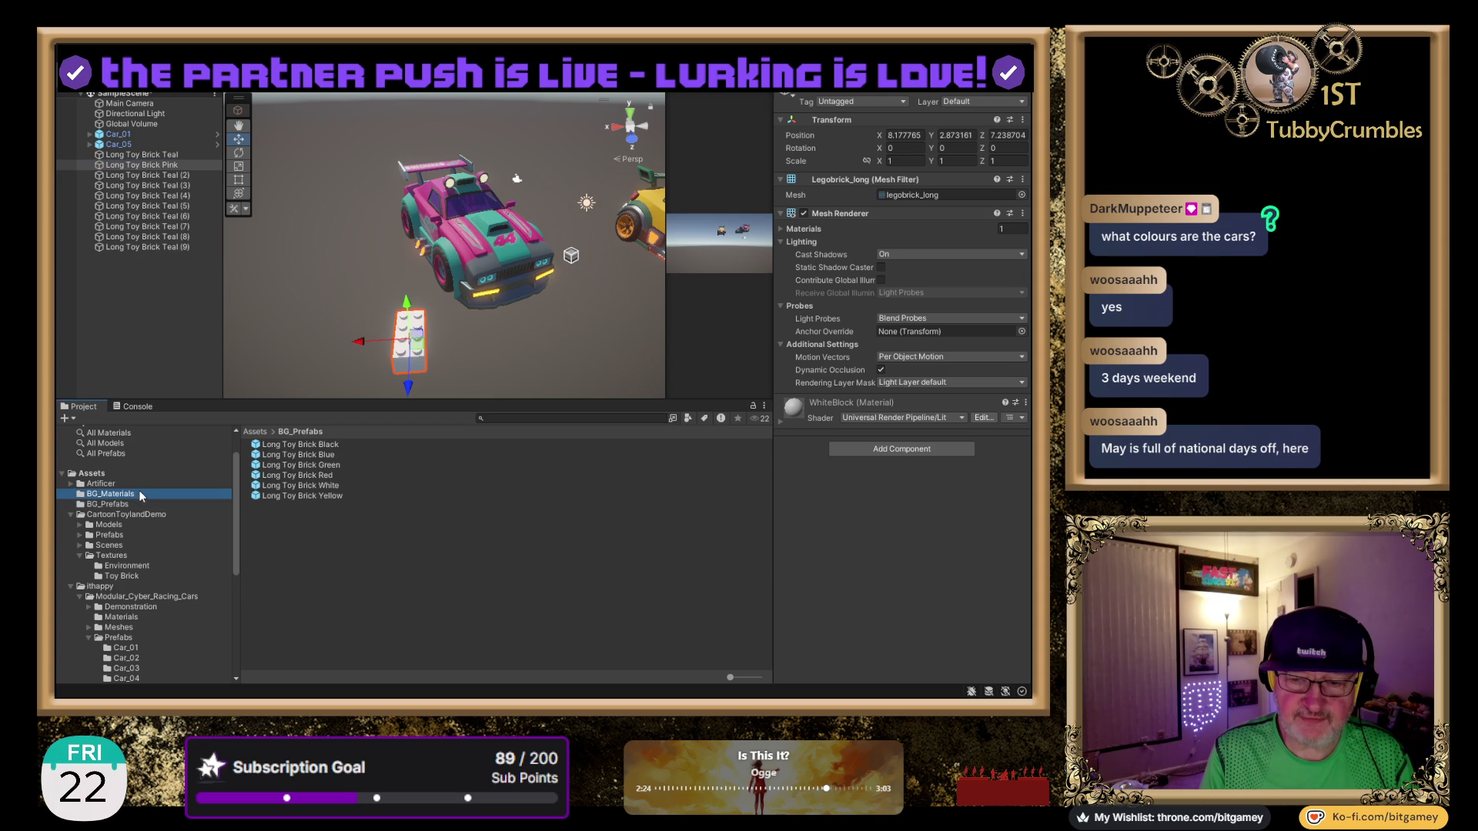
Duplicate YellowBlock twice and rename the first copy TealBlock.
left_click(286, 485)
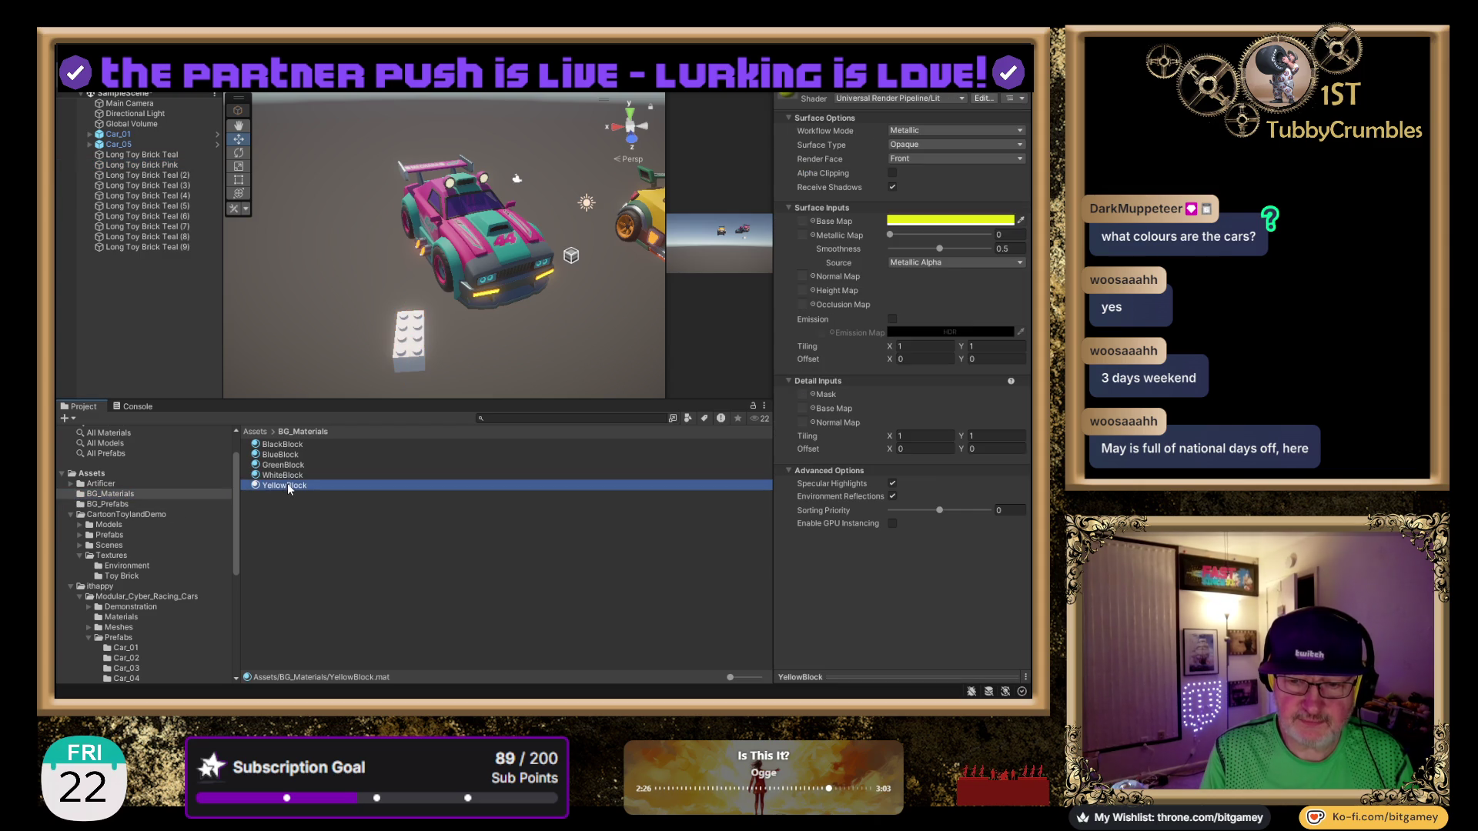
key("ctrl+d")
key("ctrl+d")
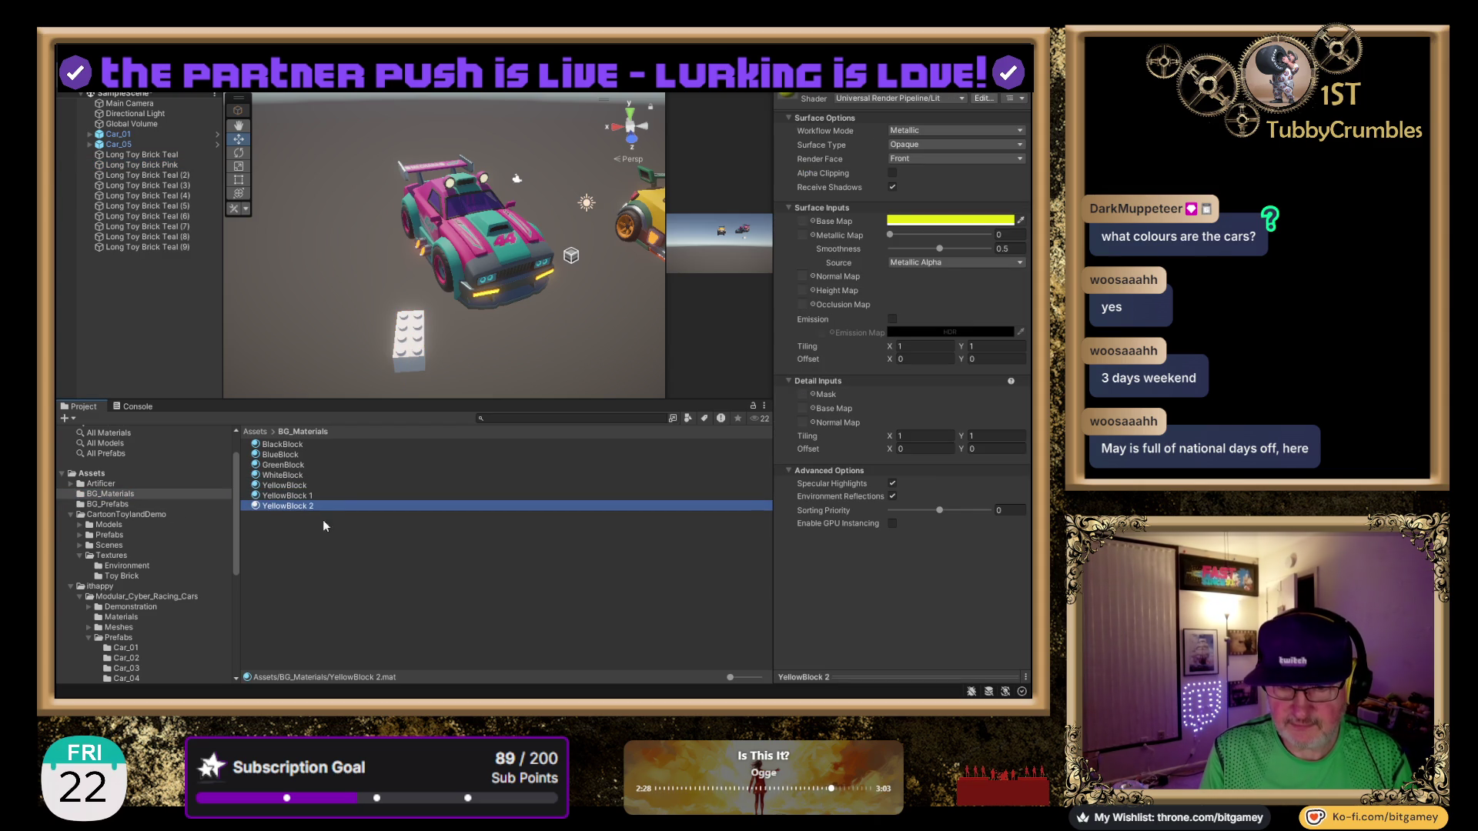
key("Down")
key("F2")
key("End")
key("BackSpace")
key("BackSpace")
key("shift+Home")
type("Teal")
key("Return")
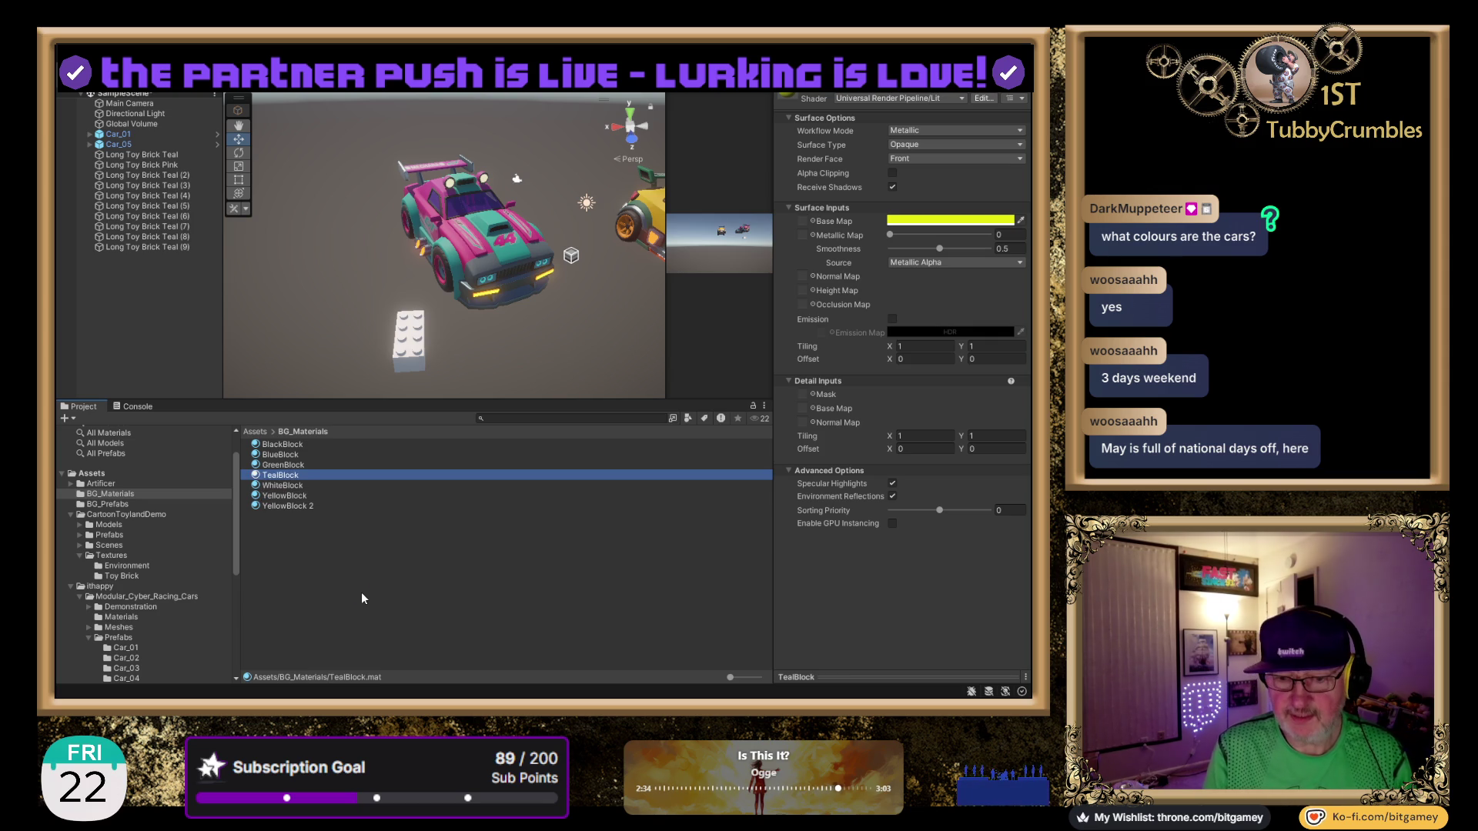
Rename the second YellowBlock copy to PinkBlock.
key("Down")
key("Down")
key("Down")
key("F2")
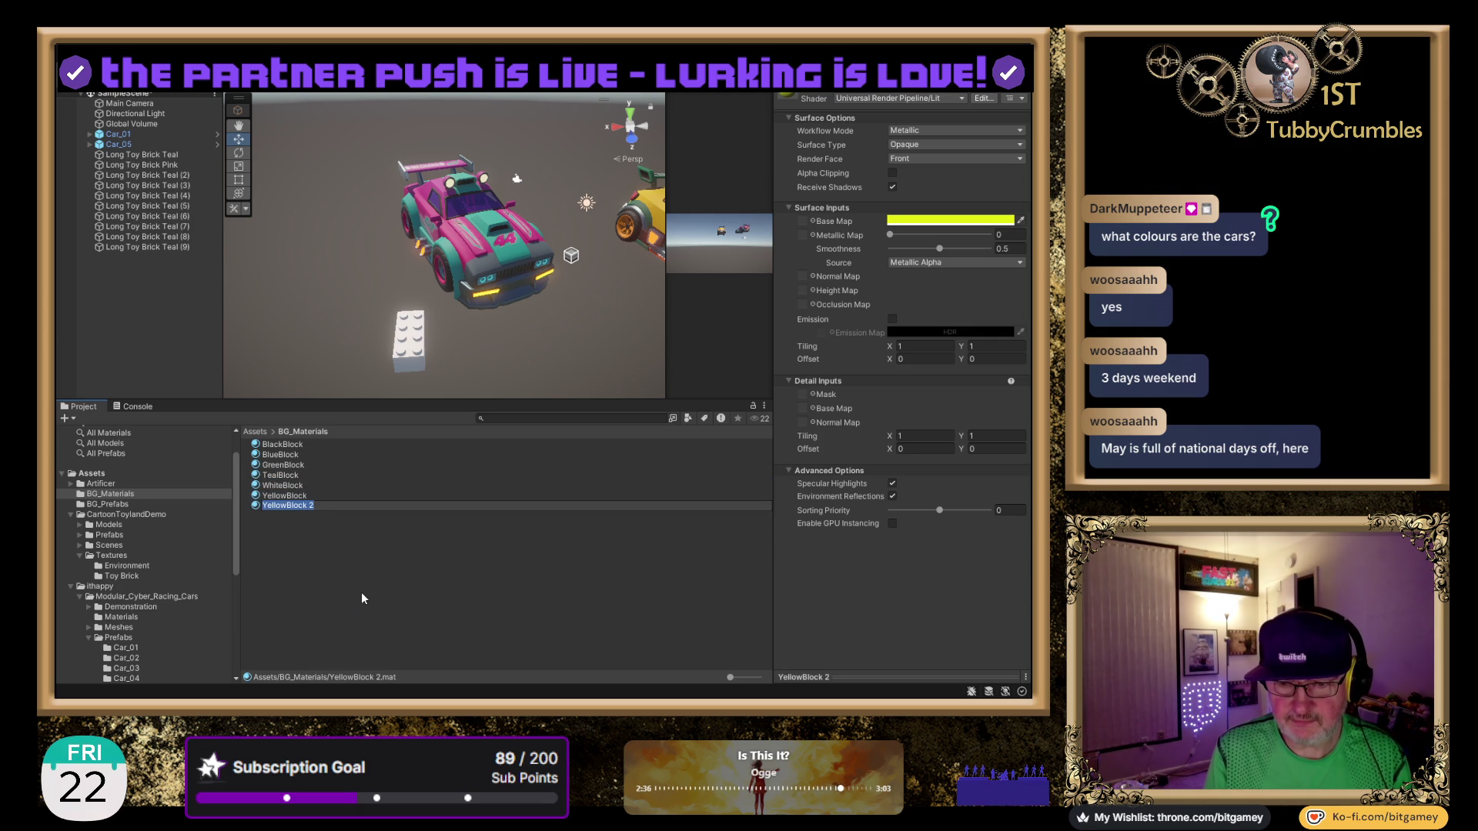
key("End")
key("BackSpace")
key("BackSpace")
key("shift+Right")
key("shift+Right")
key("shift+Right")
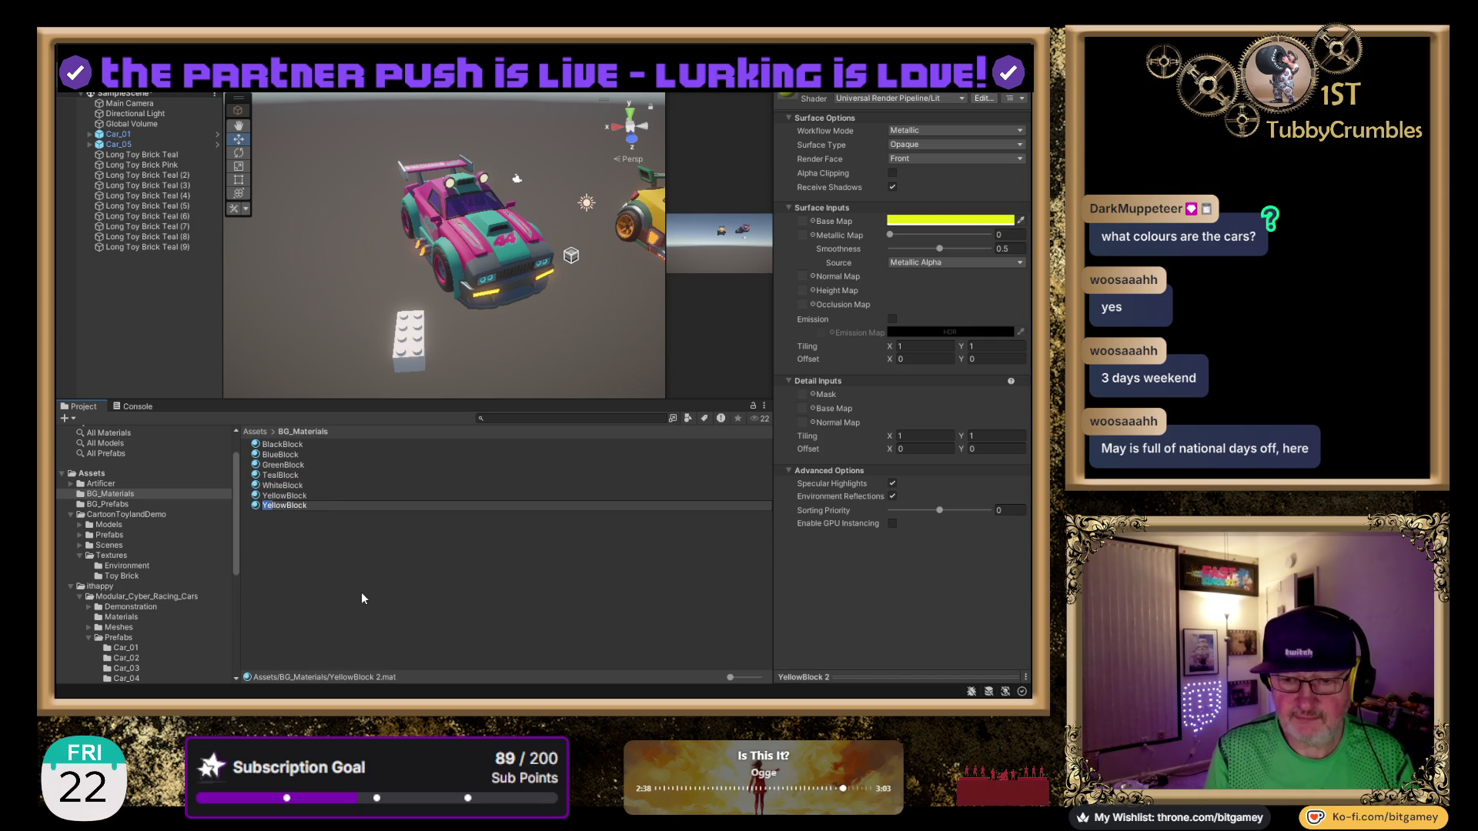
type("Pink")
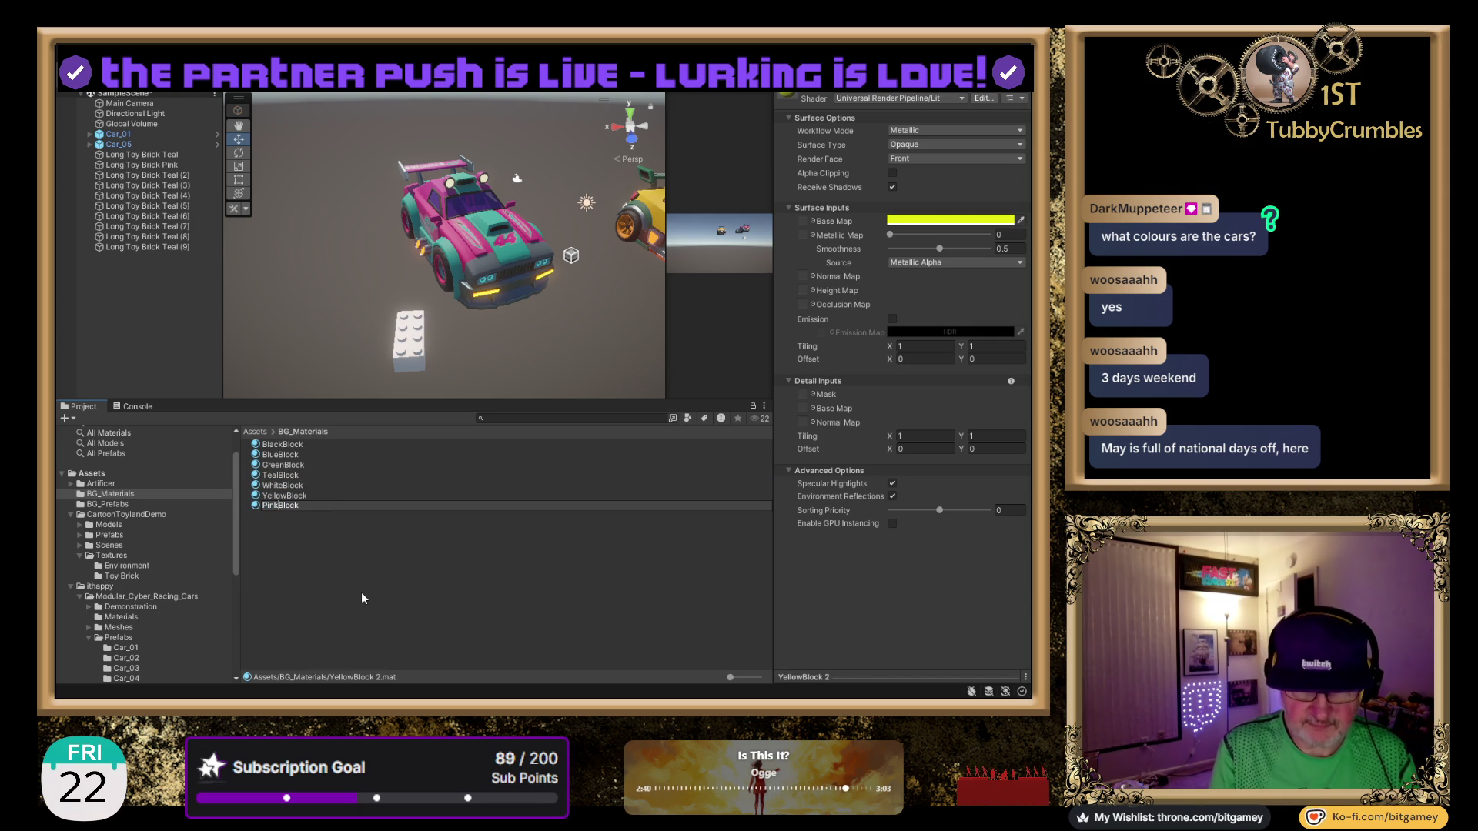
key("Return")
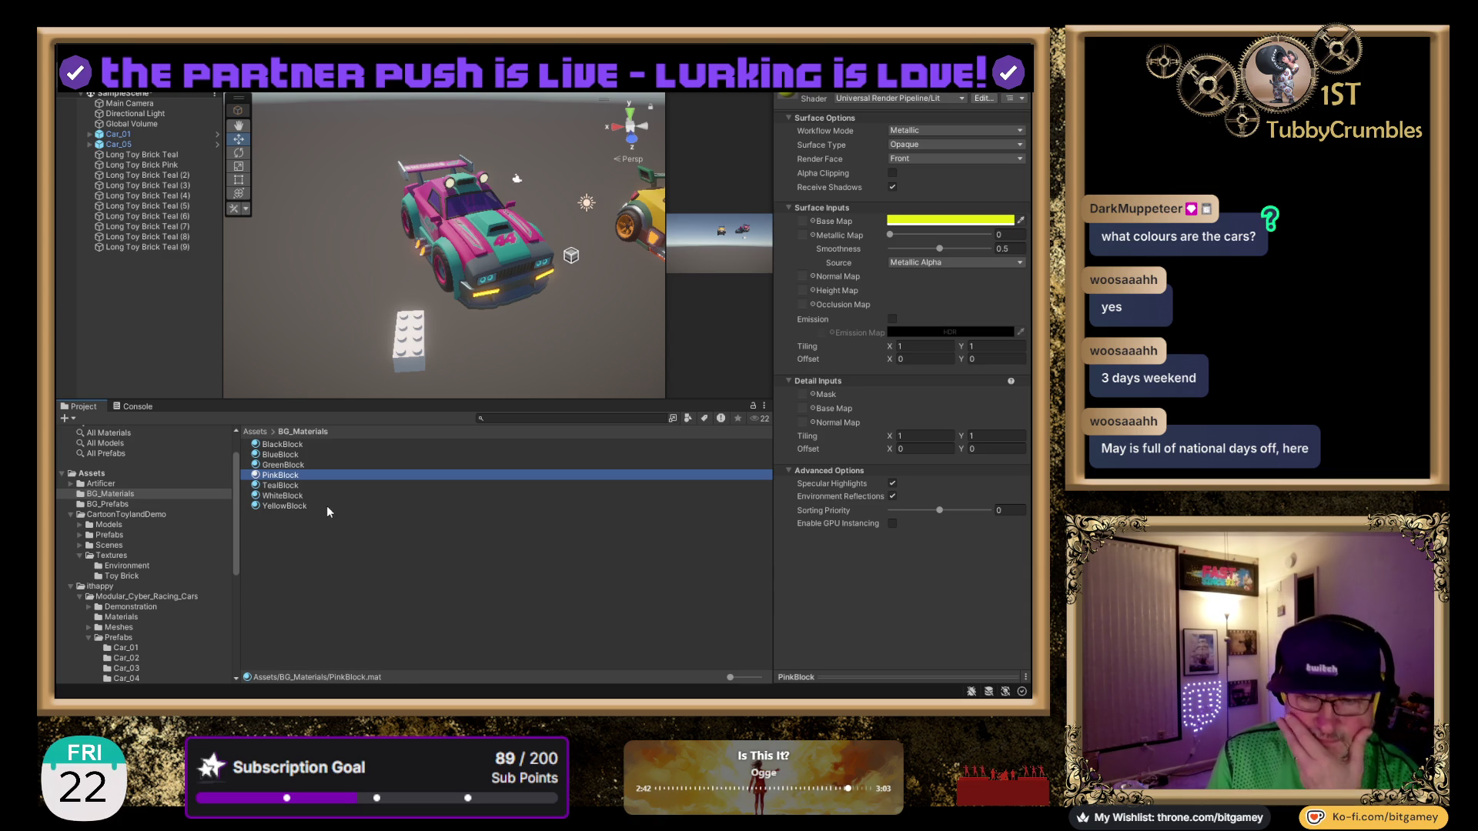
key("Down")
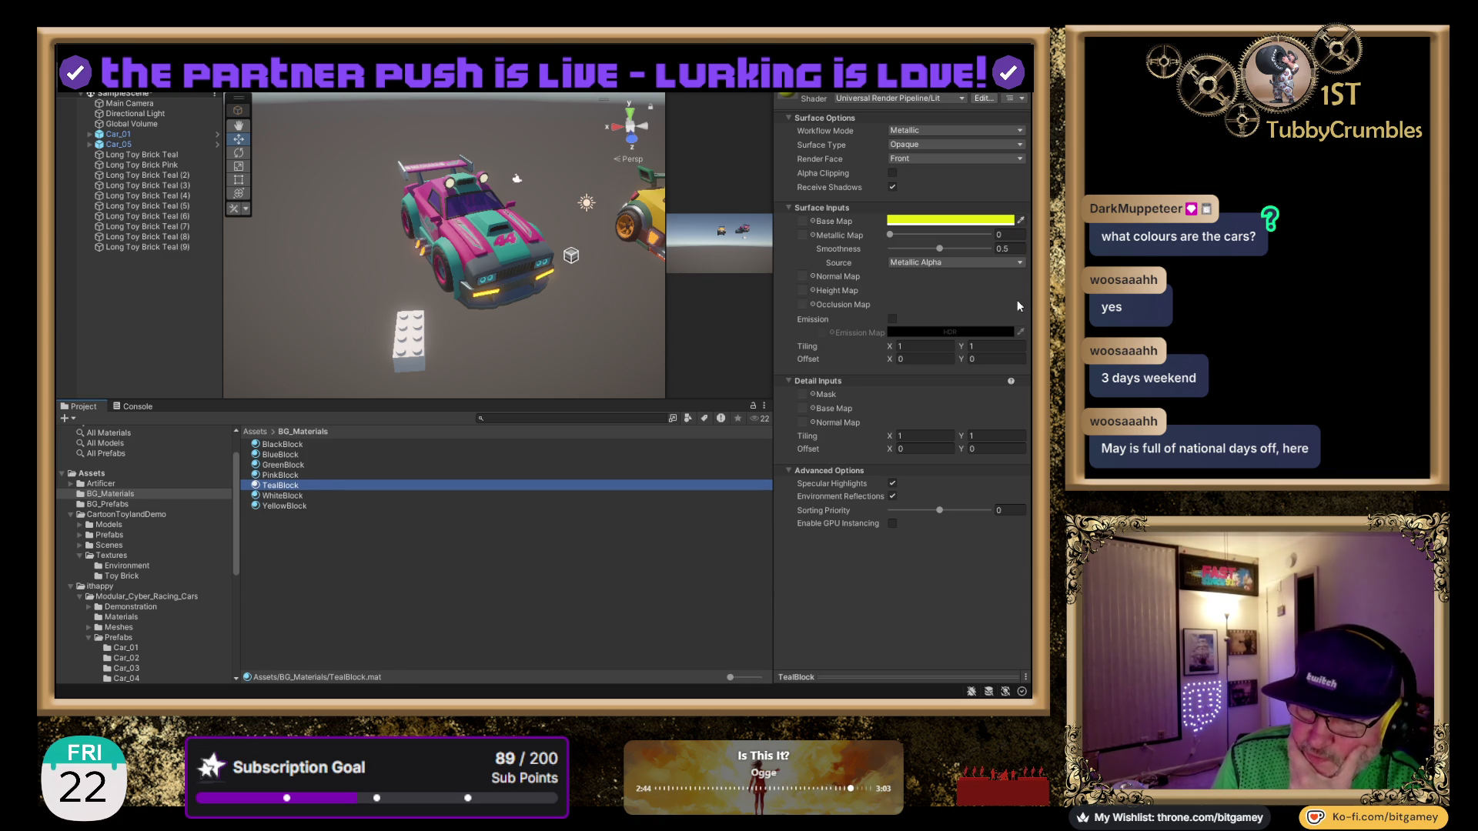
Set TealBlock's Base Map colour to the car's teal with the eyedropper.
left_click(1022, 222)
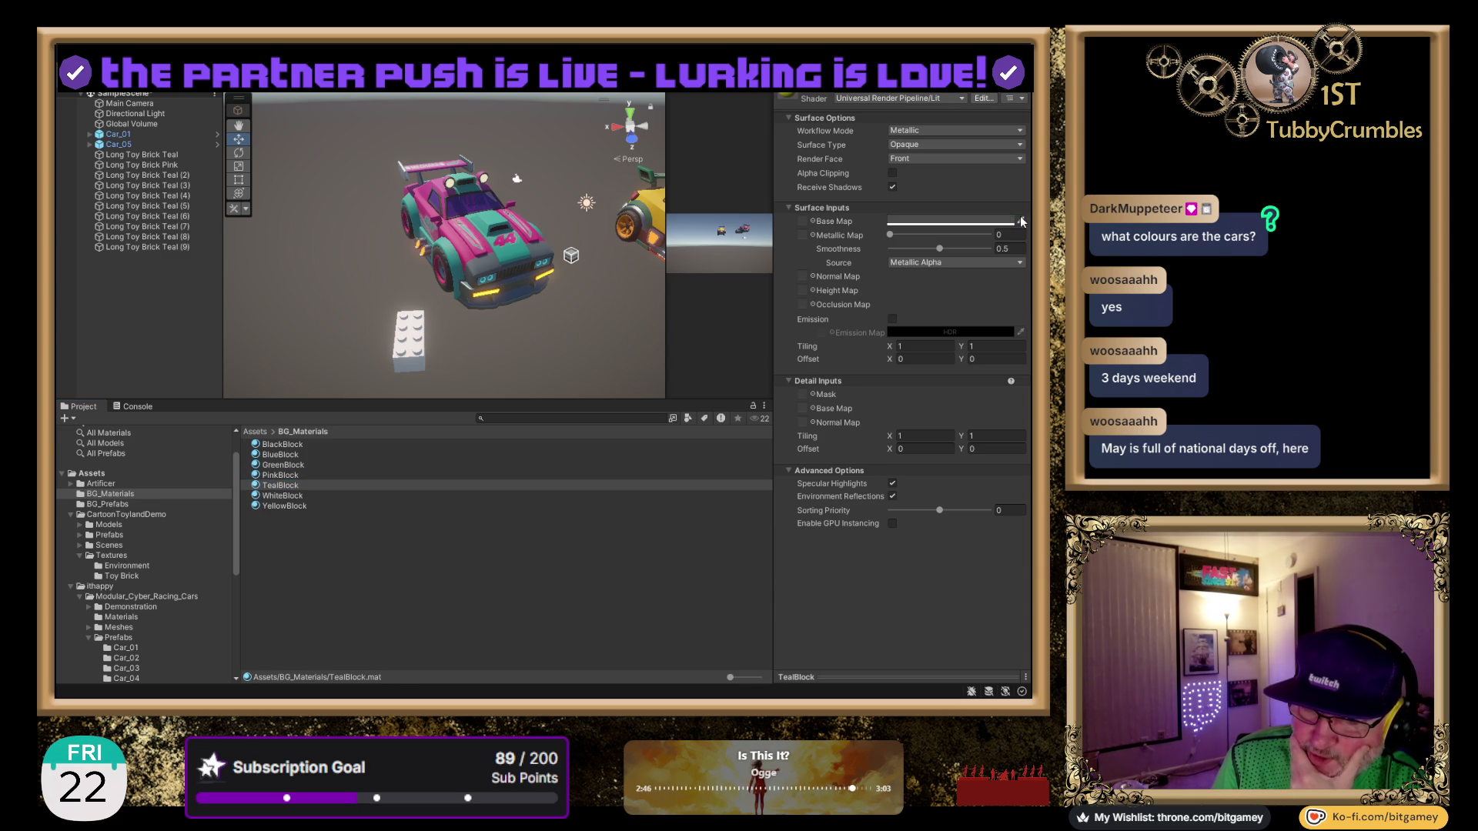
left_click(494, 225)
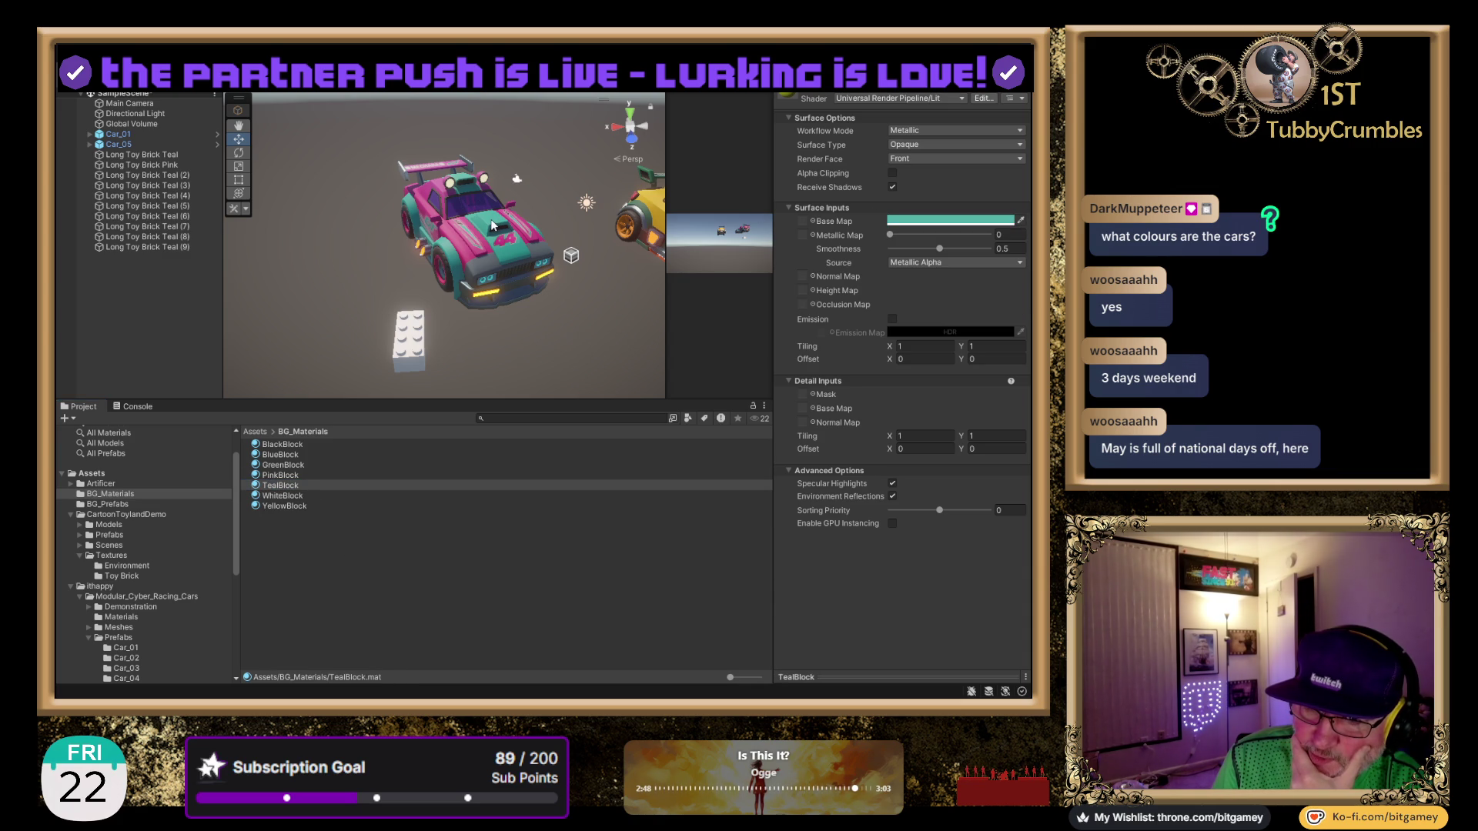
left_click(1021, 222)
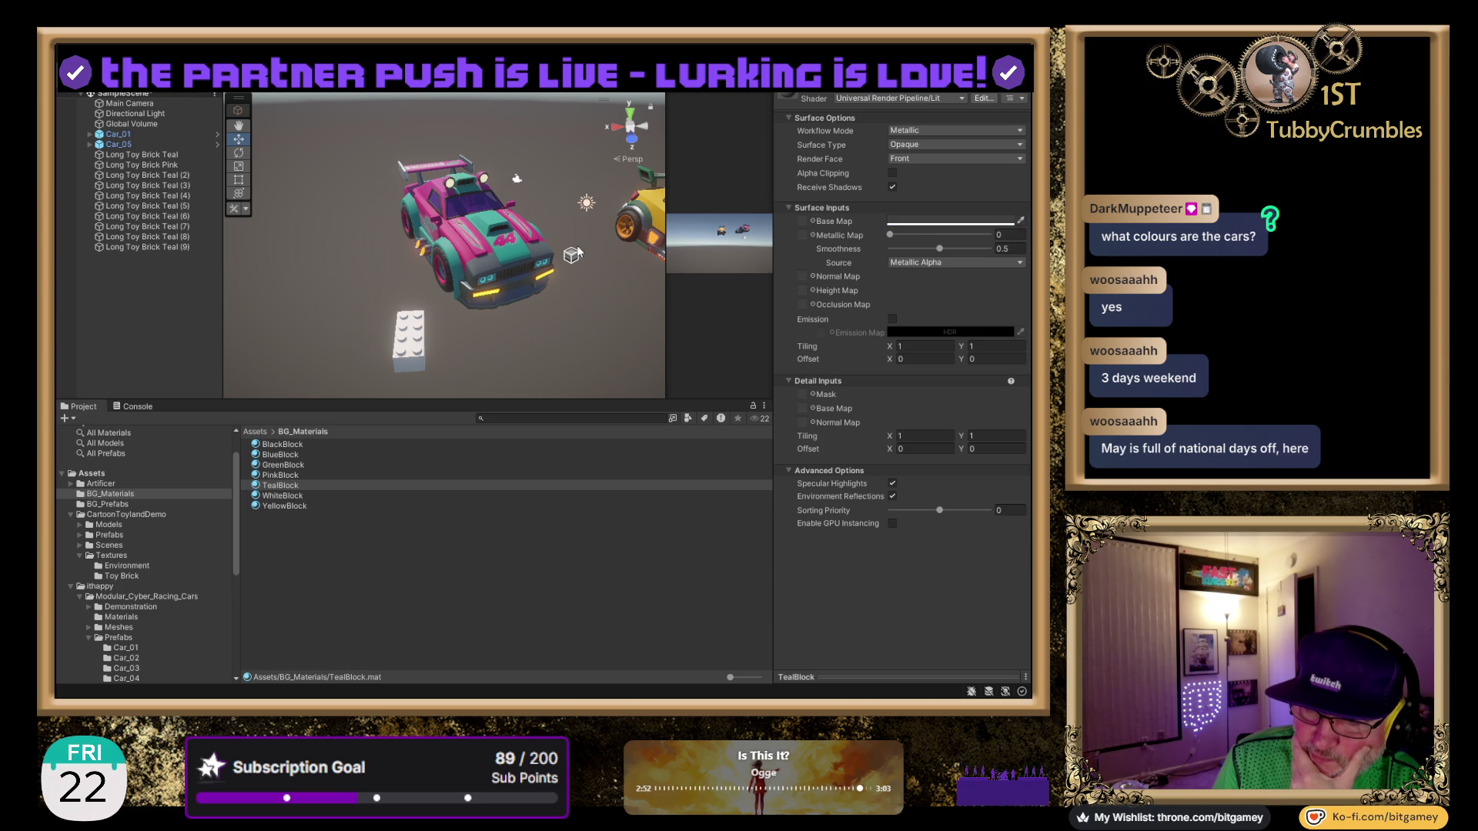
left_click(488, 217)
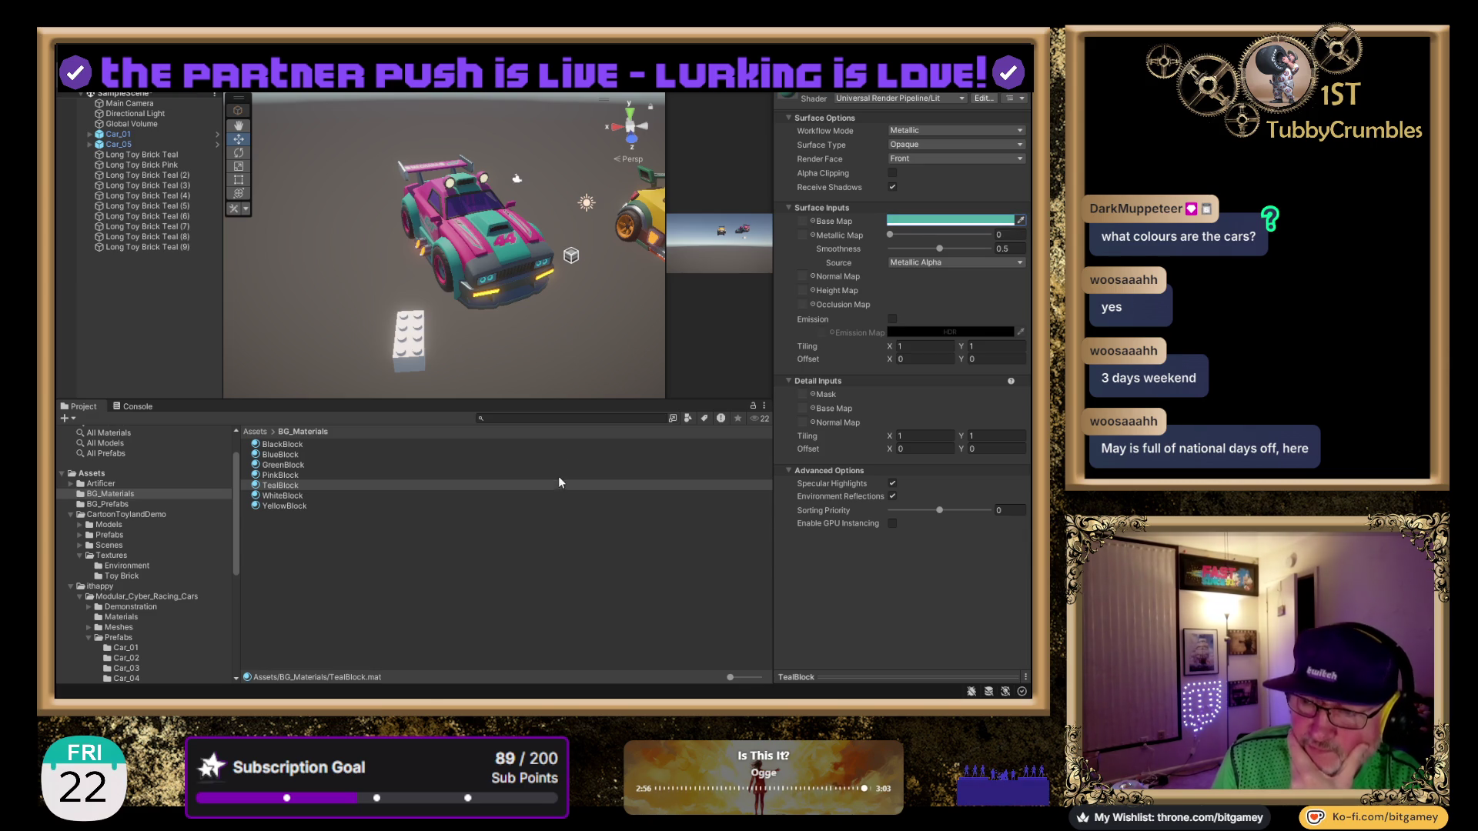
Set PinkBlock's Base Map colour to a light pink sampled from the car.
left_click(293, 475)
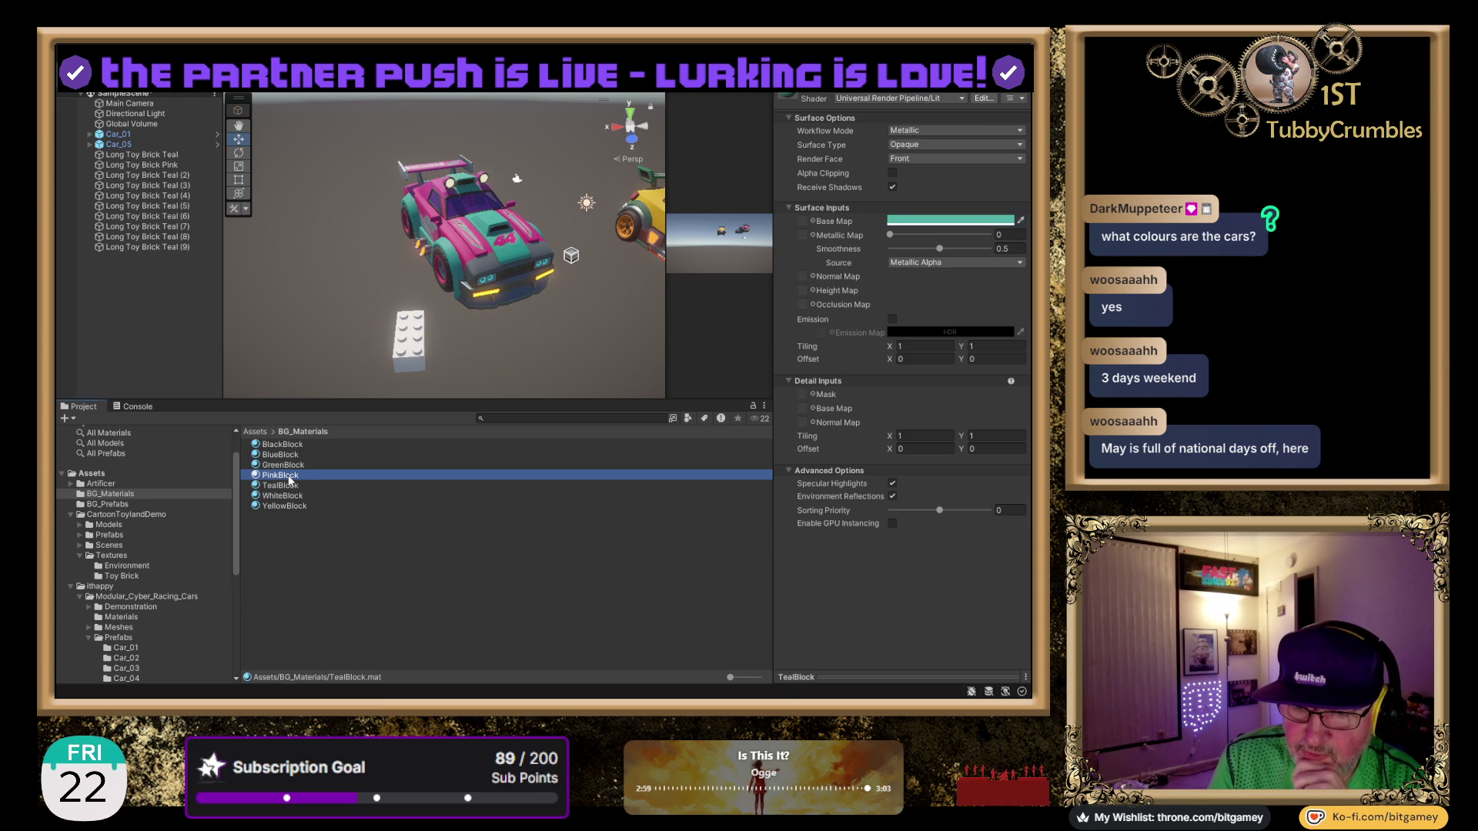
left_click(1021, 221)
left_click(462, 246)
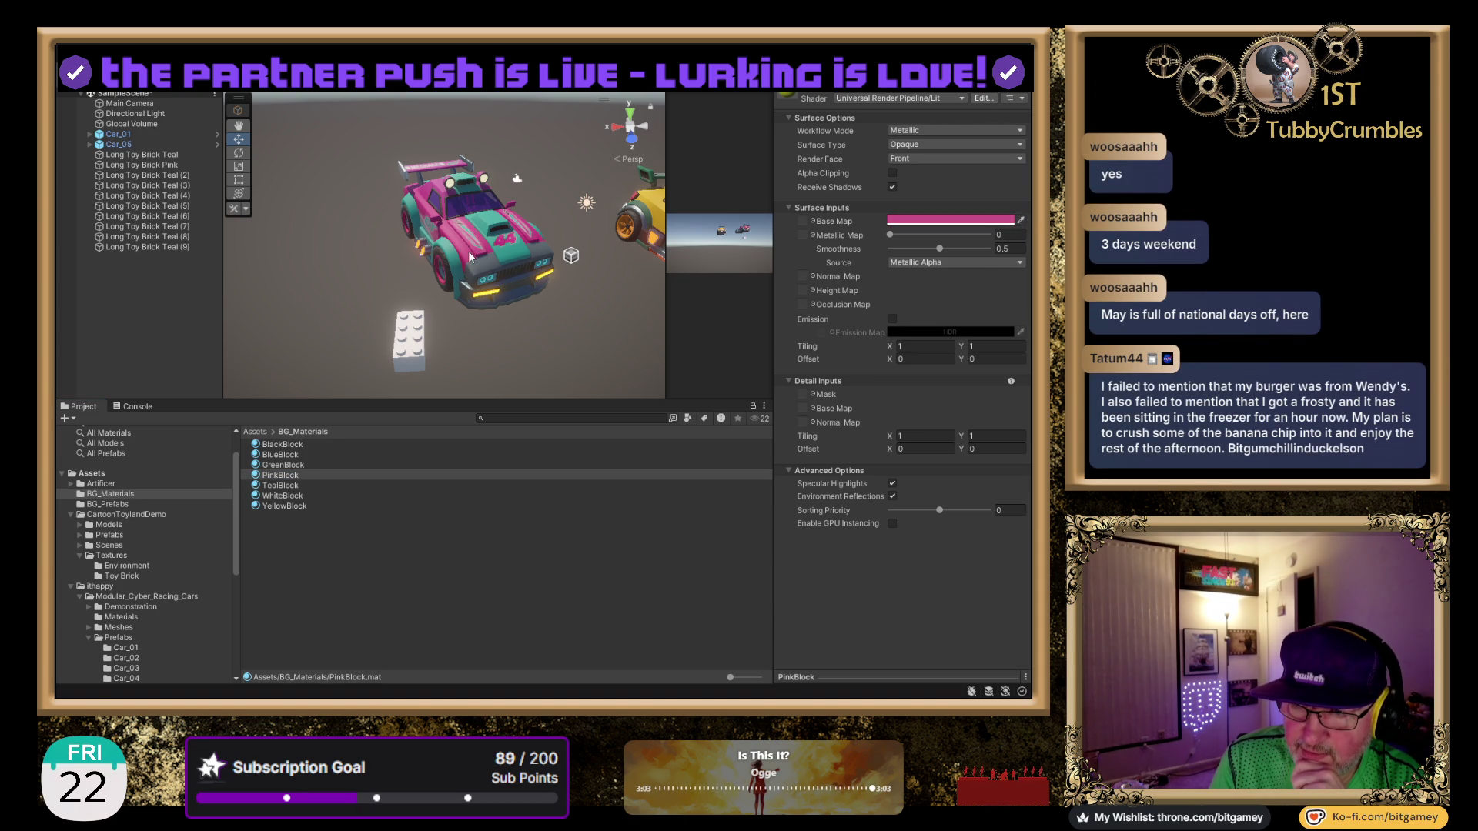
left_click(466, 268)
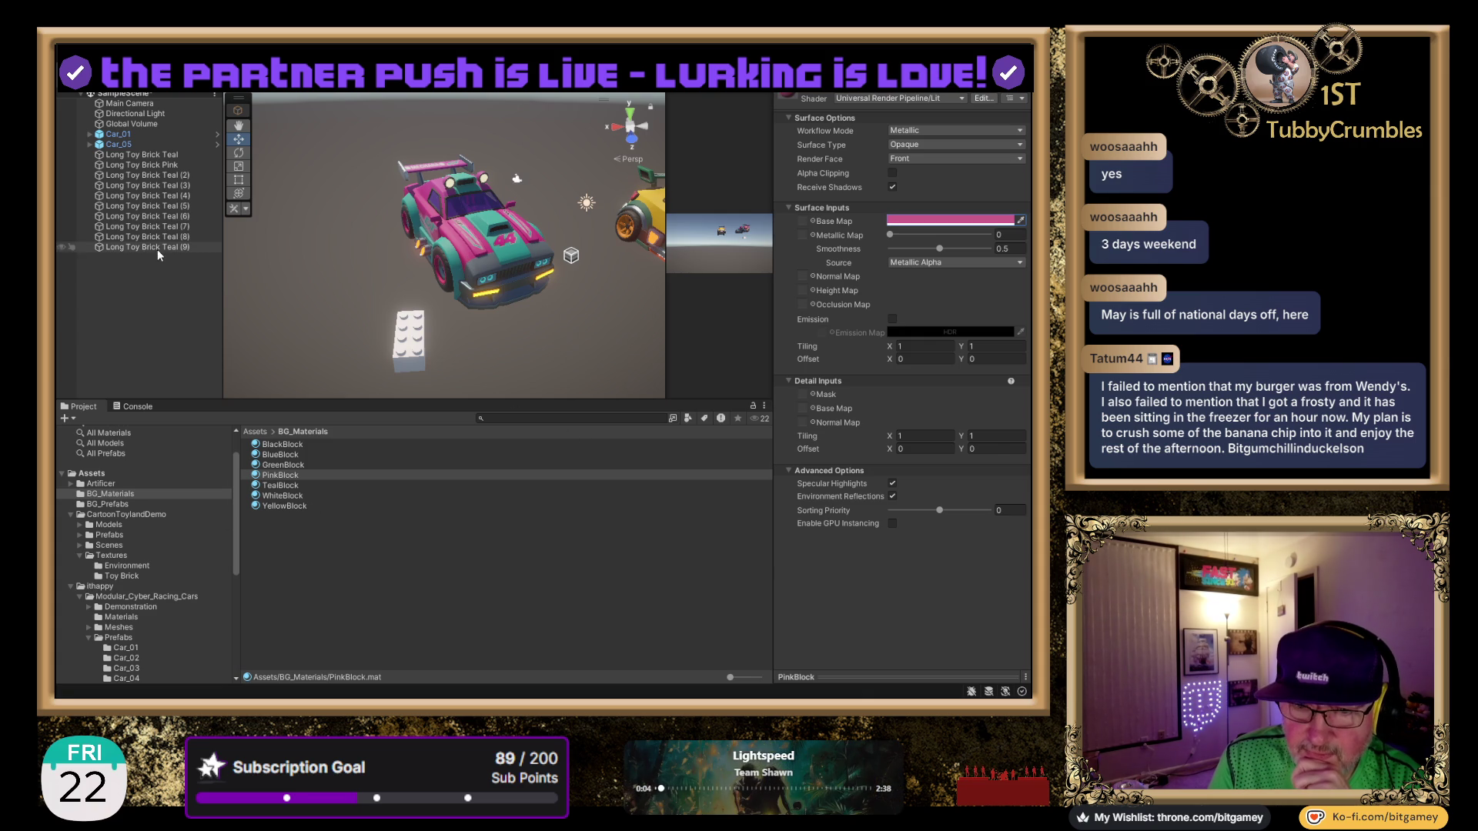
Apply PinkBlock to Long Toy Brick Pink and TealBlock to Long Toy Brick Teal.
left_click(162, 165)
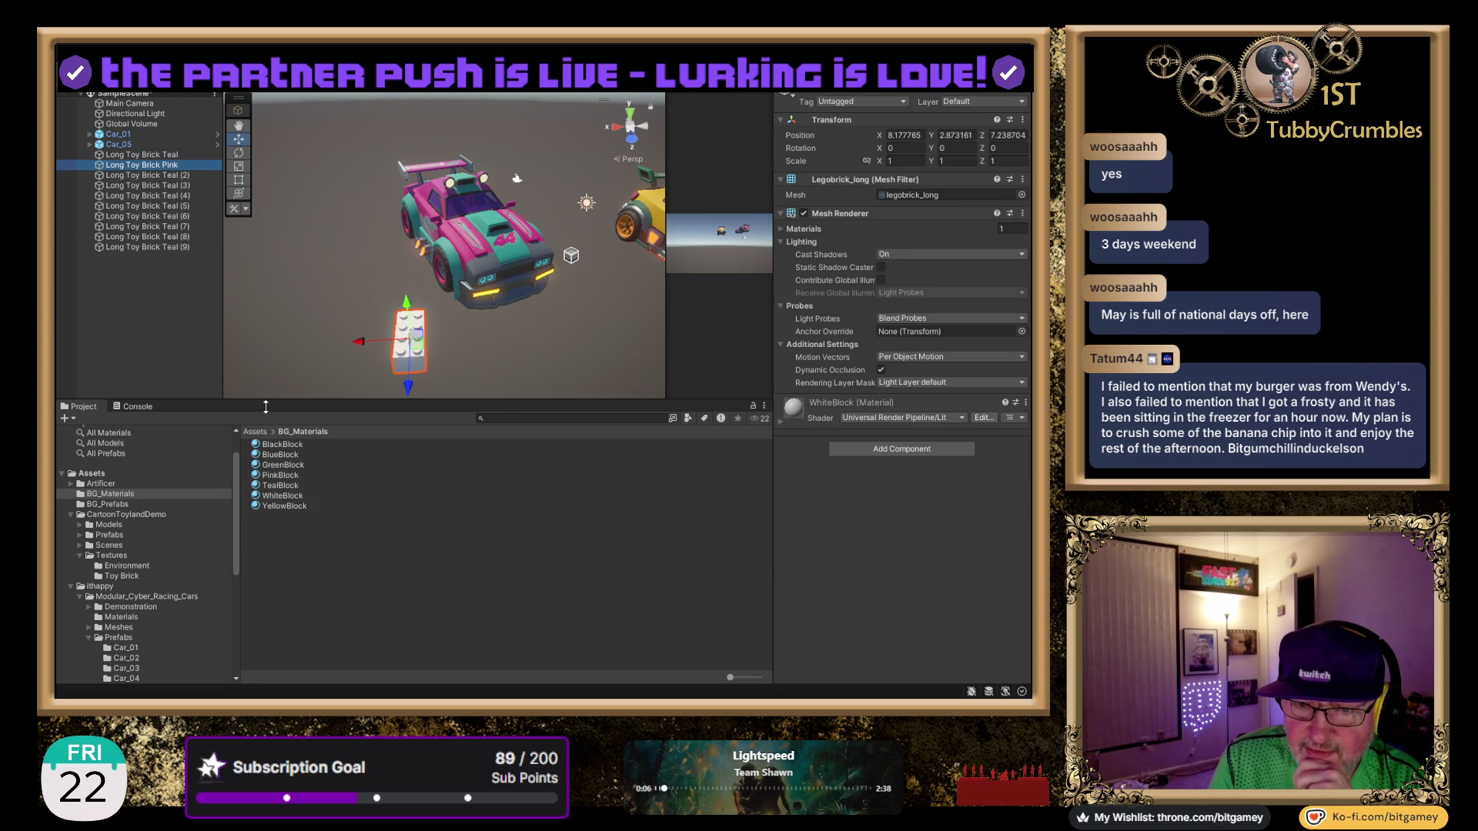
left_click_drag(280, 475, 902, 543)
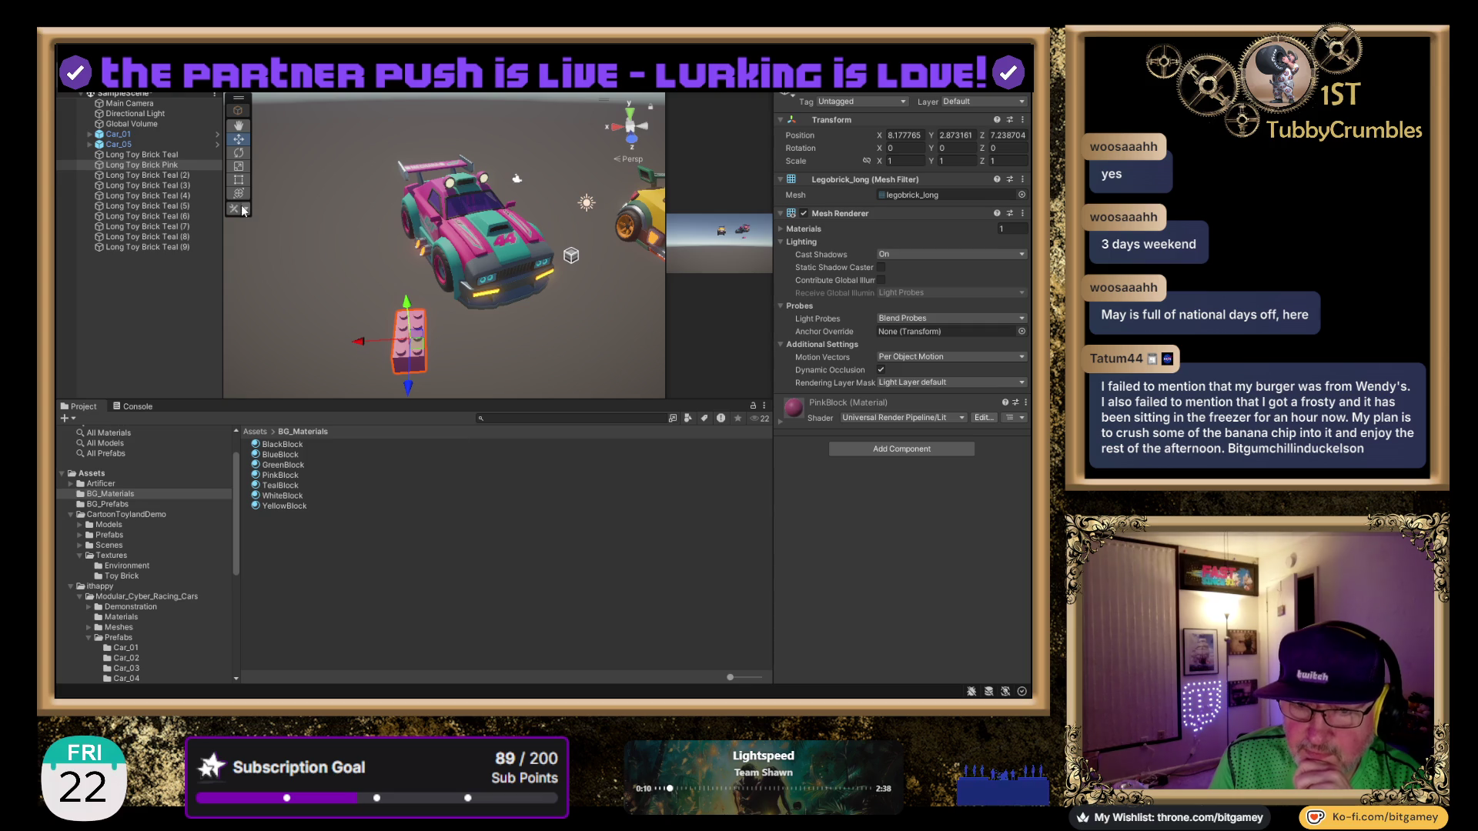
left_click(167, 157)
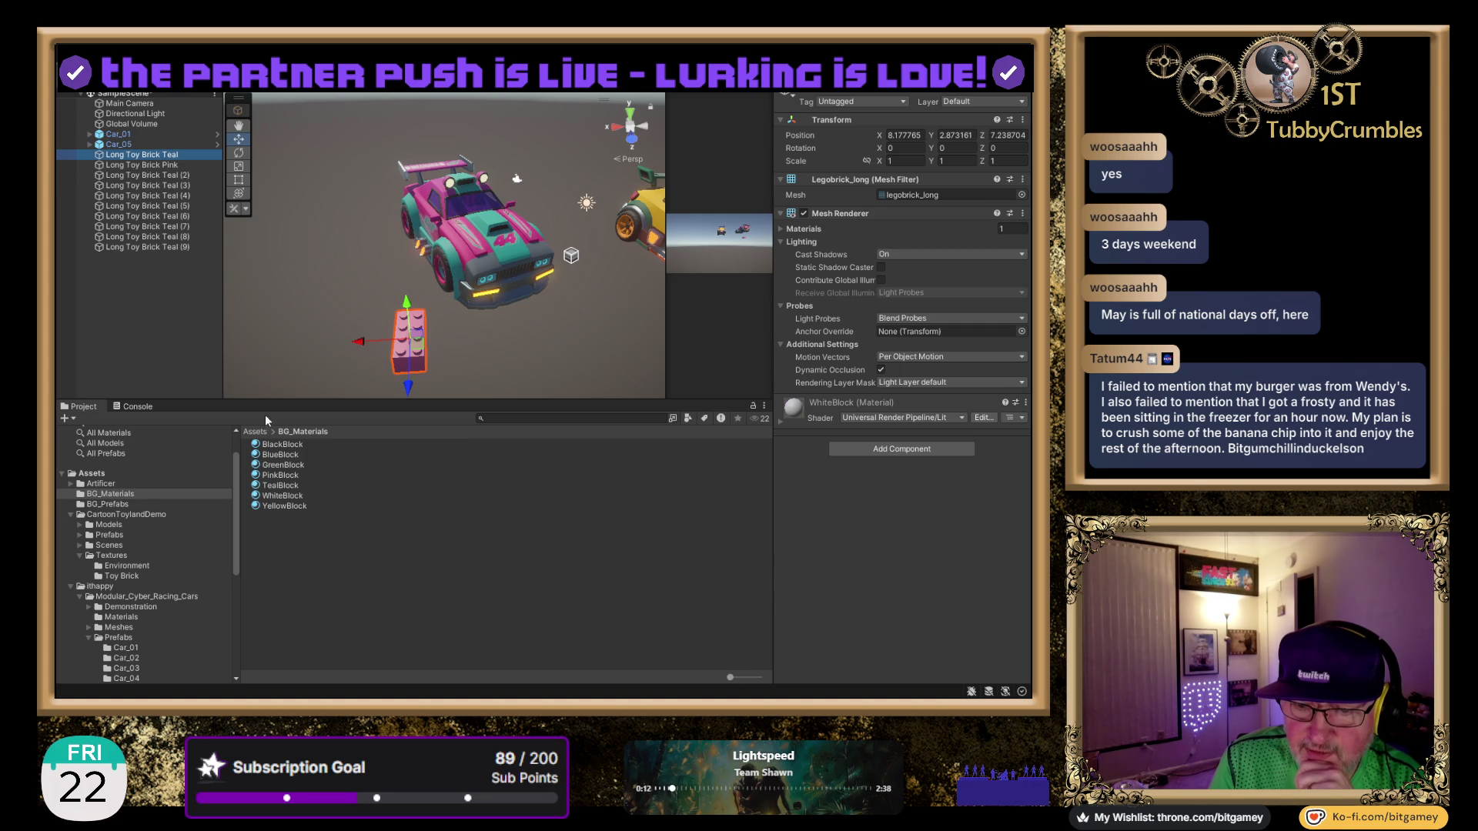
left_click(284, 487)
left_click_drag(284, 486, 926, 561)
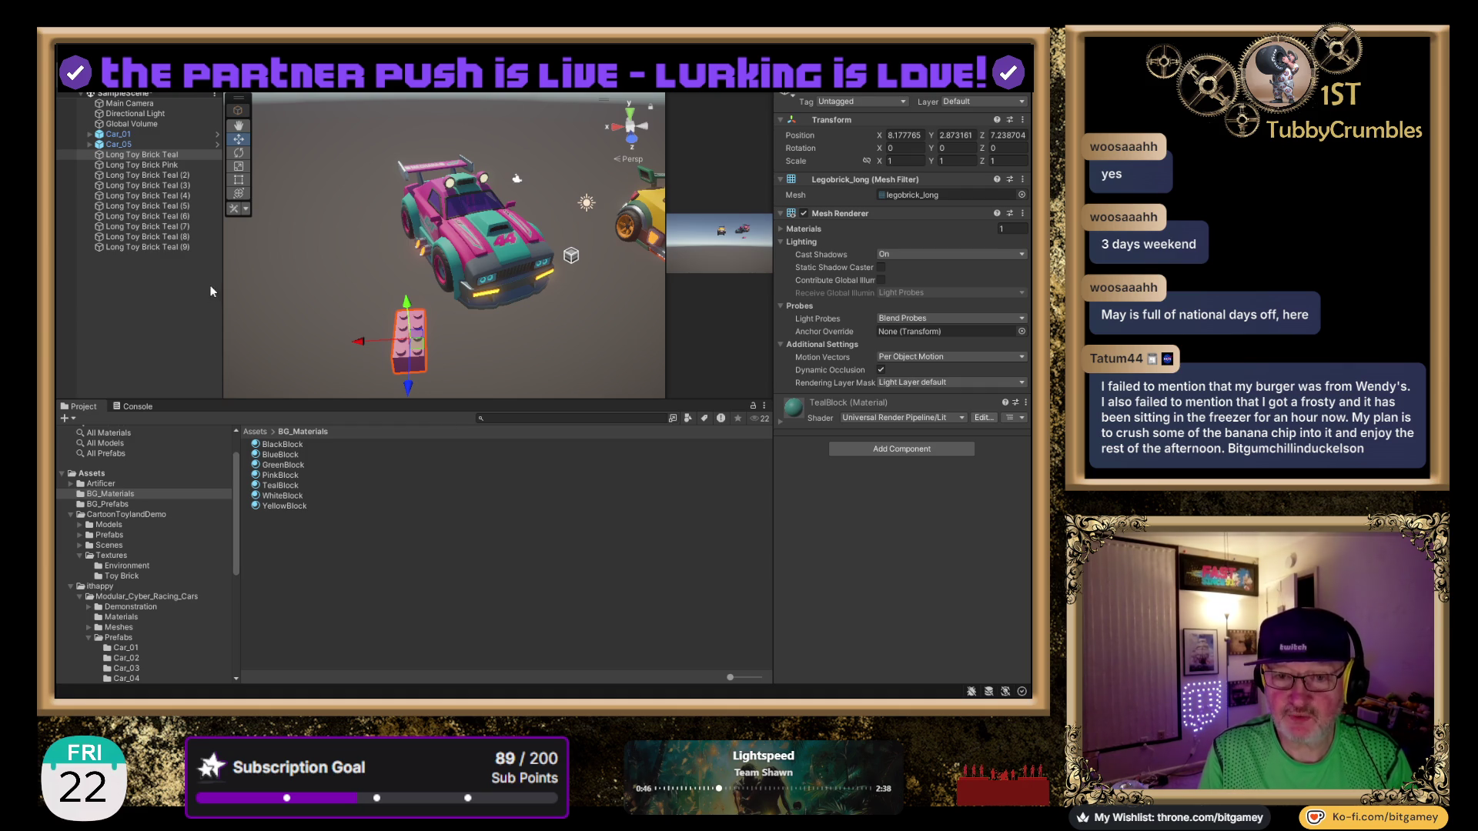
Delete the Teal and Pink bricks from the scene and pan to centre the yellow car.
left_click(122, 505)
left_click(298, 474)
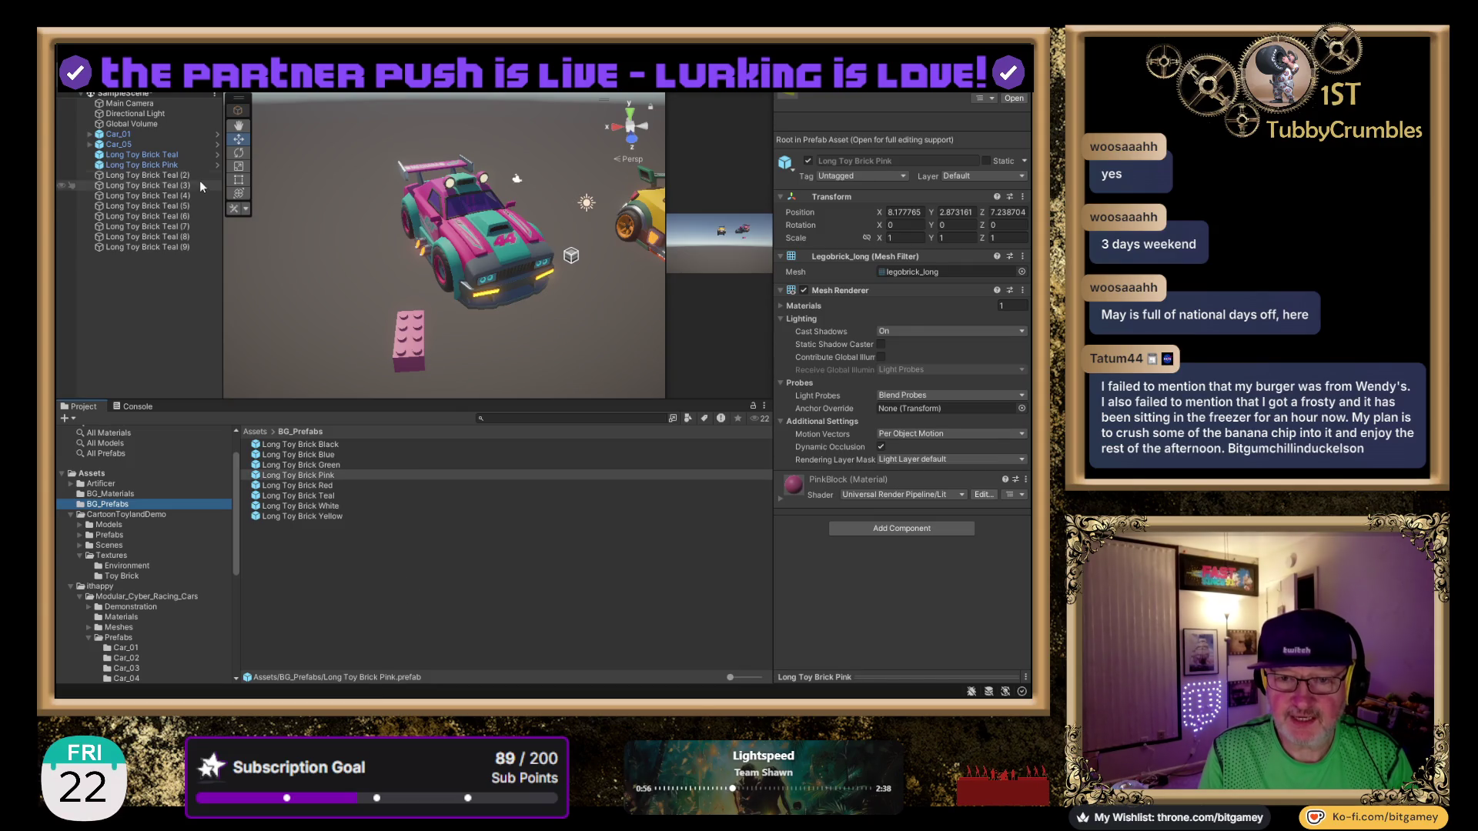
left_click(191, 153)
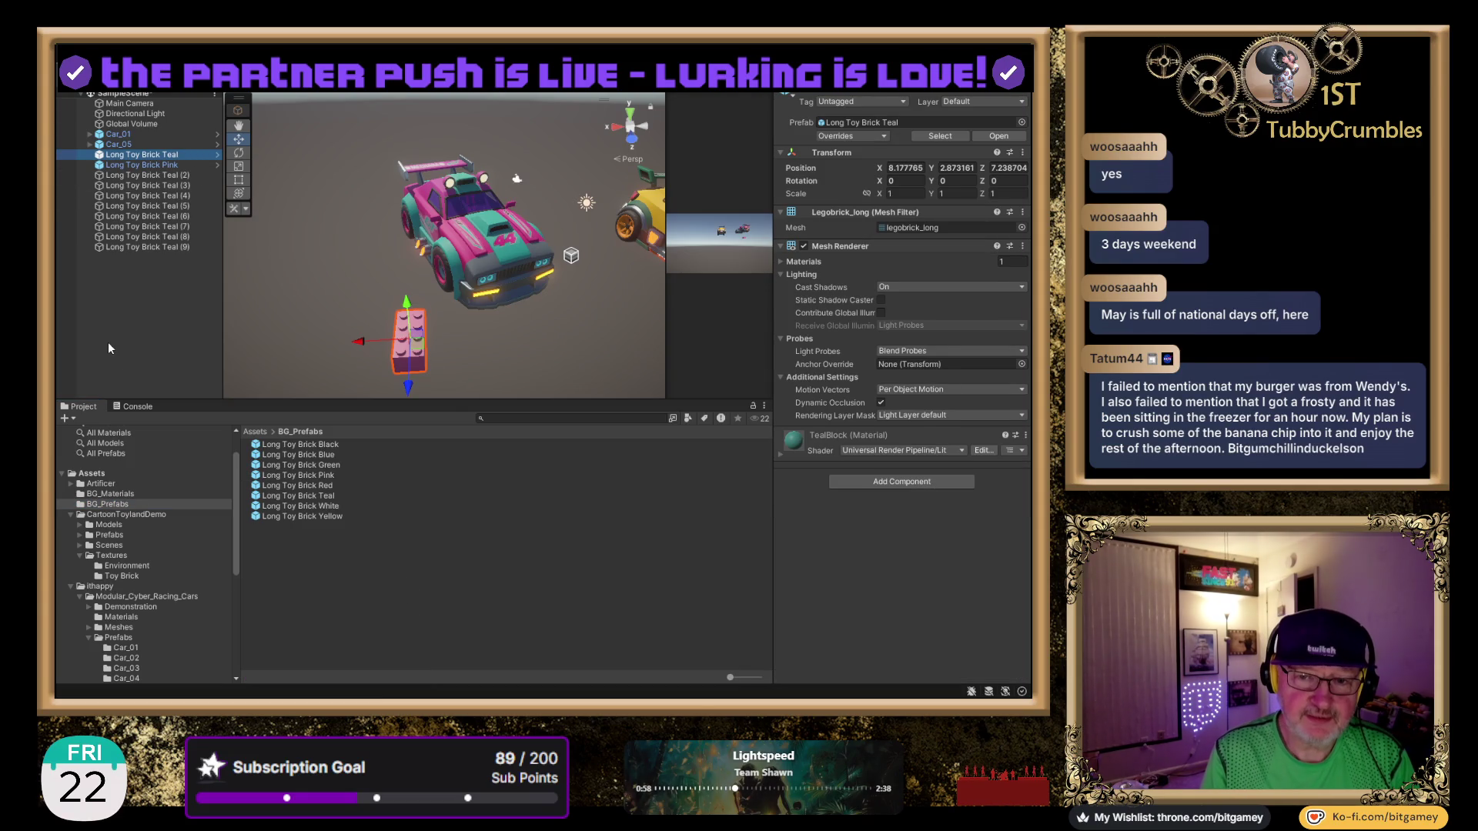
key("Delete")
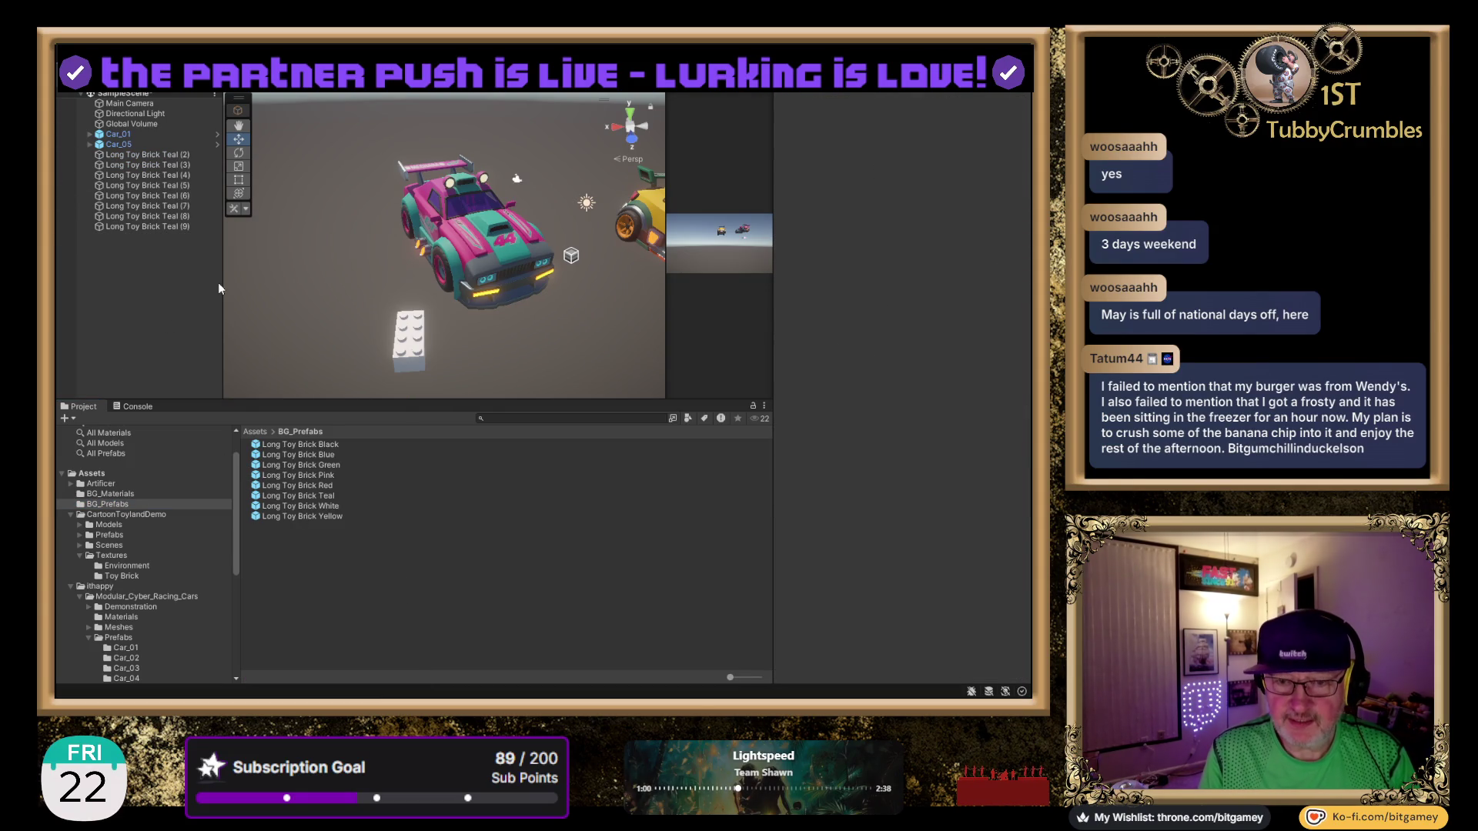
left_click(338, 517)
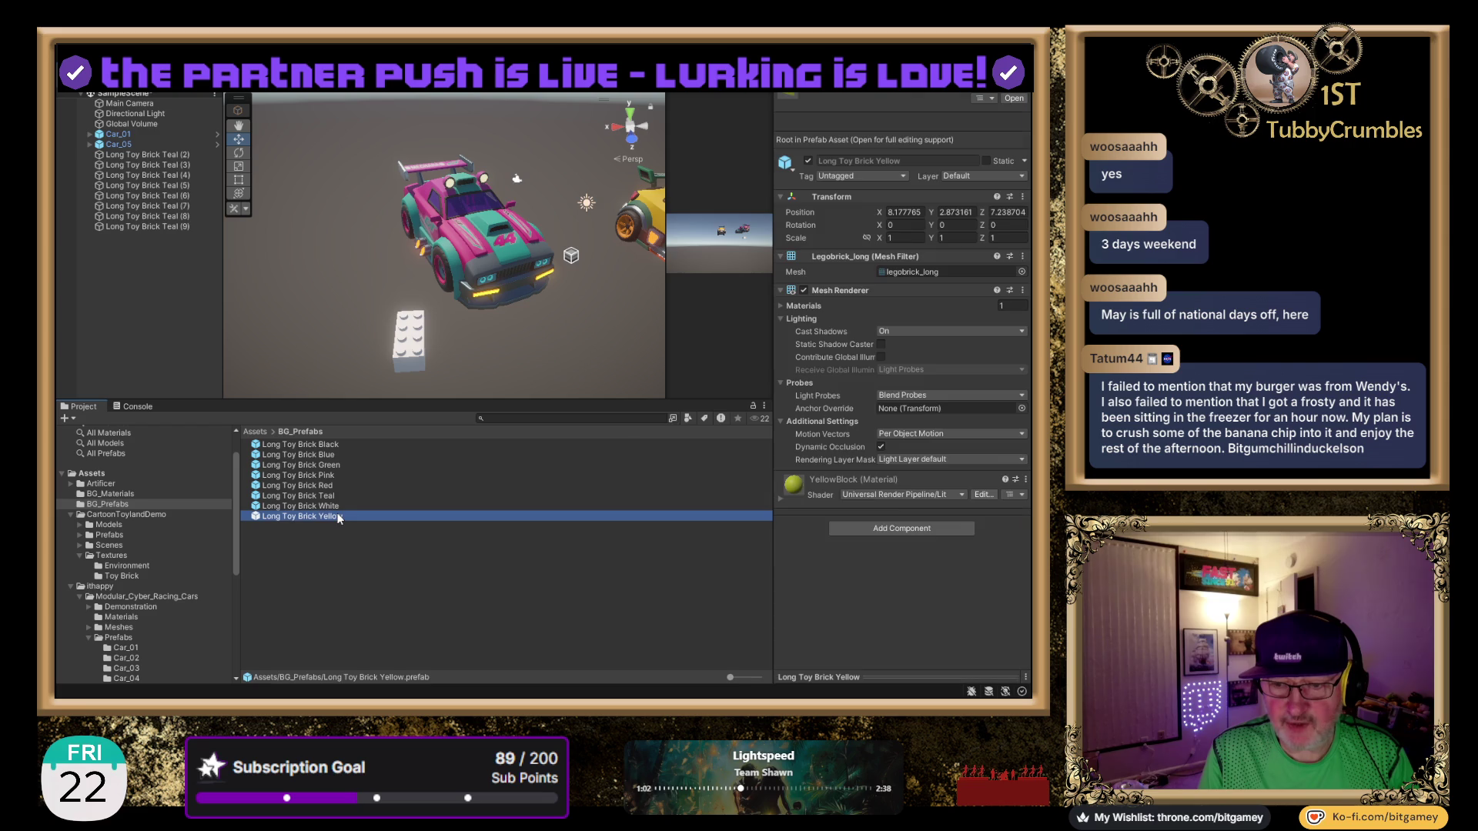
left_click_drag(516, 296, 362, 293)
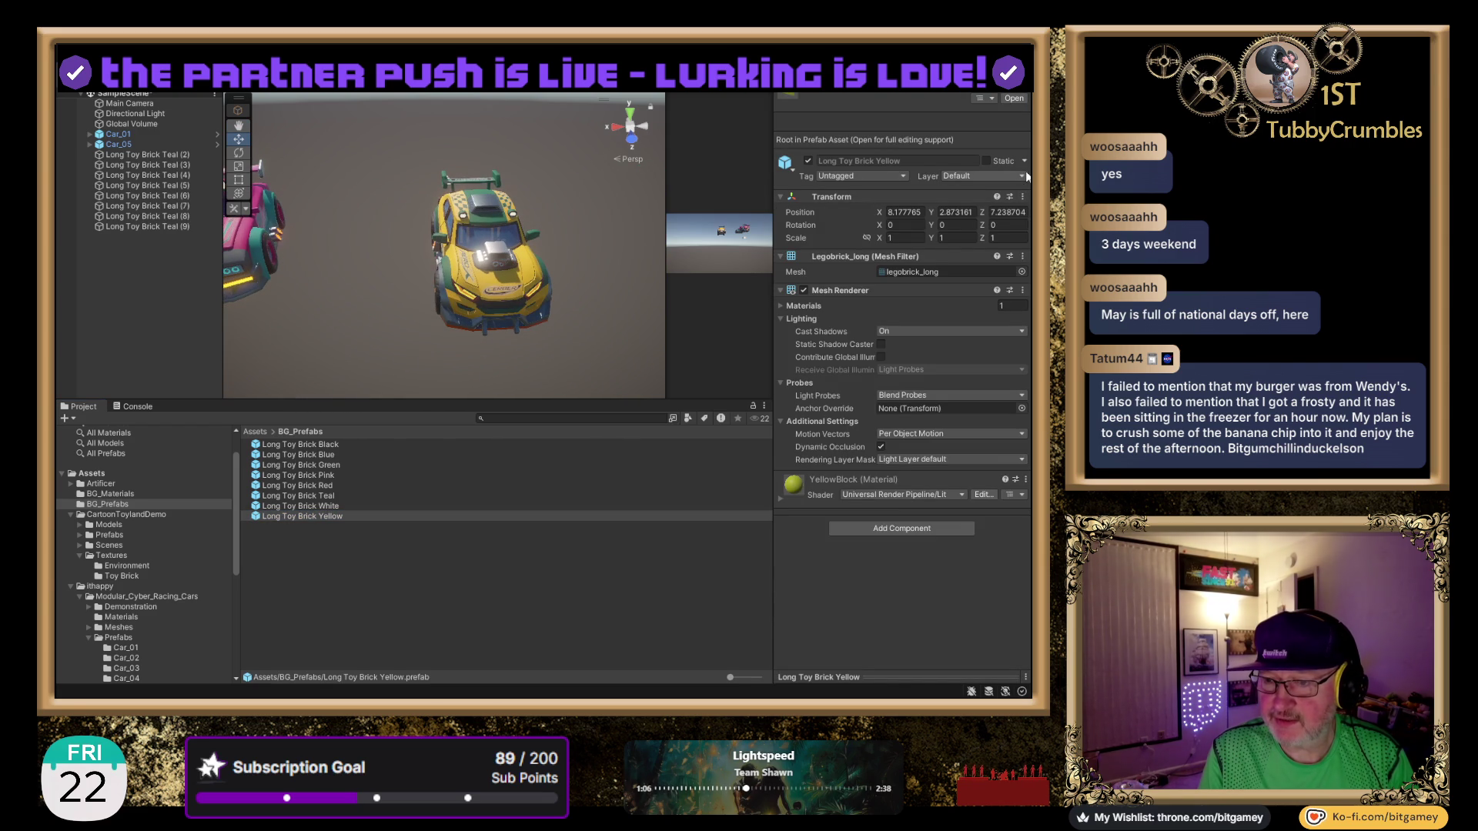
left_click(110, 493)
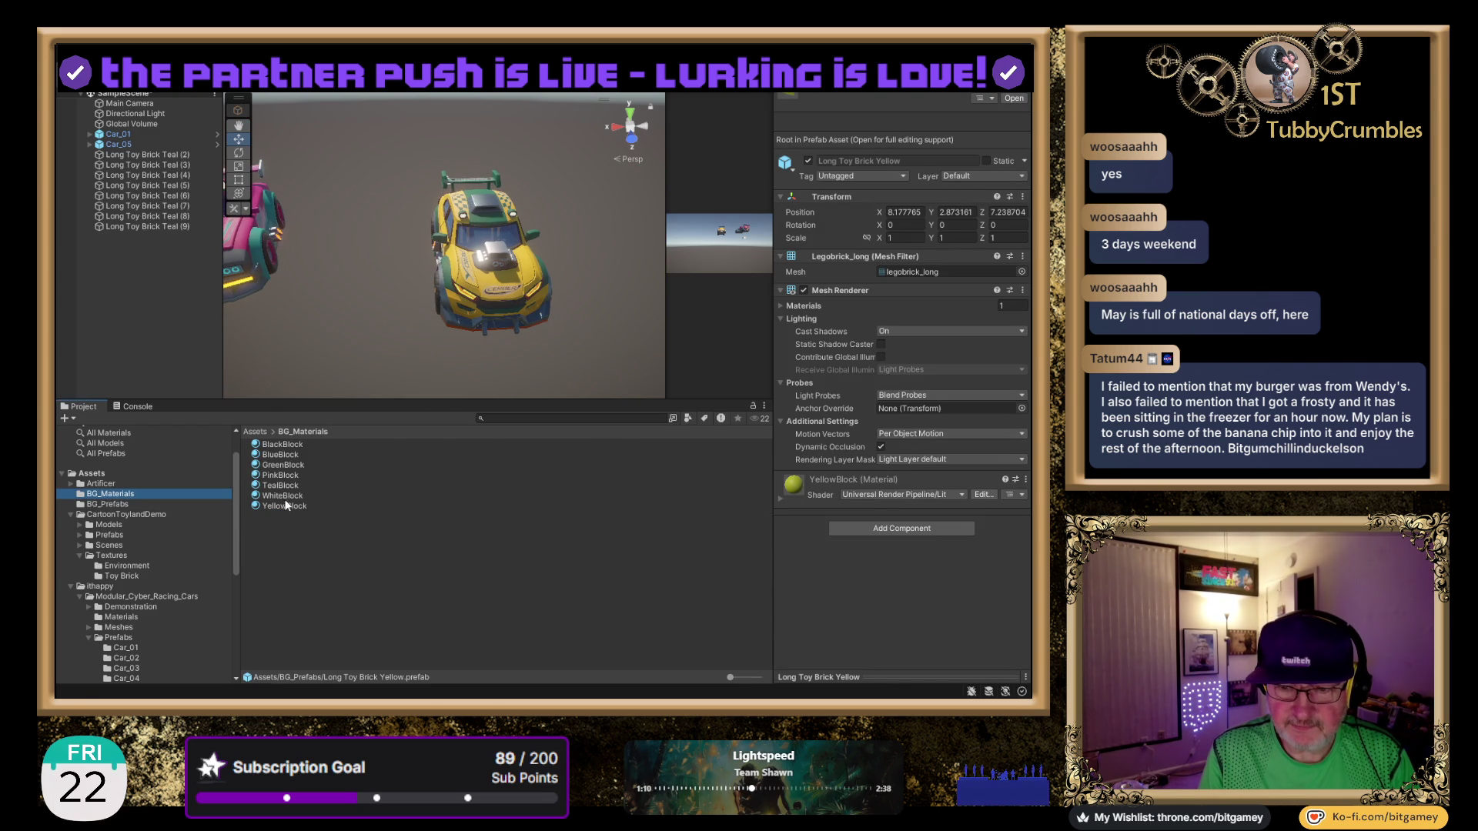
Eyedrop the yellow car's colour into YellowBlock and change GreenBlock to a muted sage green.
left_click(297, 505)
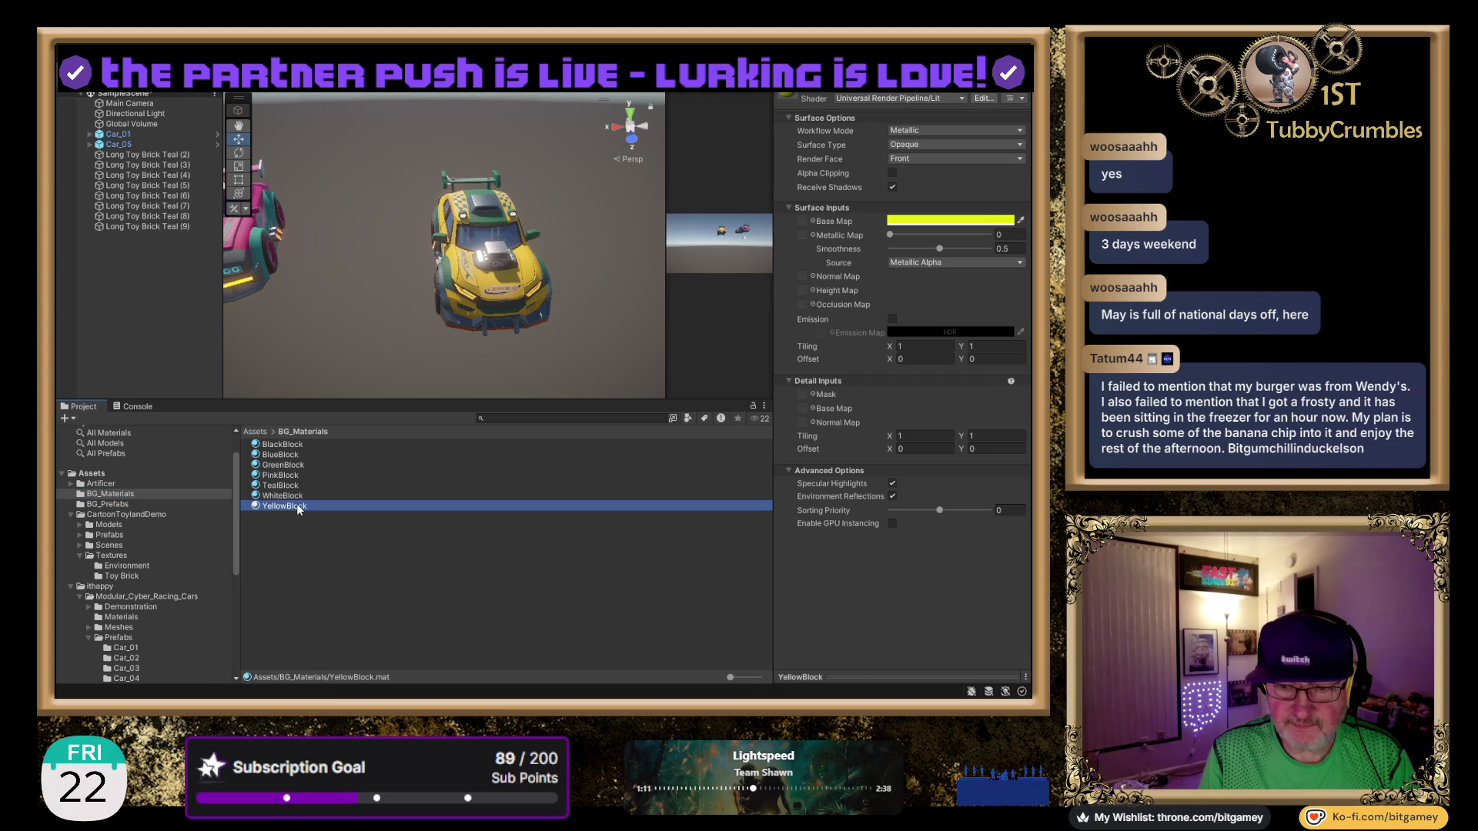
left_click(1020, 222)
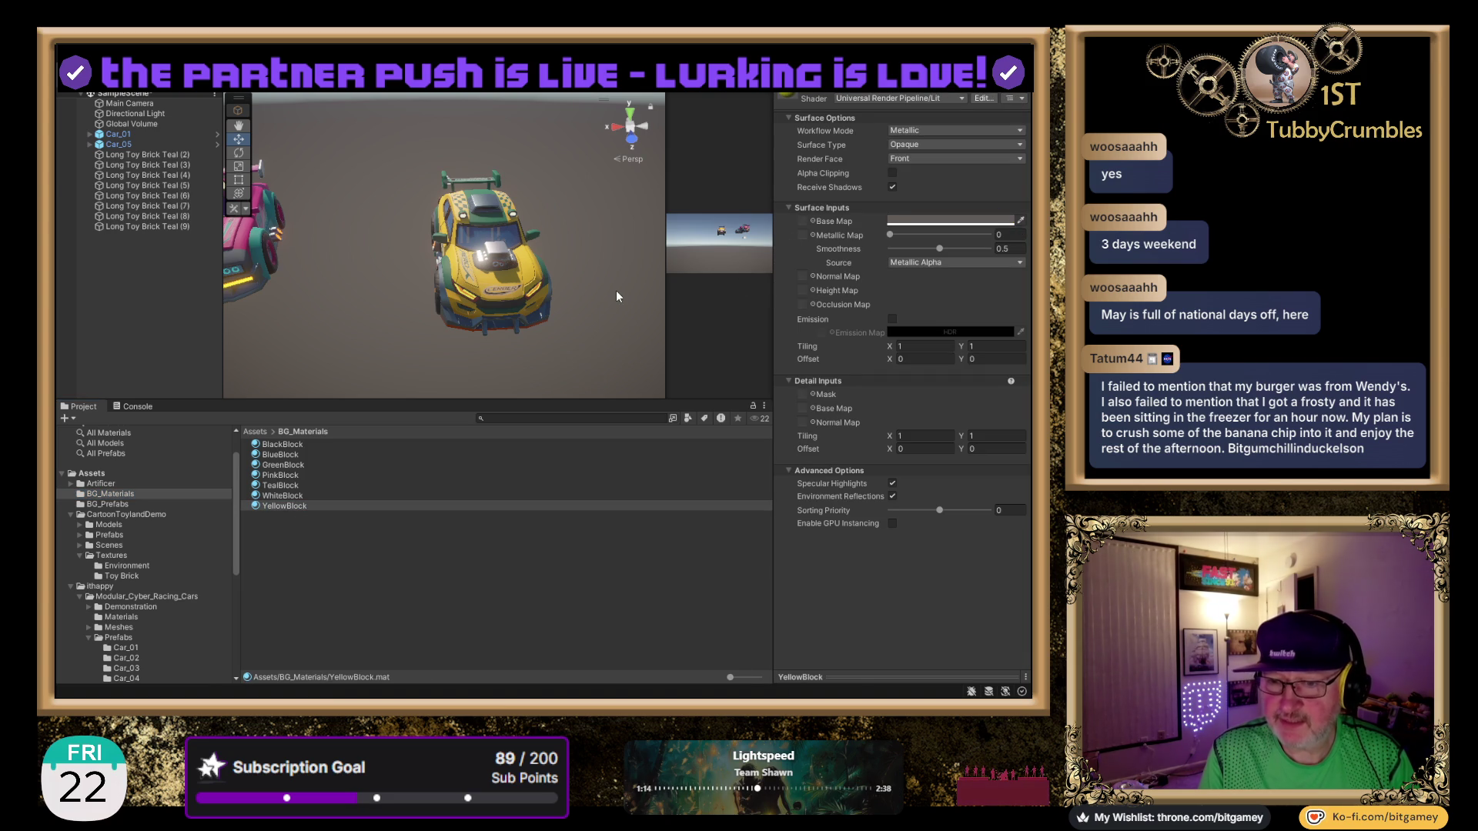
left_click(529, 270)
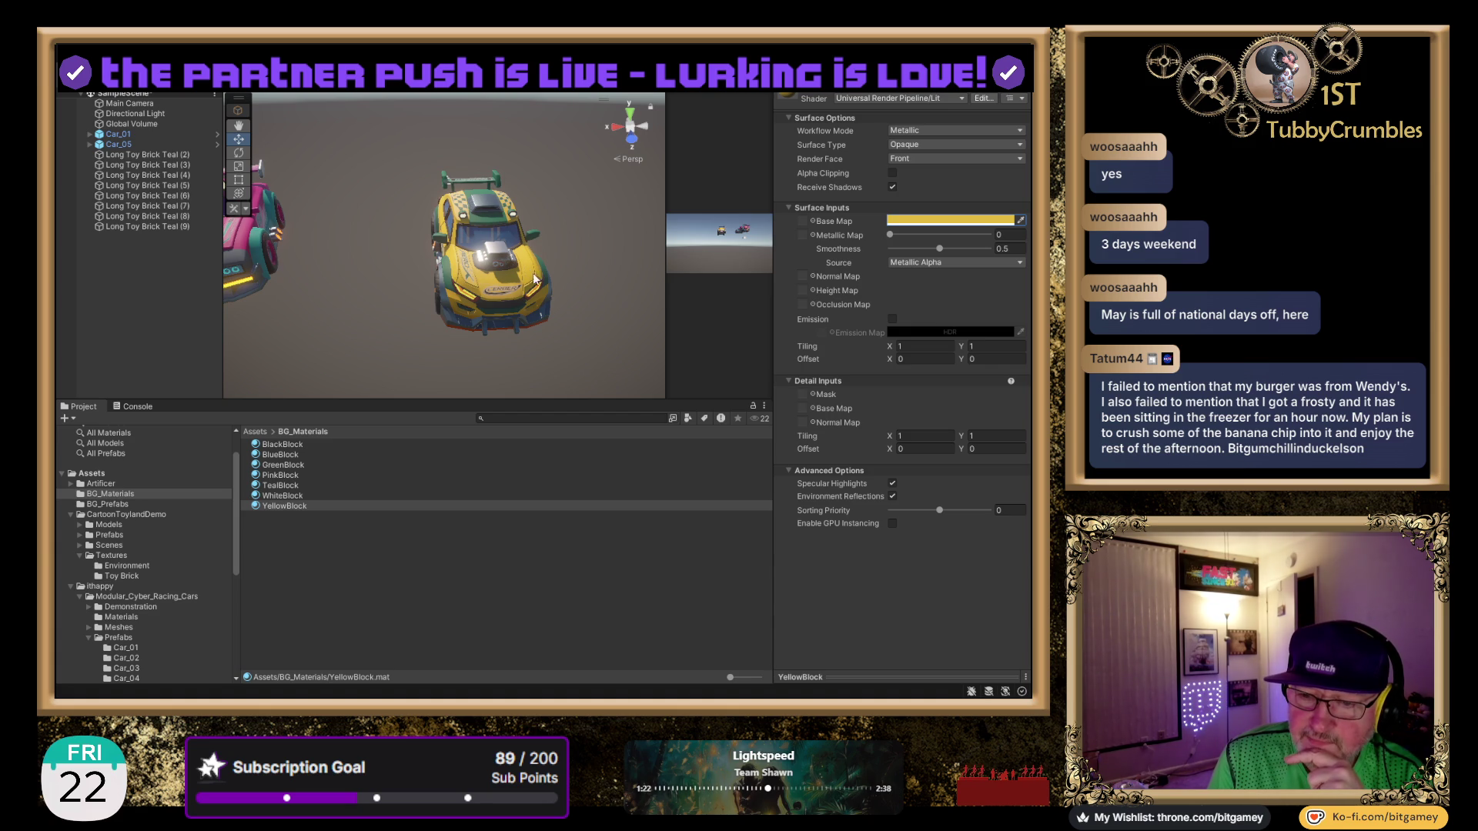
left_click(281, 464)
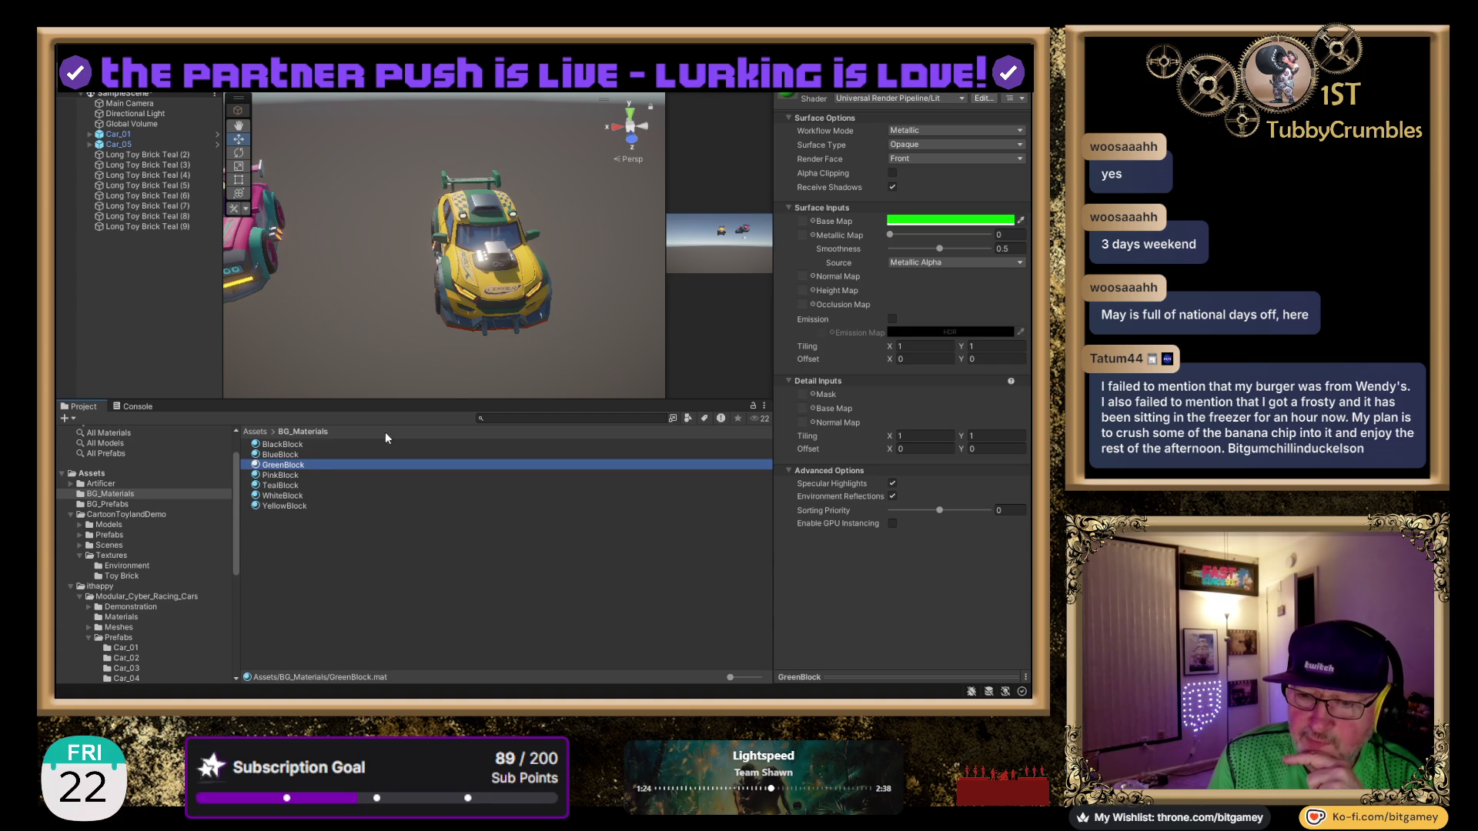
left_click(1008, 219)
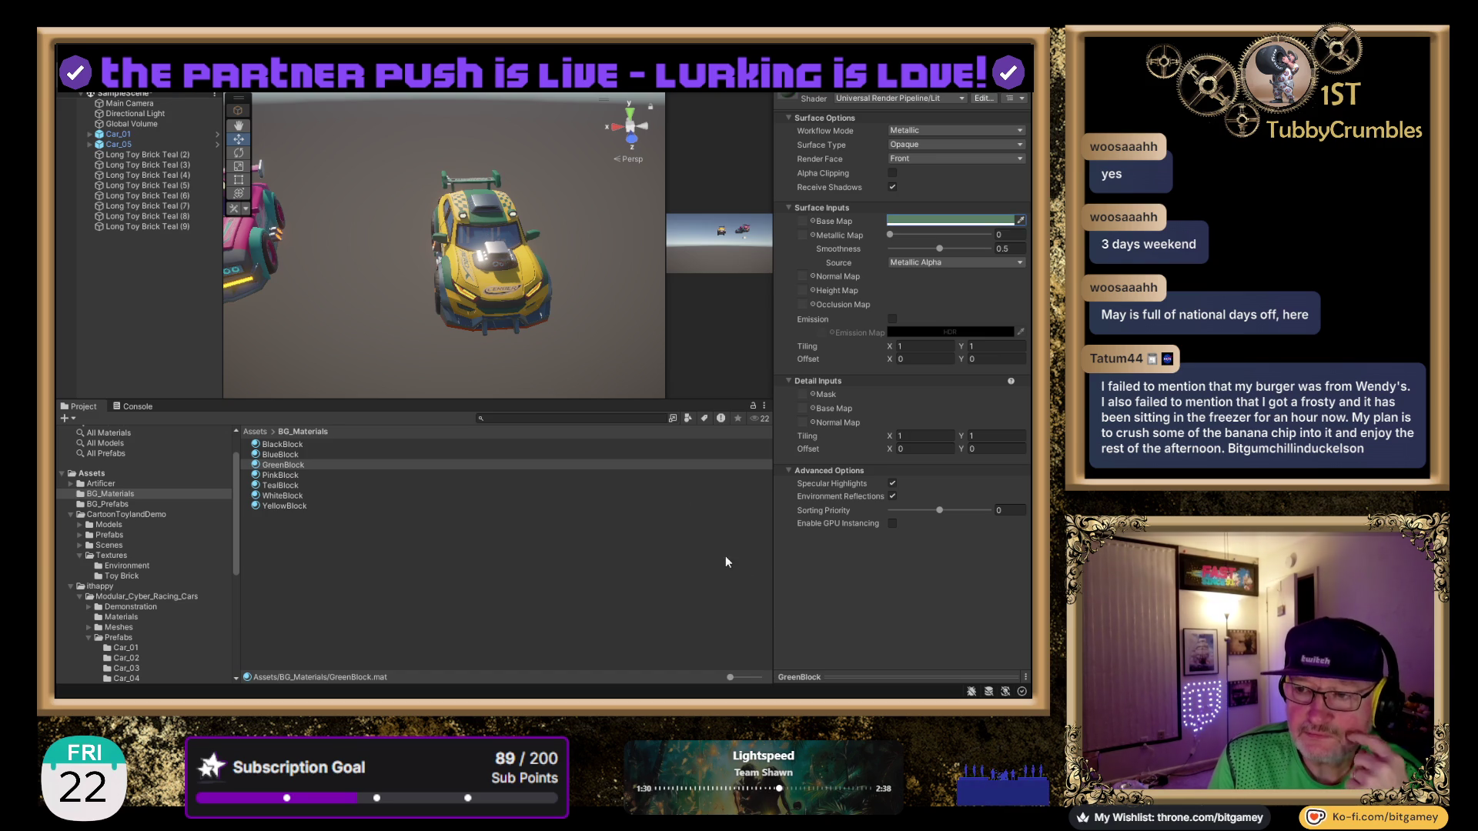
left_click(407, 576)
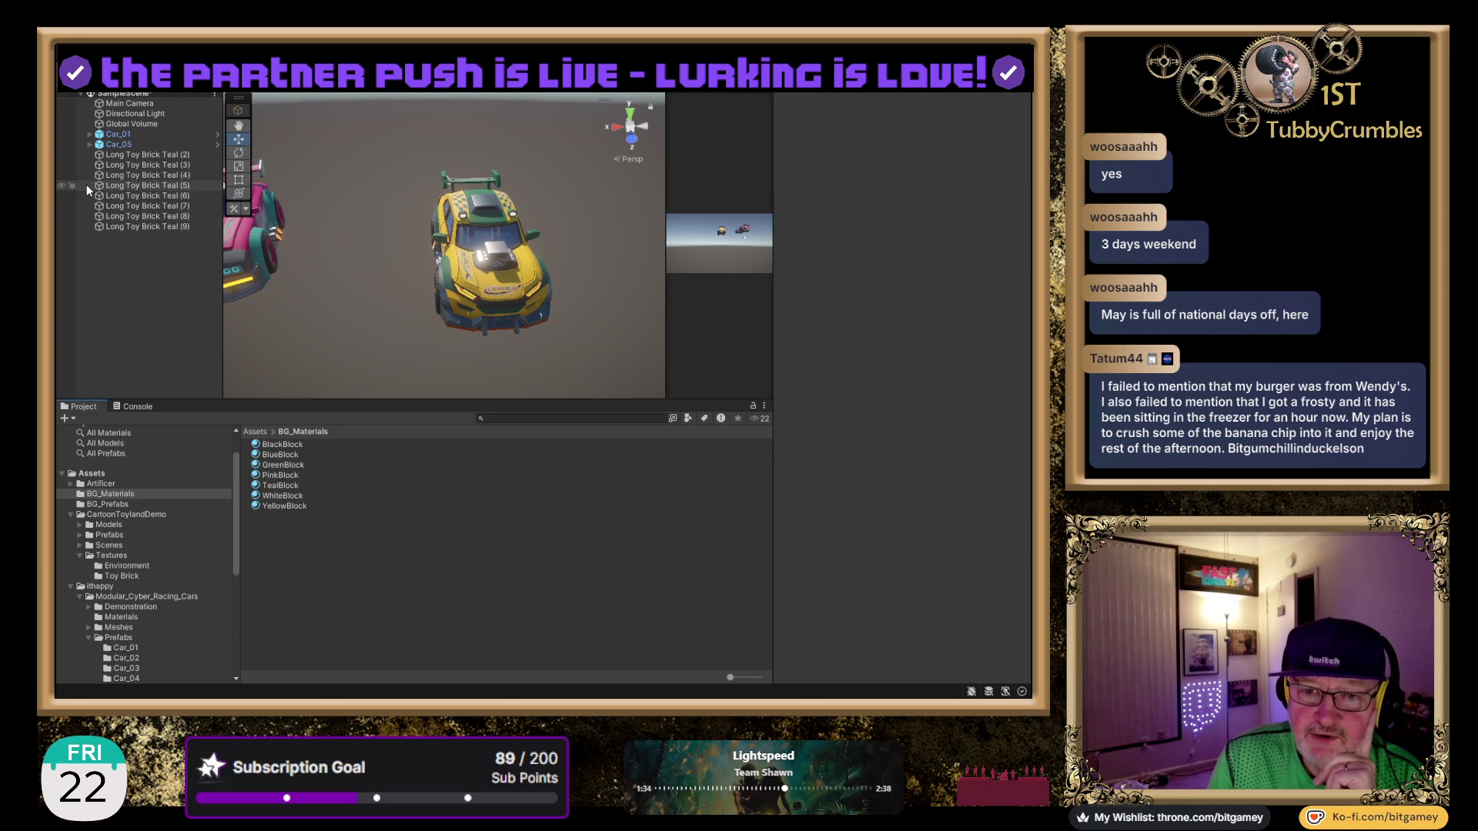
Zoom out to show both cars and the brick, and display the eight BG_Prefabs brick prefabs.
scroll(409, 294, "down", 3)
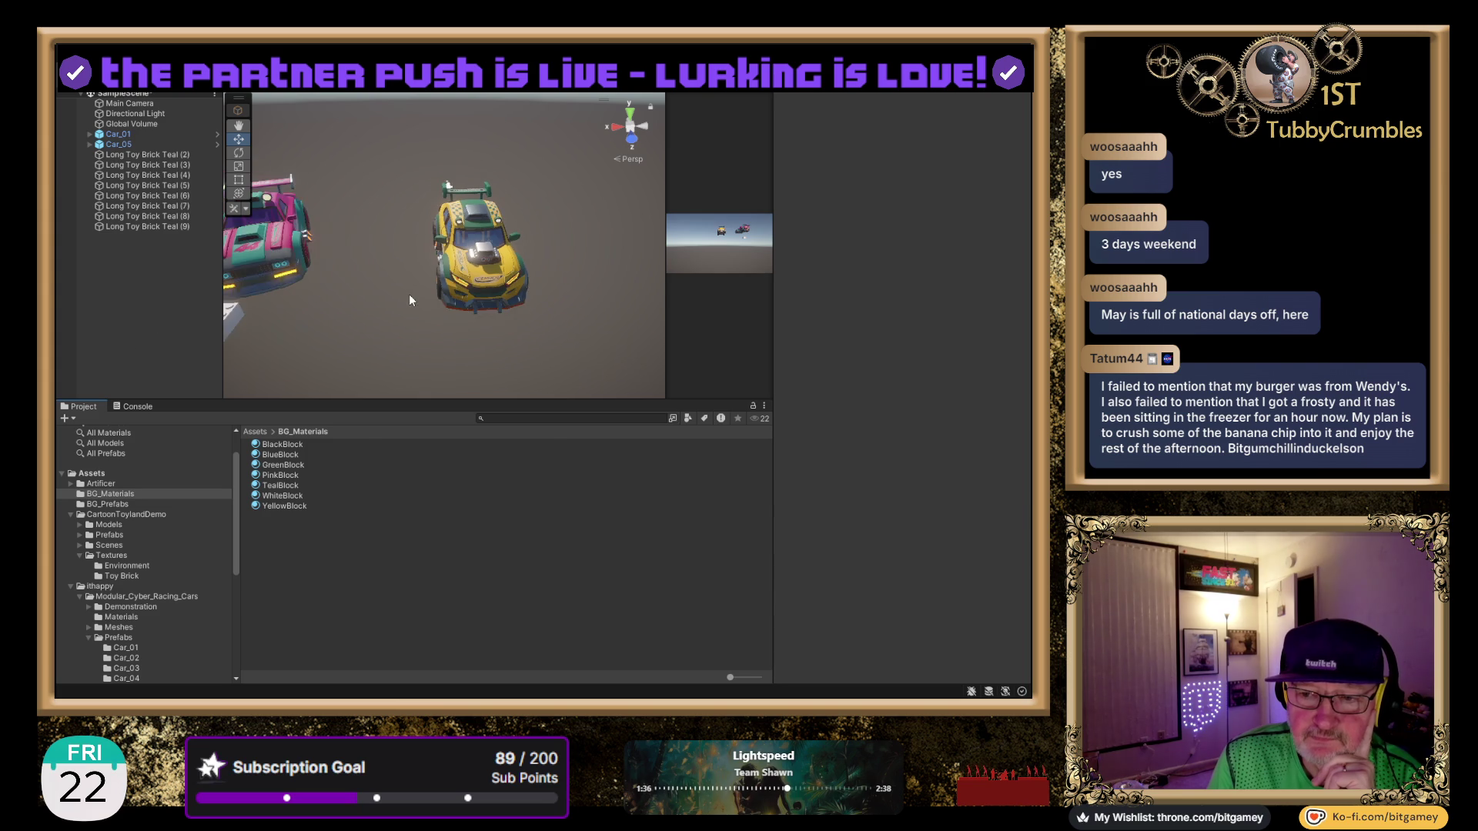
left_click_drag(428, 334, 508, 299)
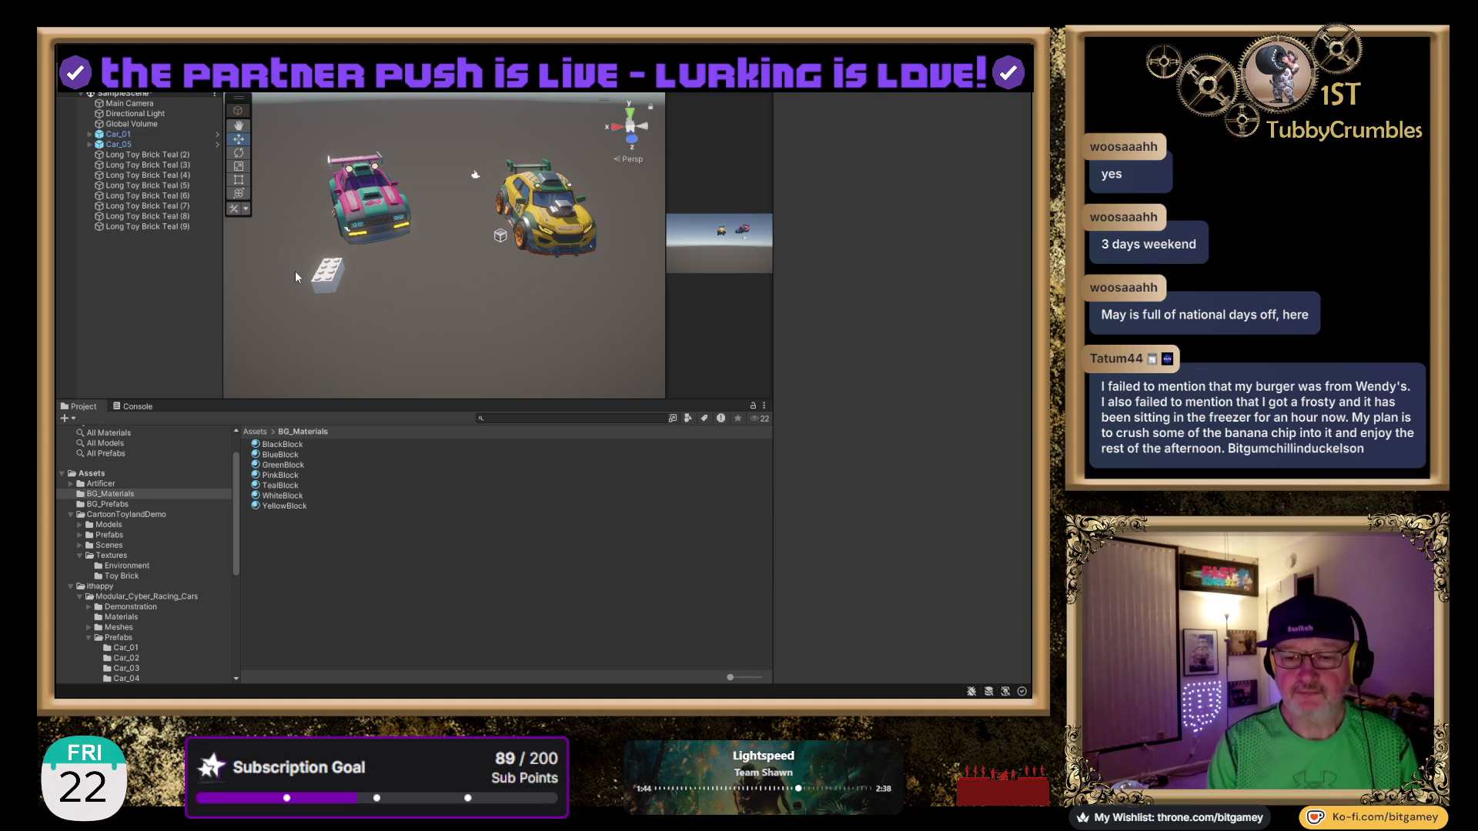
mouse_move(269, 477)
left_mouse_down()
mouse_move(423, 241)
mouse_move(192, 554)
mouse_move(139, 551)
mouse_move(116, 510)
left_mouse_up()
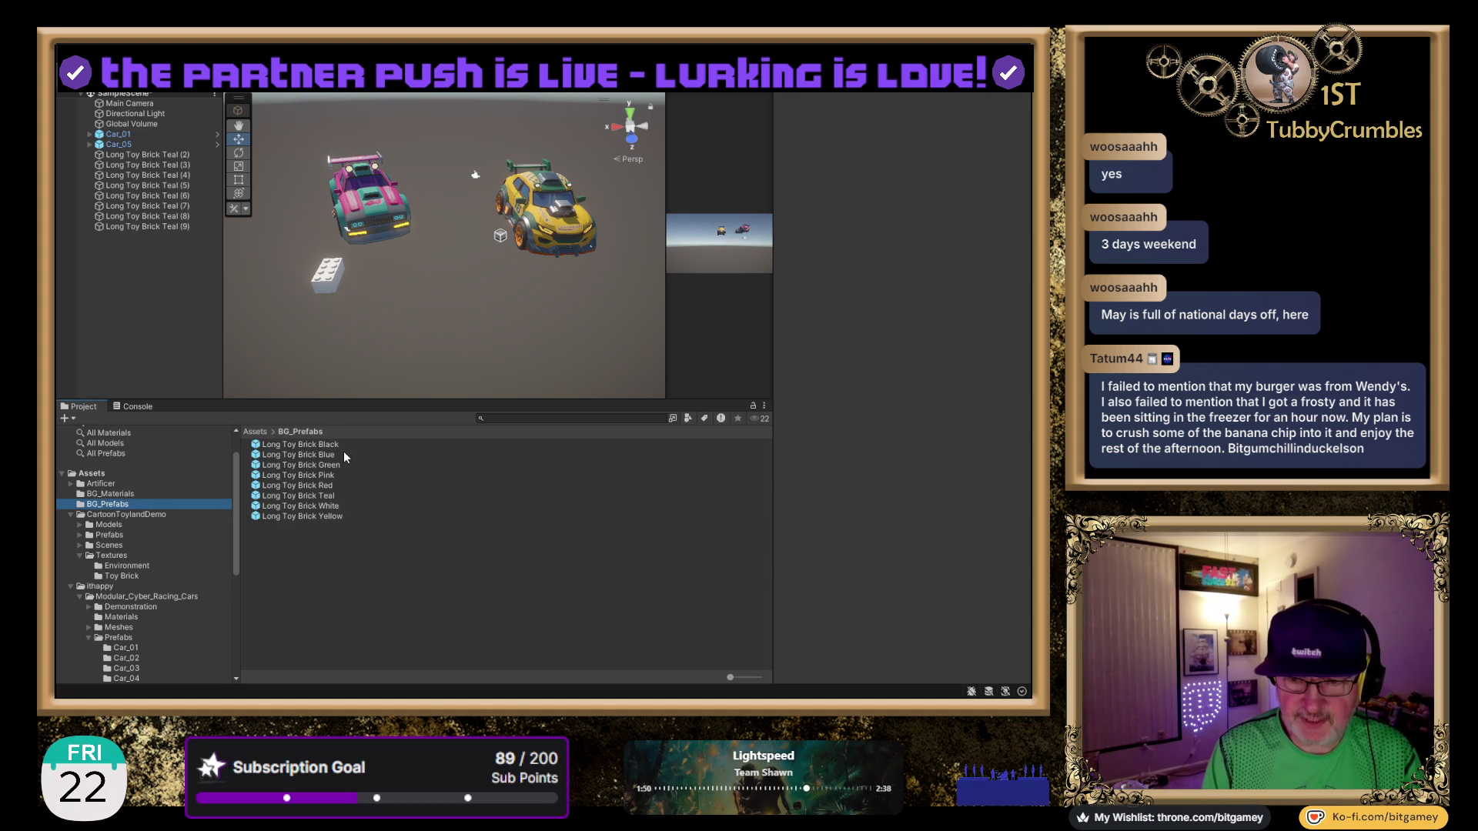
Drag the pink, teal, yellow and green long brick prefabs into the scene beside the cars.
mouse_move(330, 477)
left_mouse_down()
mouse_move(385, 316)
mouse_move(445, 211)
mouse_move(432, 202)
left_mouse_up()
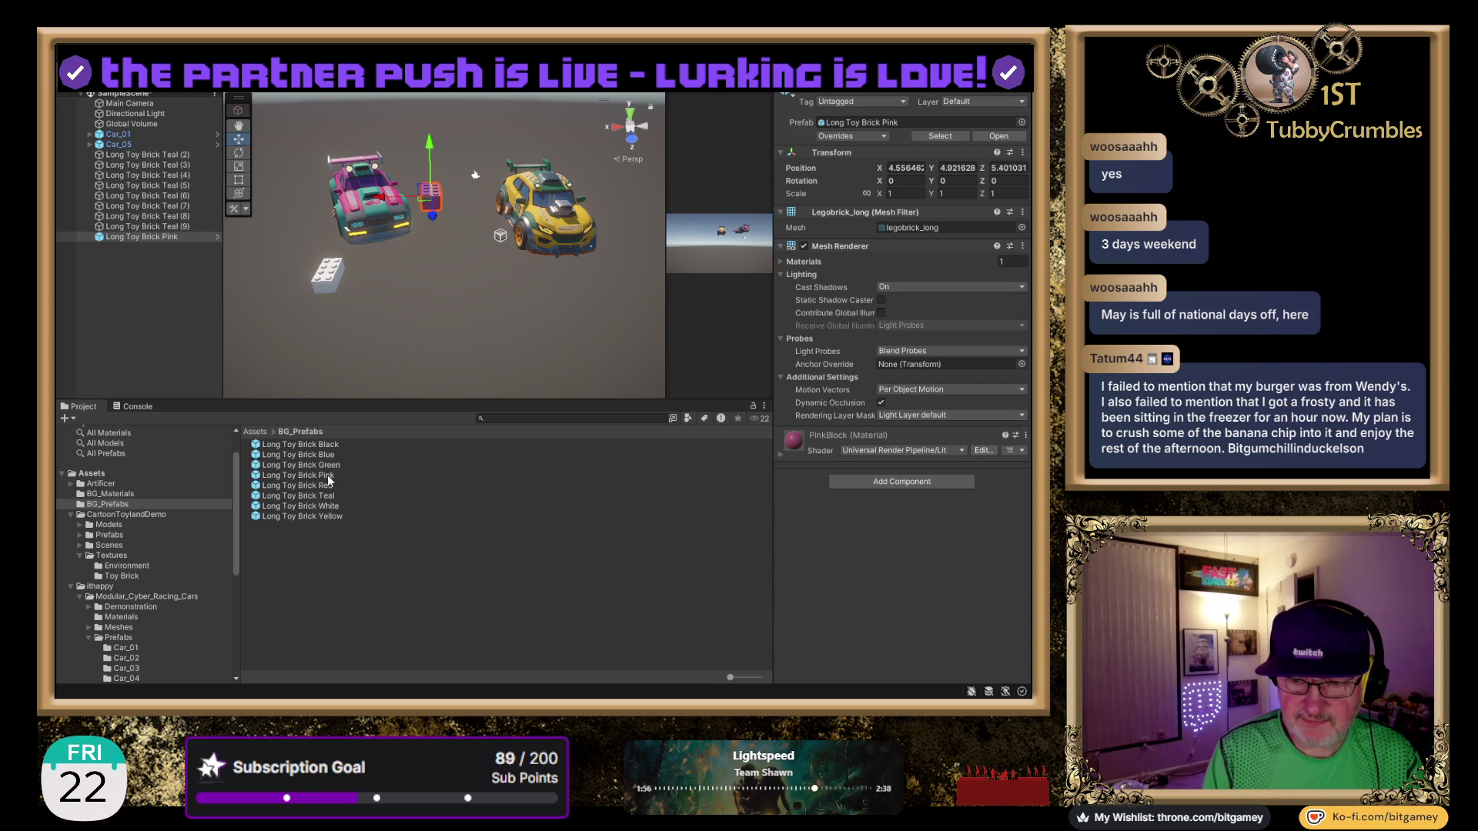
left_click_drag(333, 496, 312, 202)
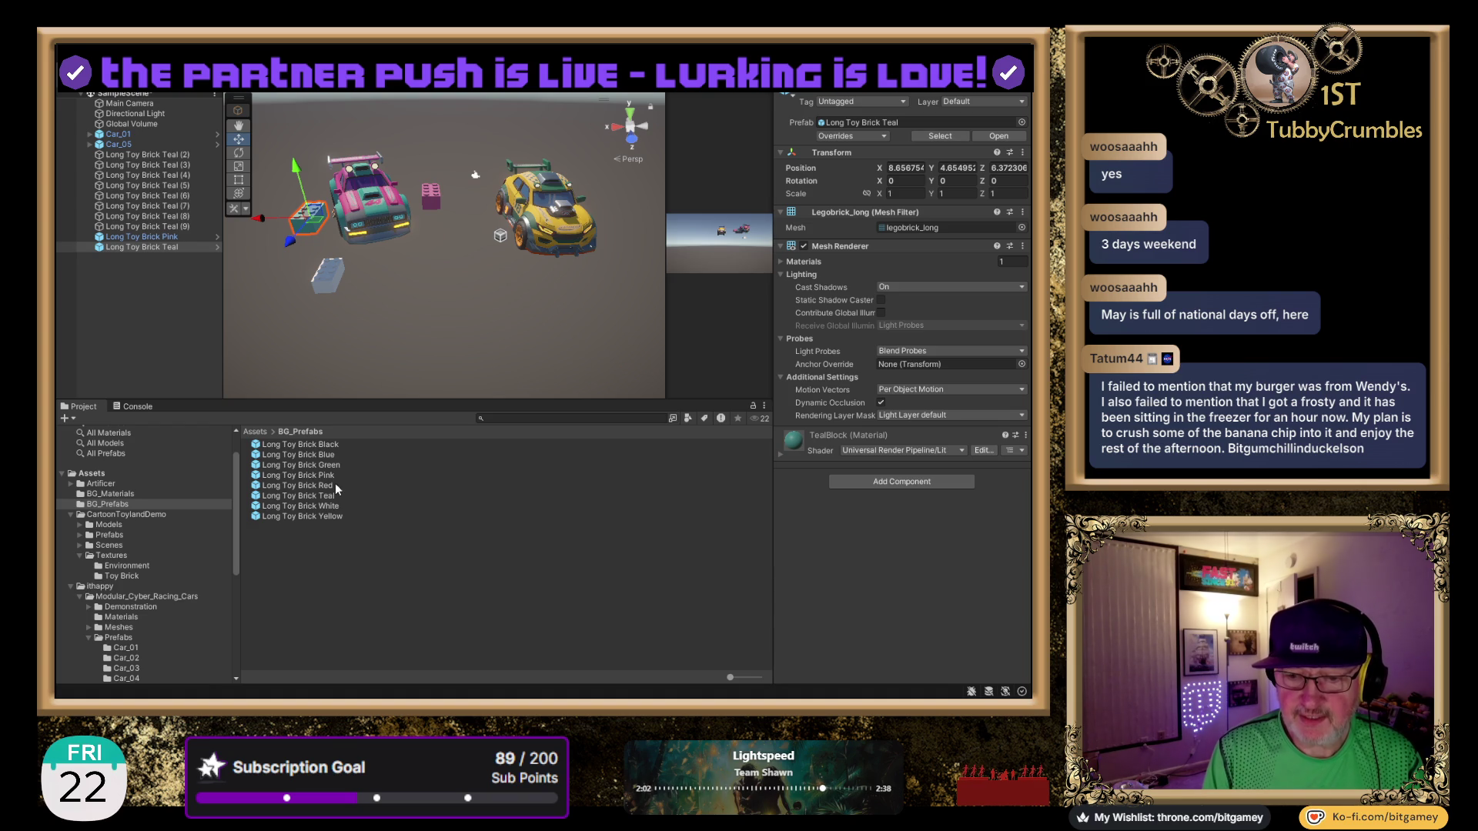
left_click(337, 517)
left_click_drag(336, 517, 478, 222)
left_click_drag(299, 465, 620, 203)
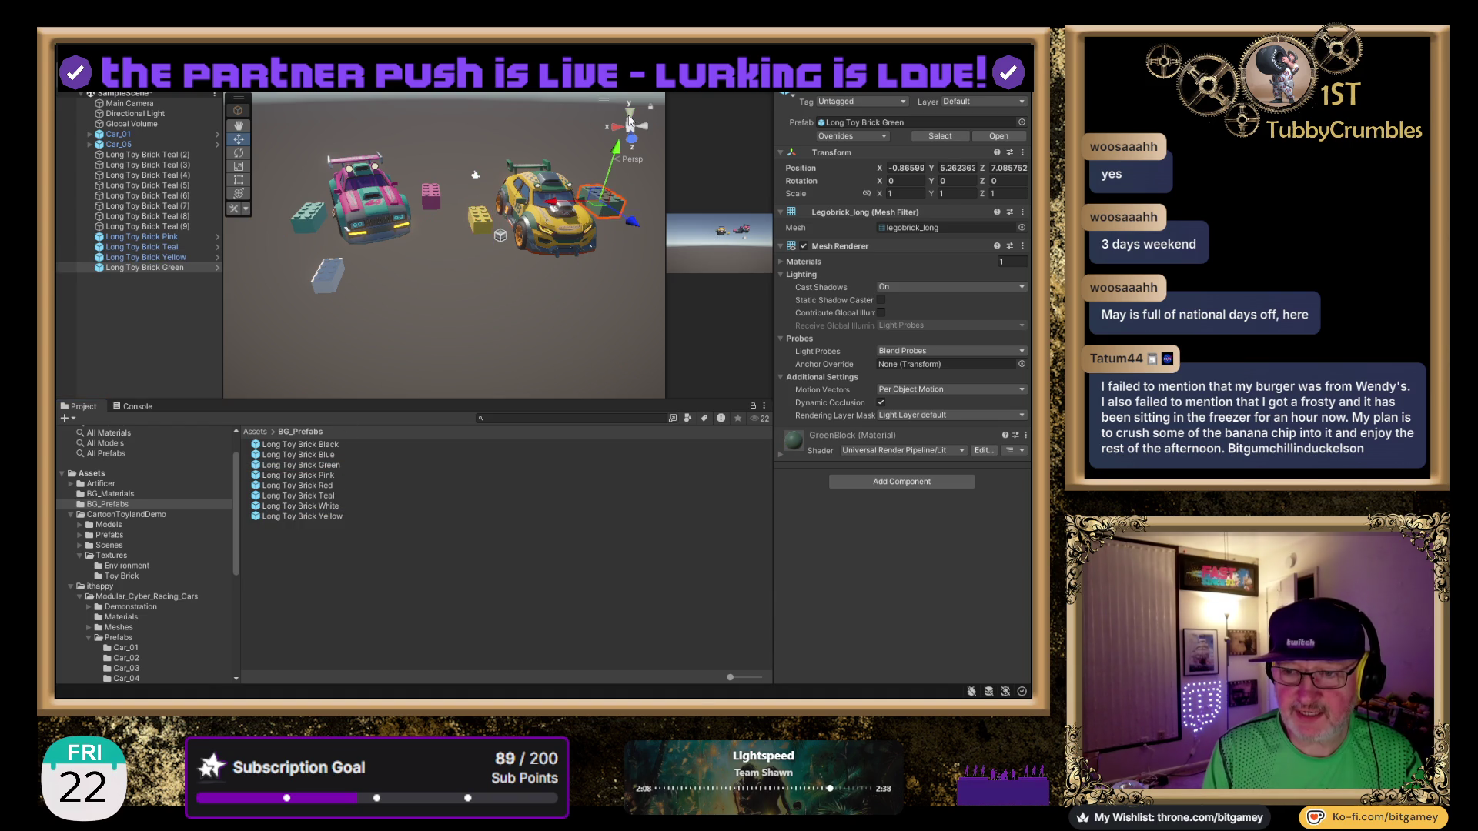
left_click(630, 110)
Check the brick placement from top and side views, then delete the leftover teal brick copies.
left_click_drag(511, 300, 443, 245)
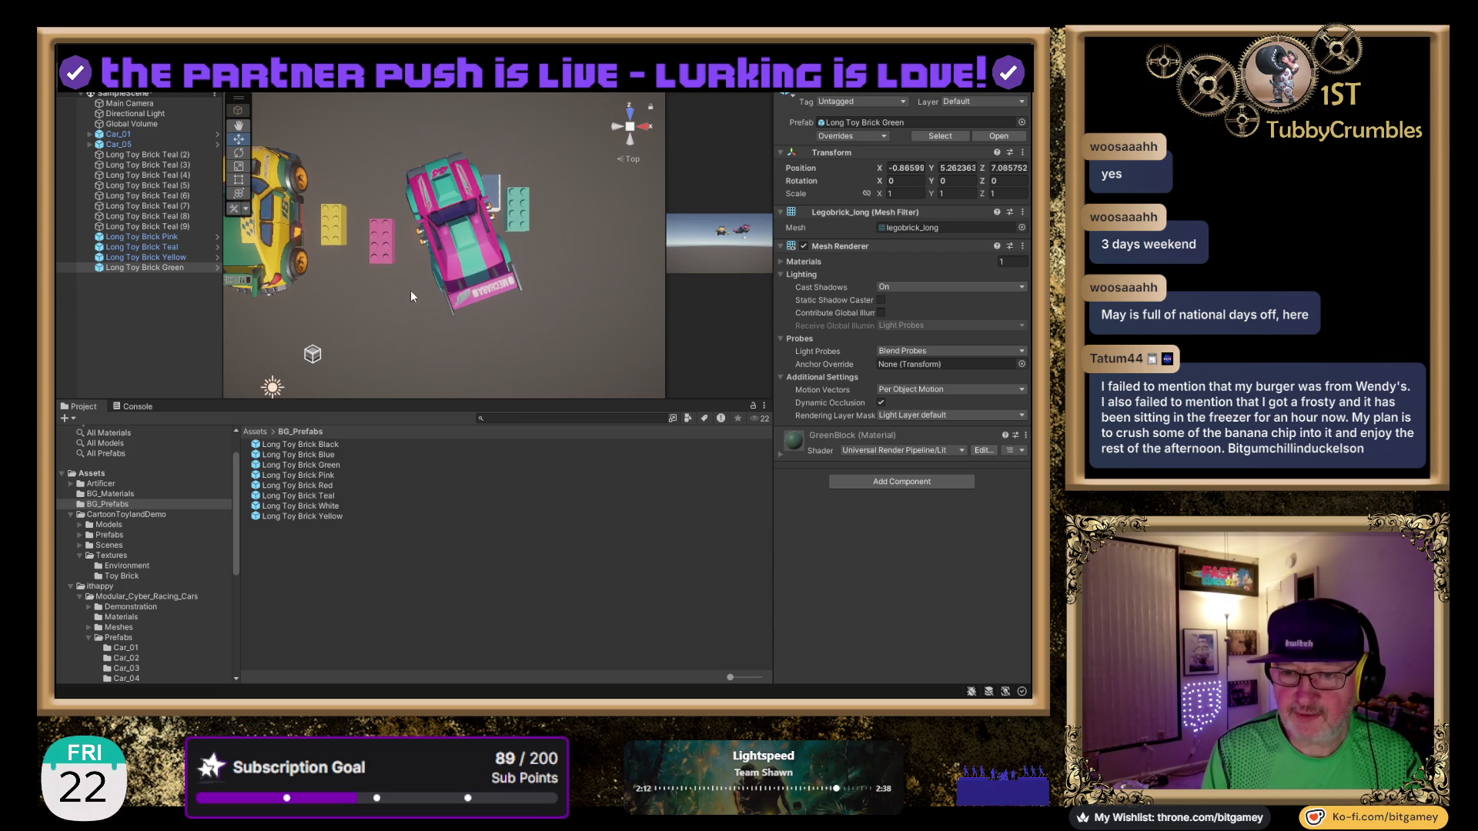
scroll(457, 274, "up", 2)
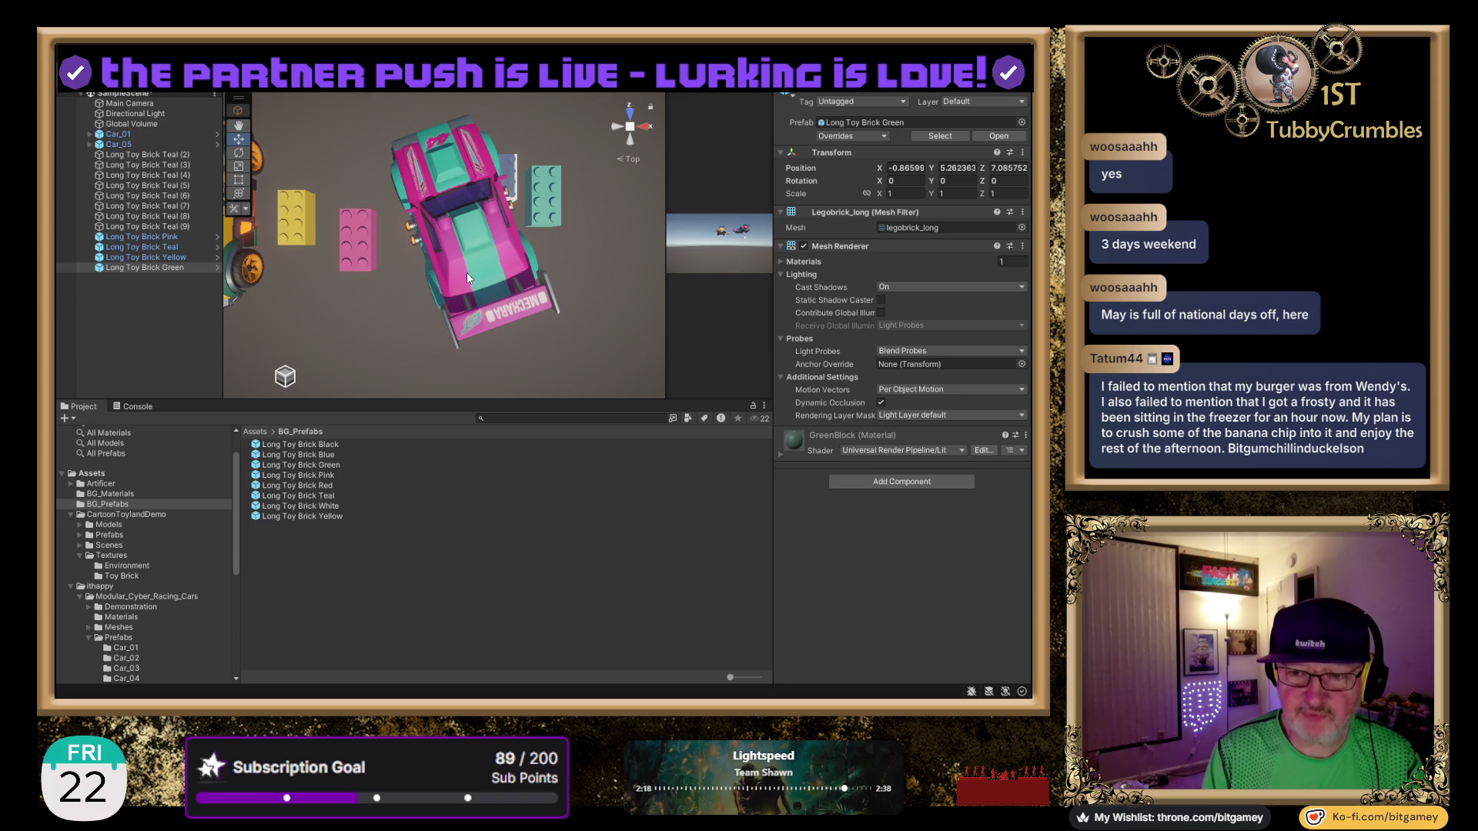
mouse_move(345, 307)
left_mouse_down()
mouse_move(619, 326)
mouse_move(443, 300)
mouse_move(556, 172)
mouse_move(500, 197)
left_mouse_up()
left_click(642, 126)
scroll(500, 197, "down", 5)
key("w")
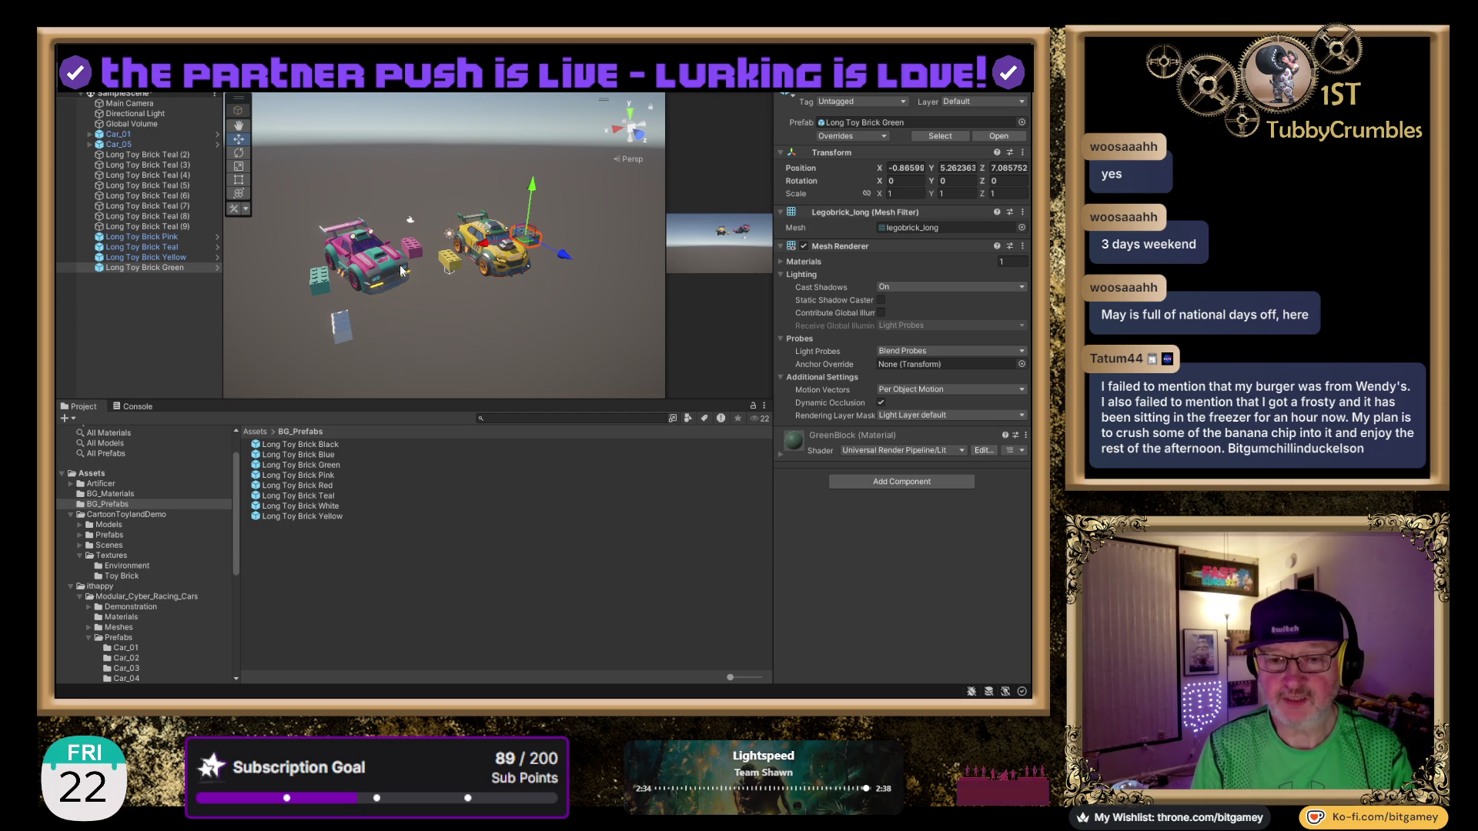
left_click(178, 155)
left_click(181, 228, "shift")
key("Delete")
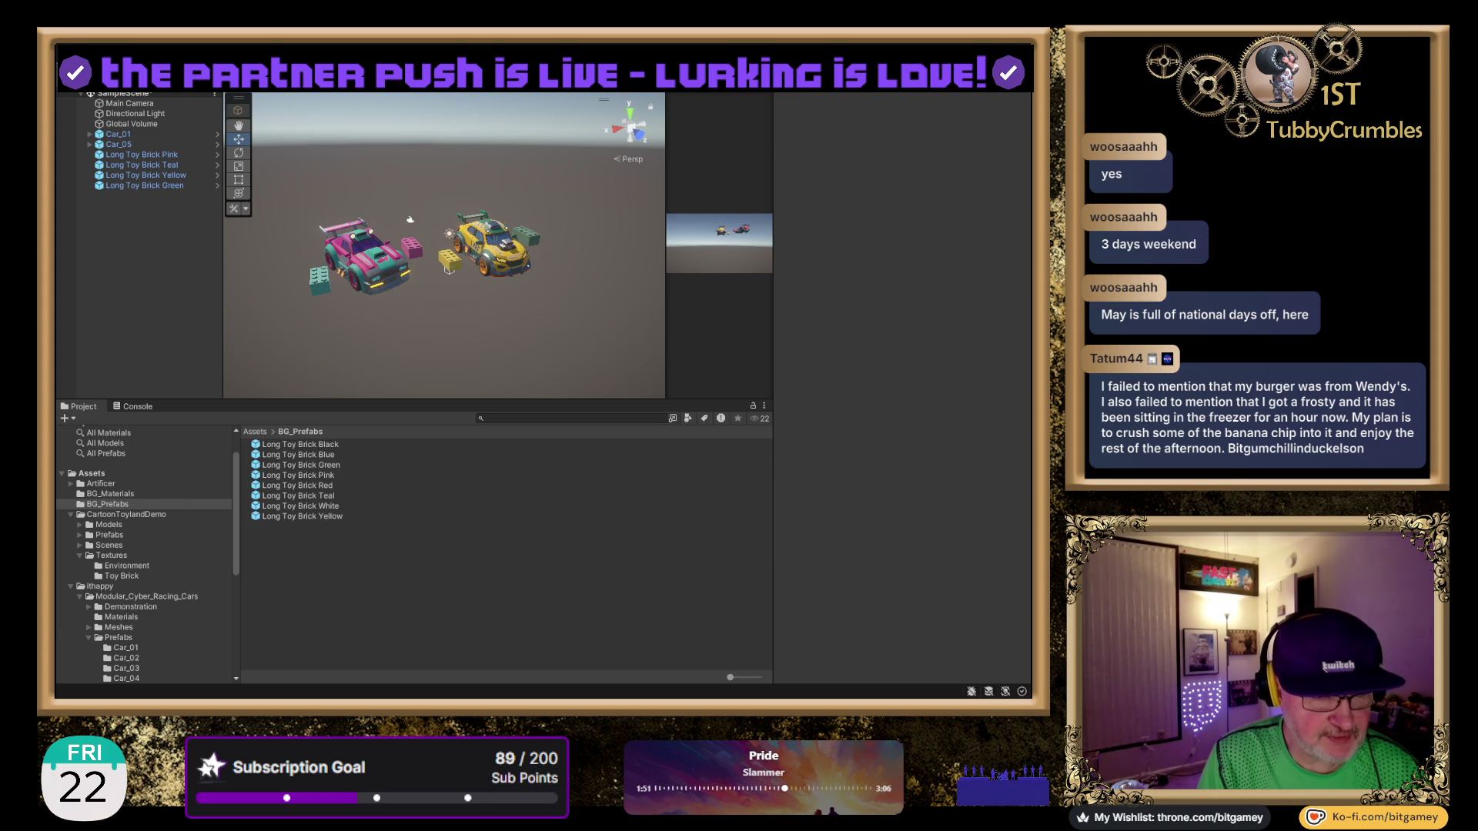
Zoom out, open BG_Materials, and view GreenBlock then BlueBlock in the Inspector.
scroll(412, 221, "down", 4)
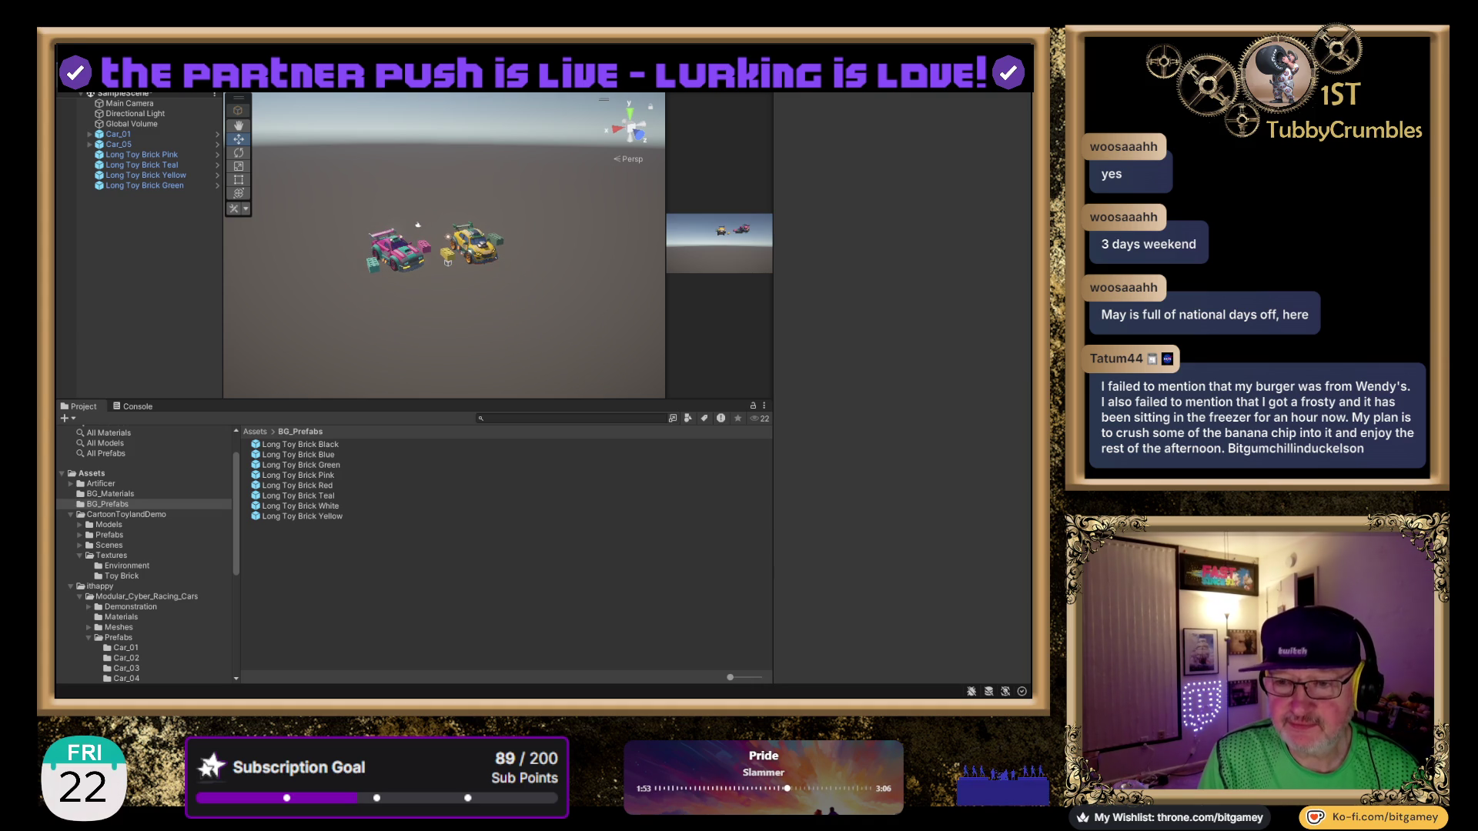
left_click_drag(441, 271, 404, 280)
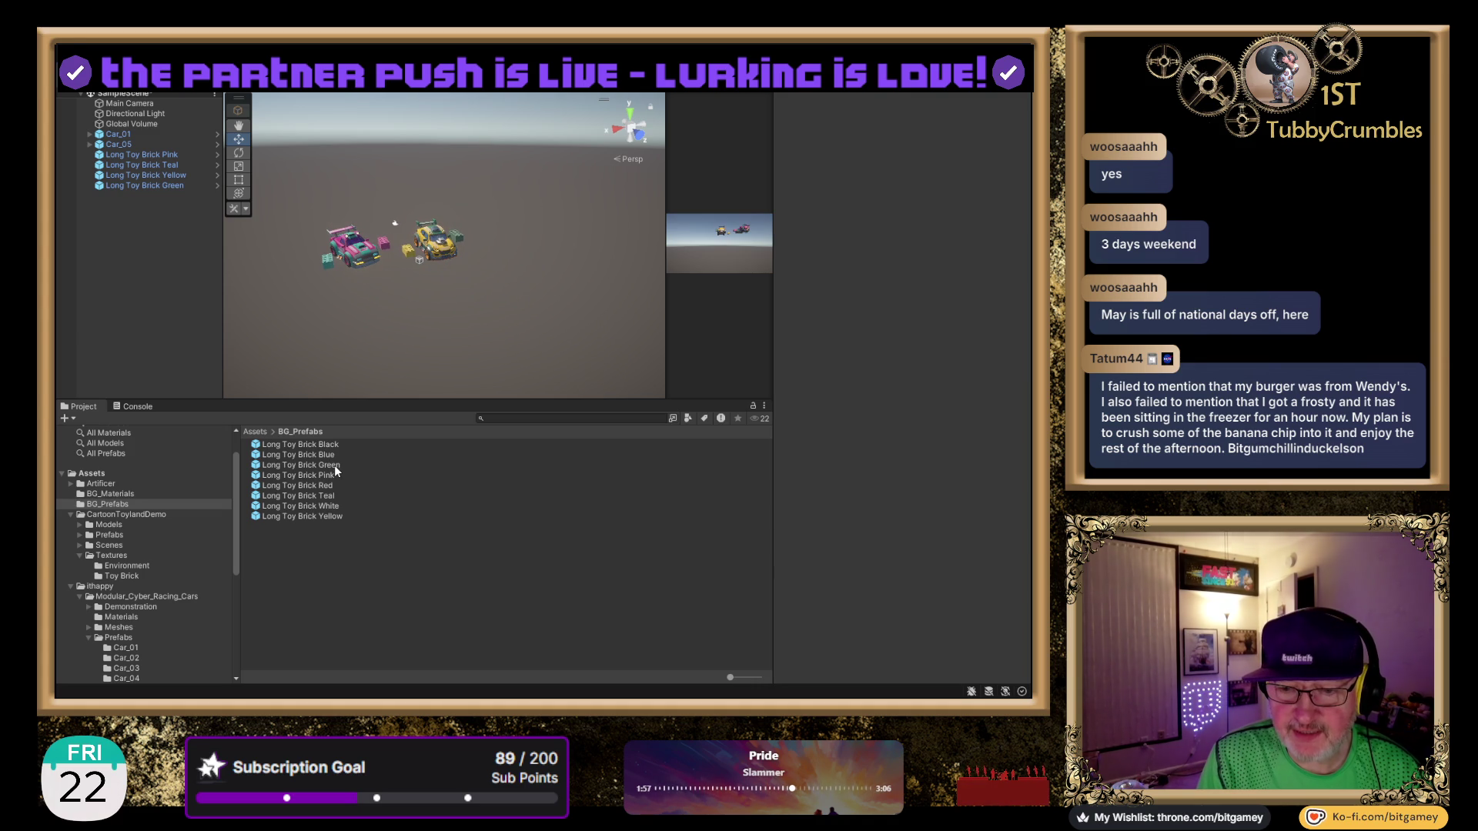
left_click(145, 493)
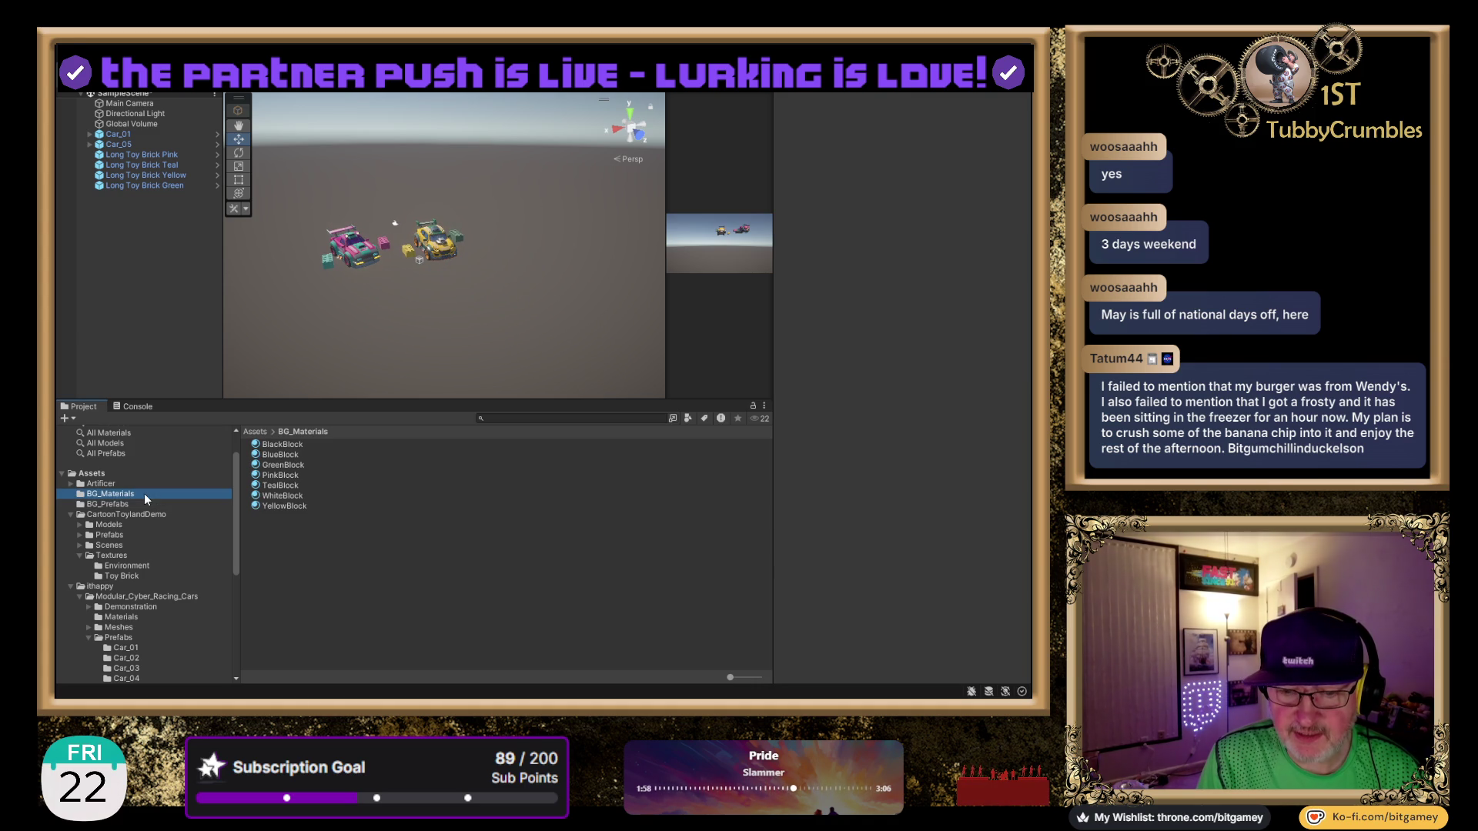
left_click(289, 466)
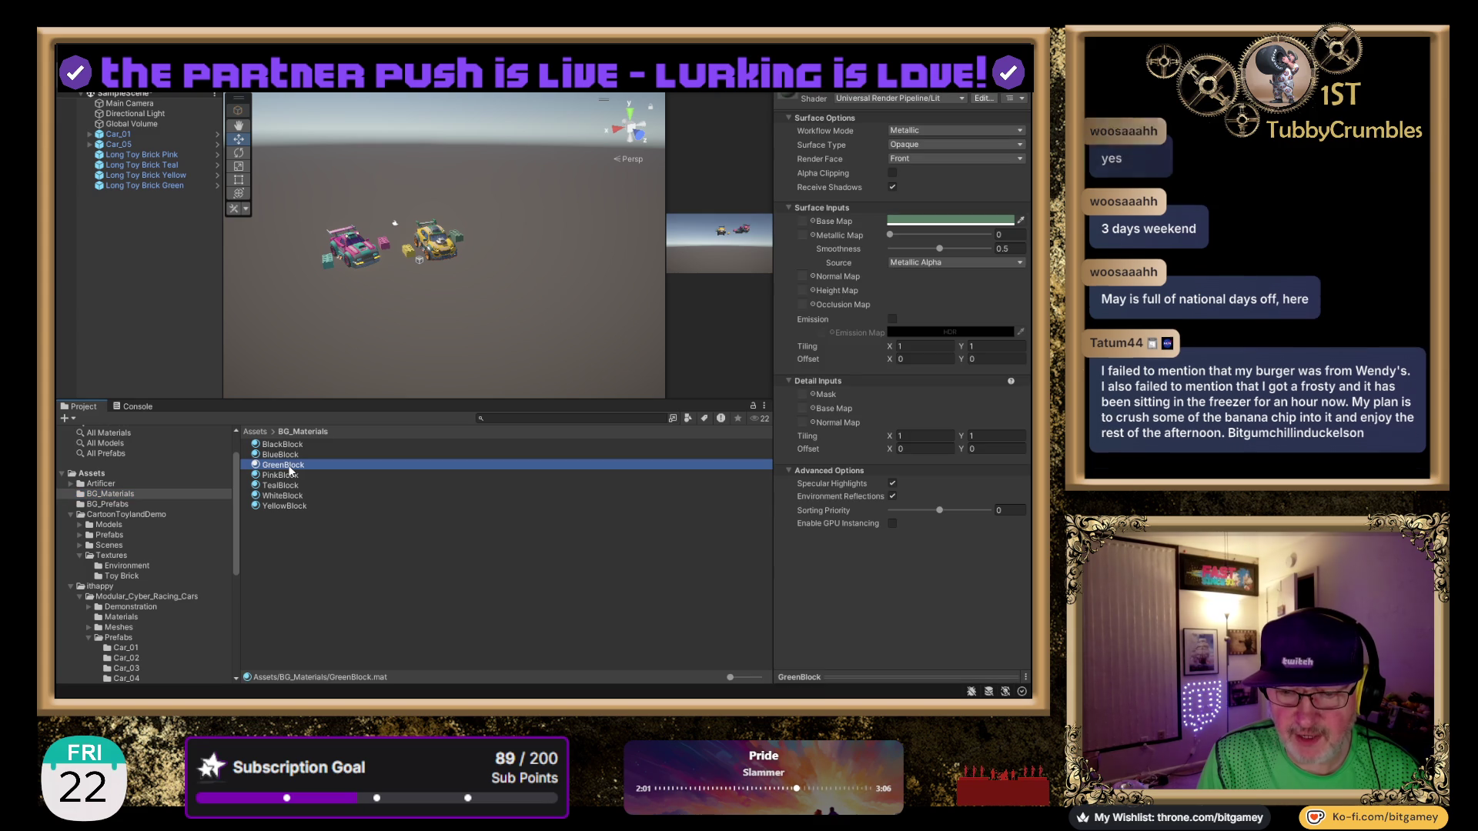
left_click(278, 455)
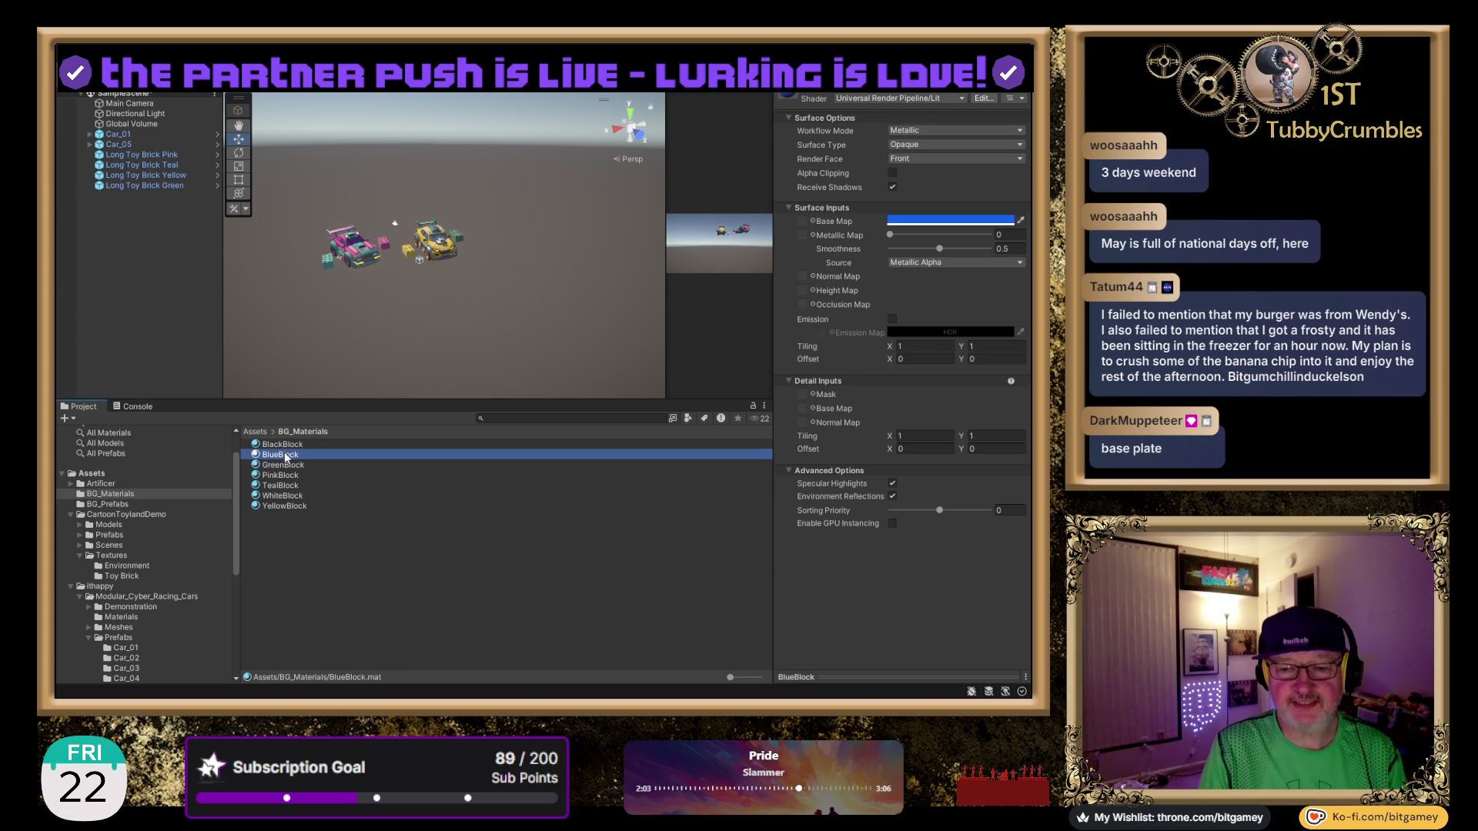
left_click(286, 467)
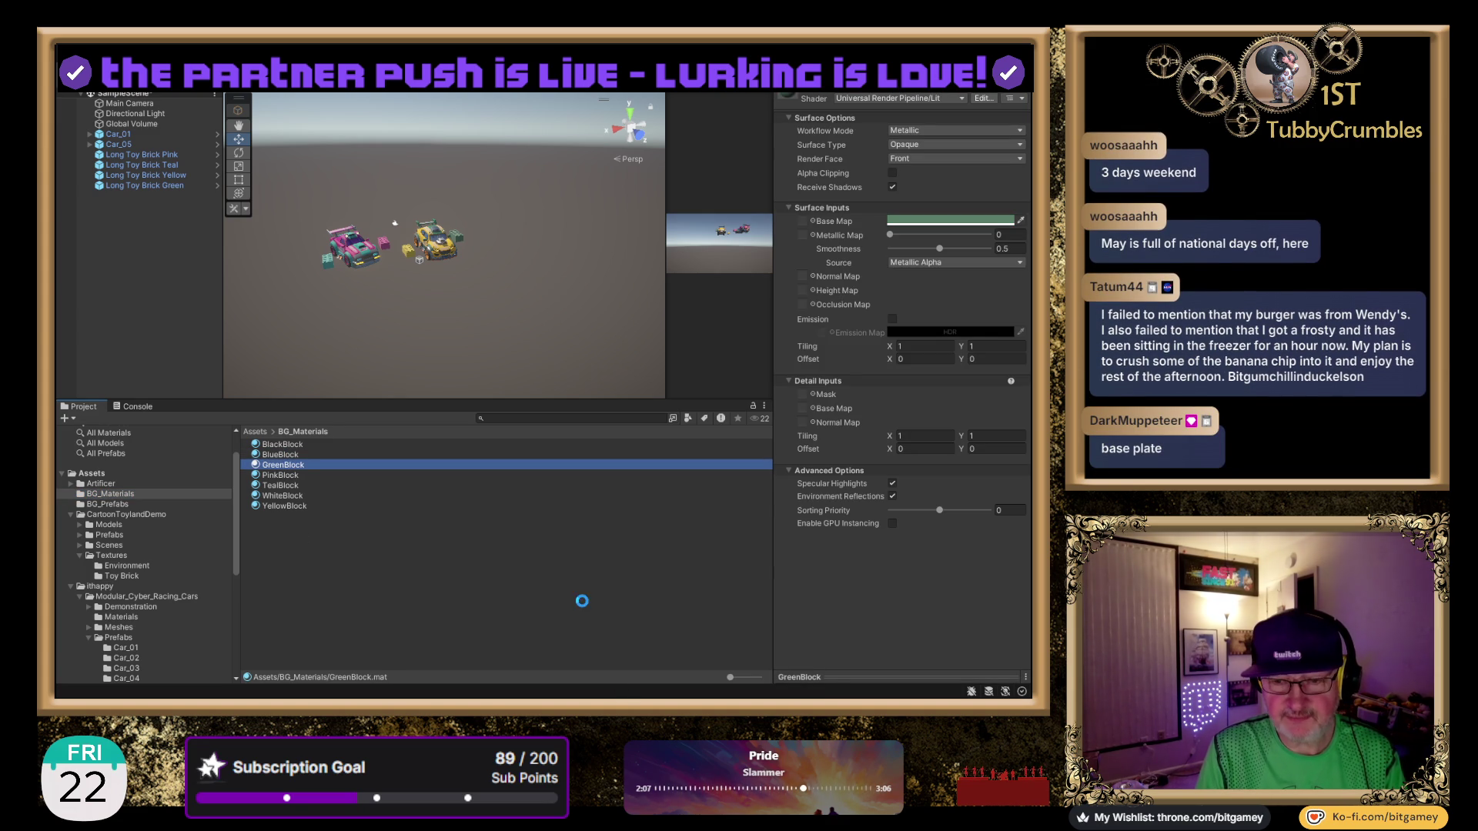
Duplicate GreenBlock, rename the copy GreenBasePlate, and give it a brighter green Base Map colour.
key("ctrl+d")
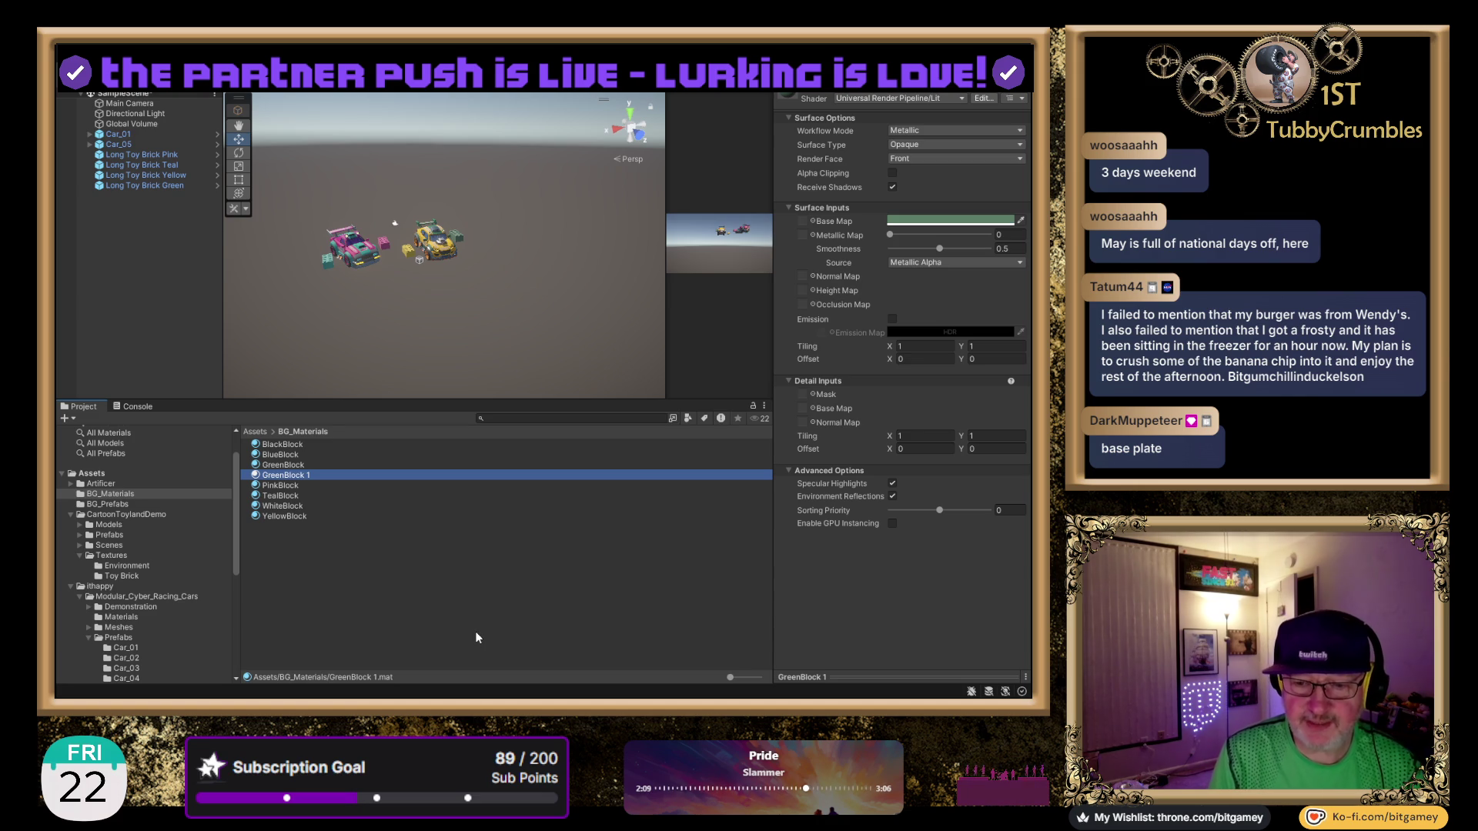
key("F2")
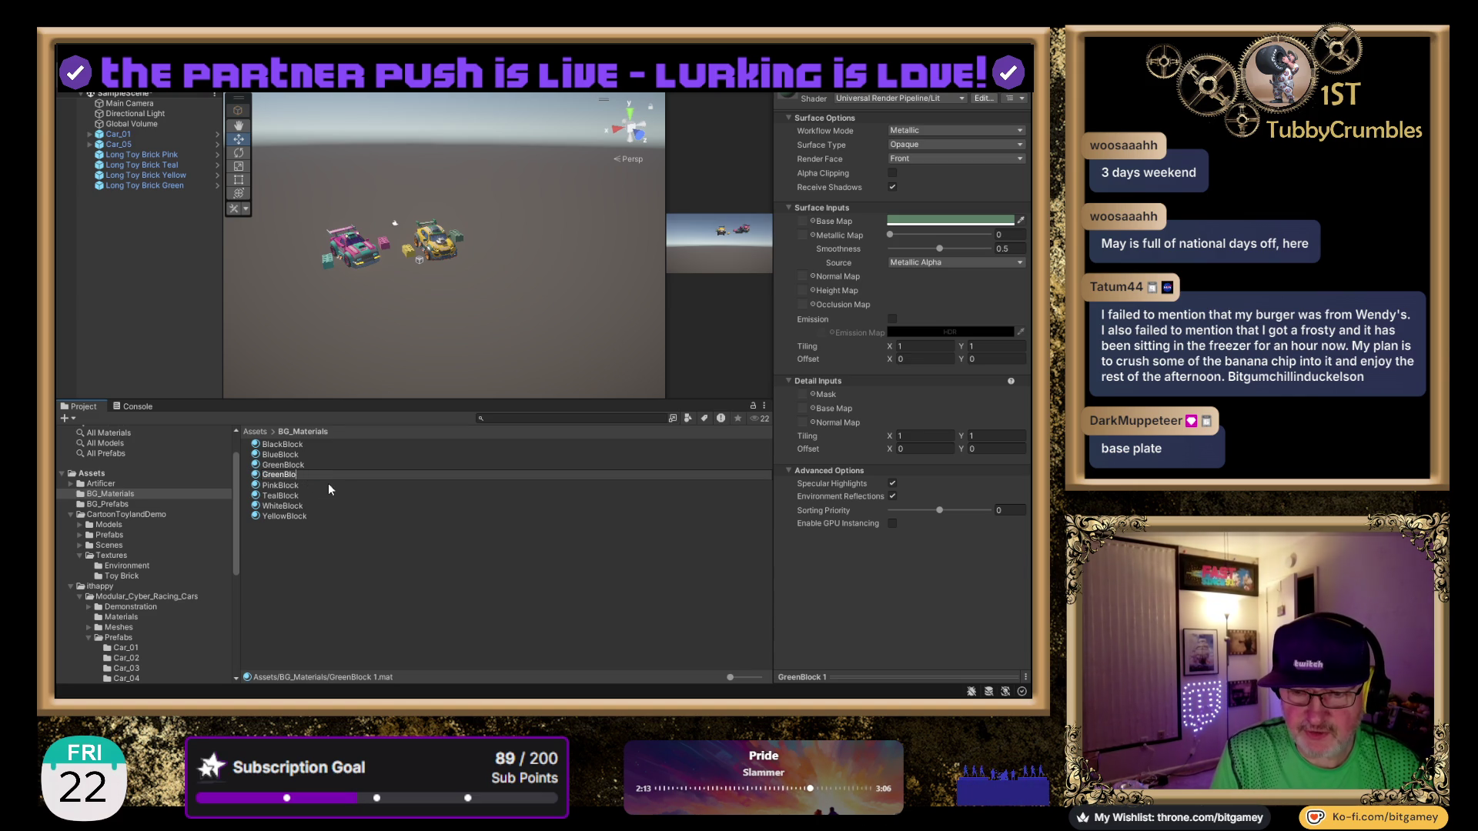
type("Plate")
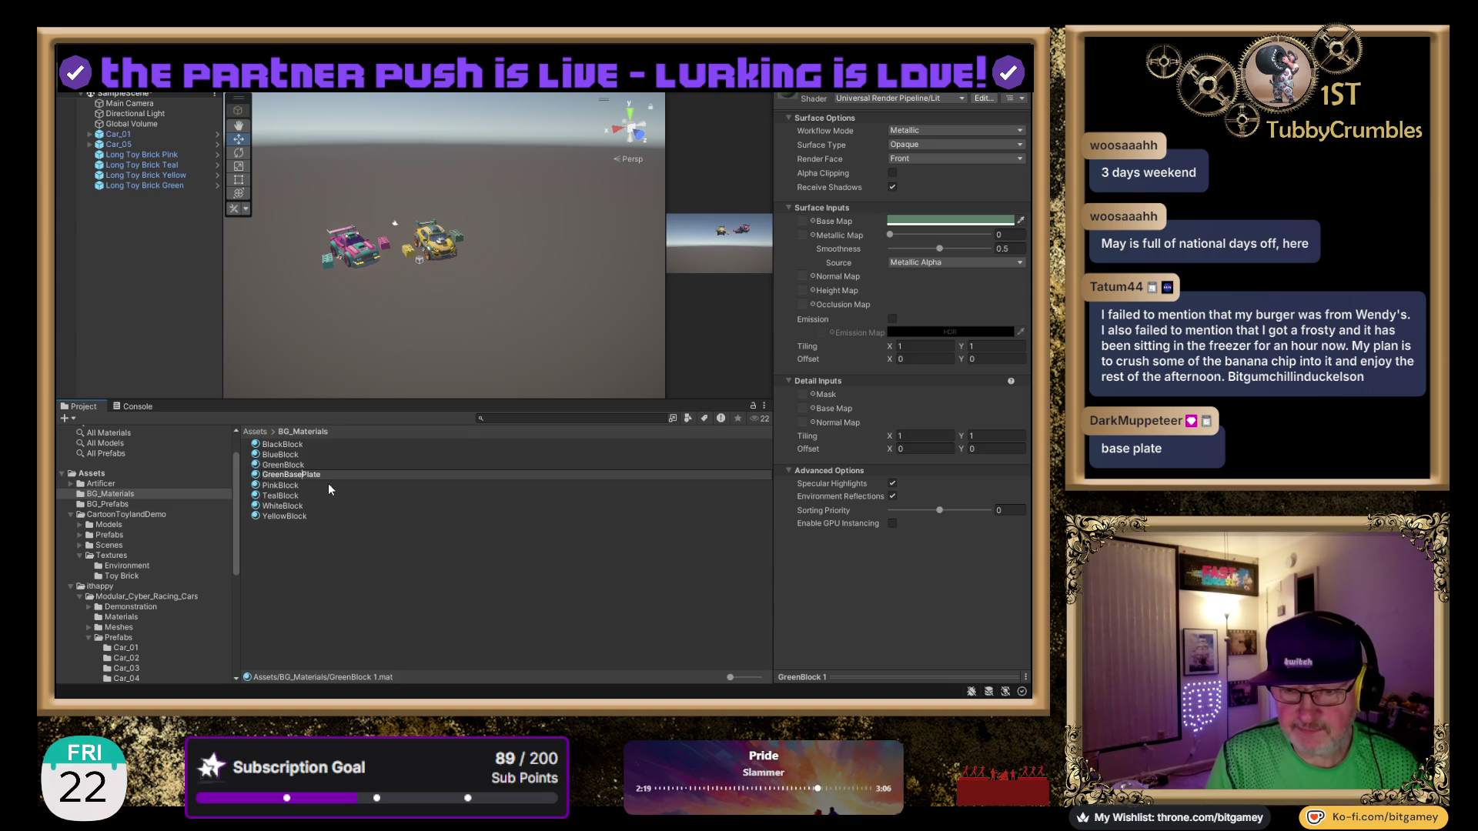
key("Return")
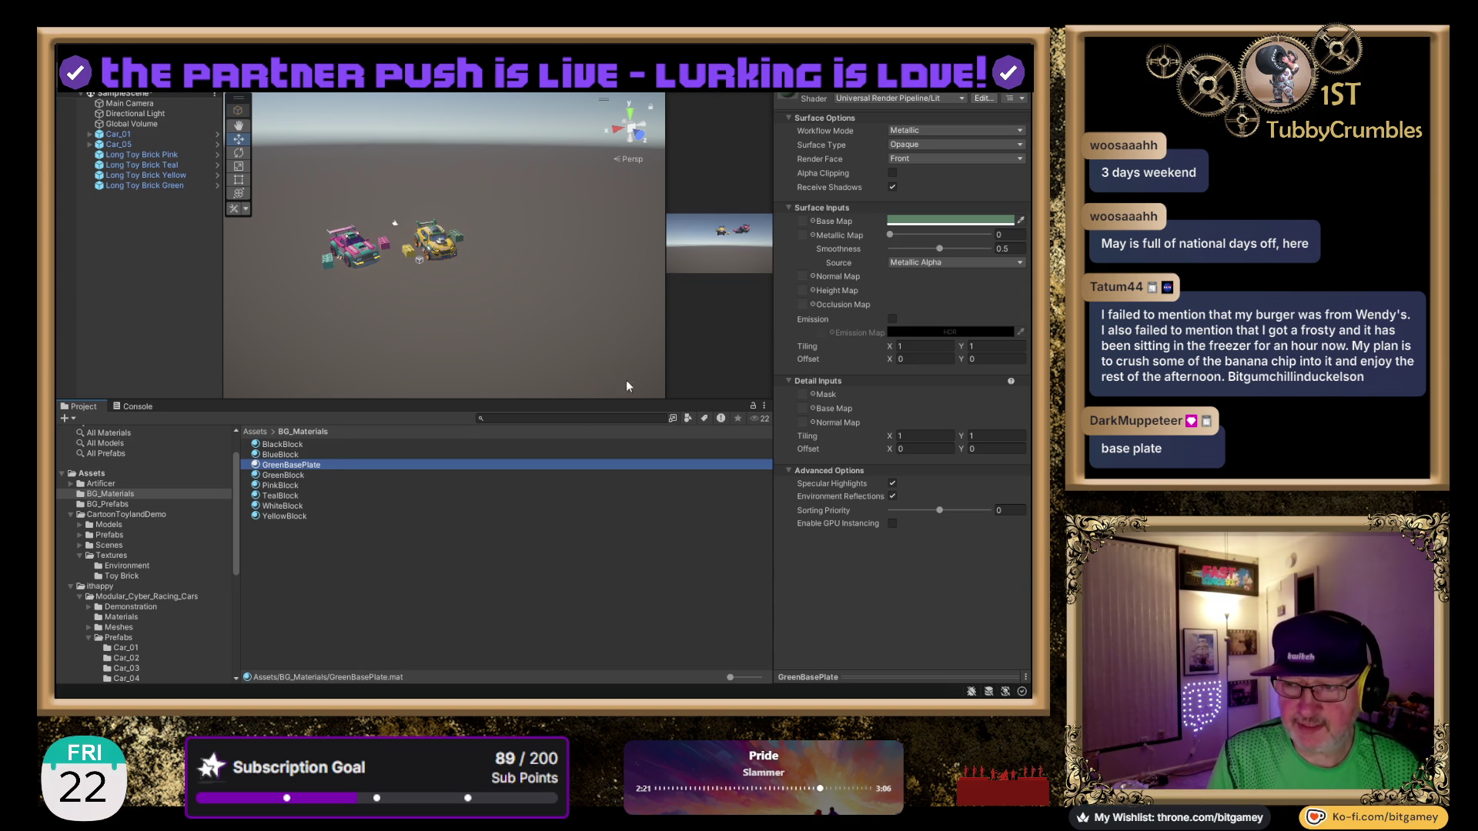
left_click(916, 243)
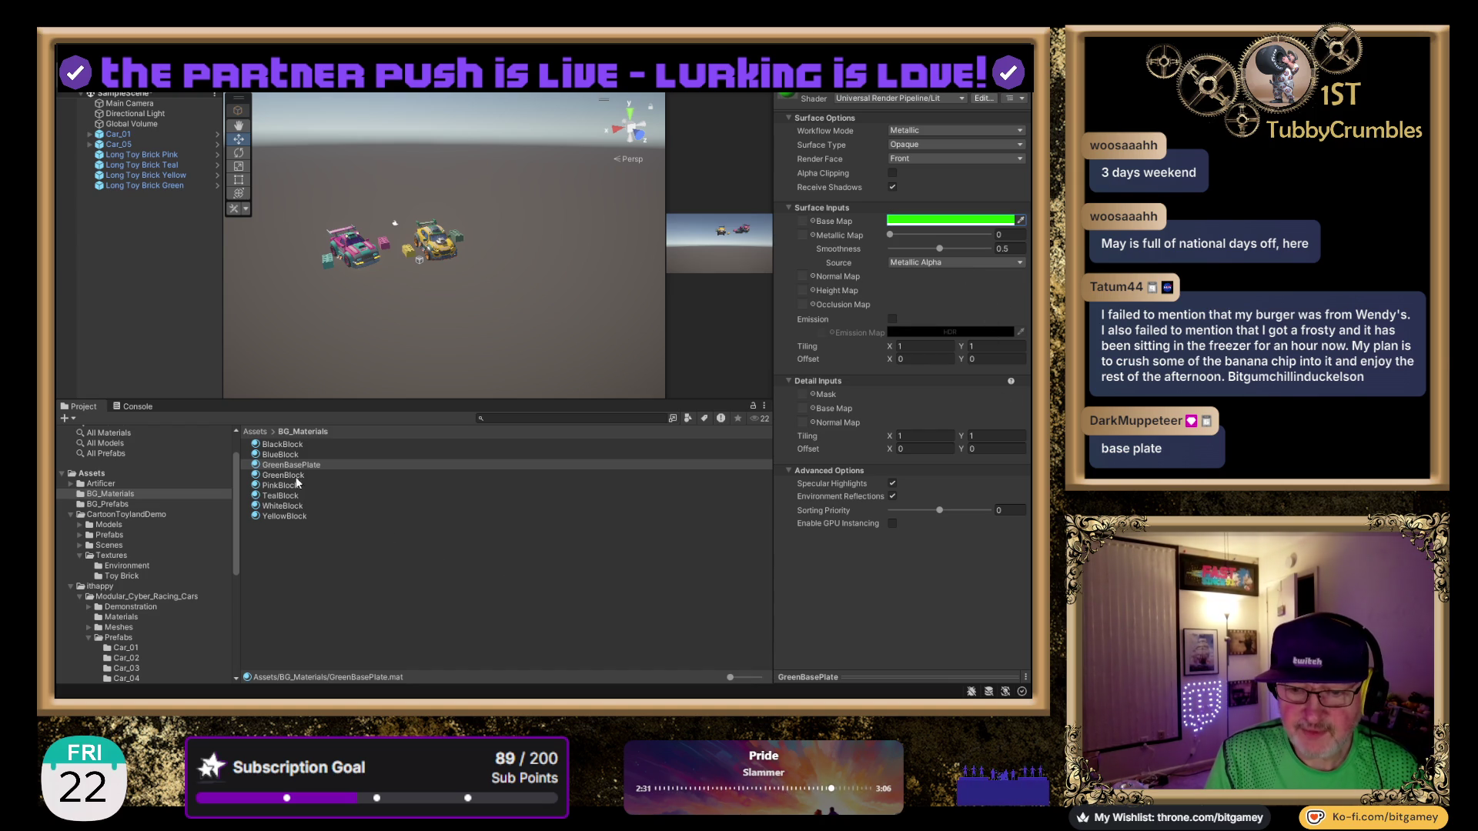
left_click(156, 189)
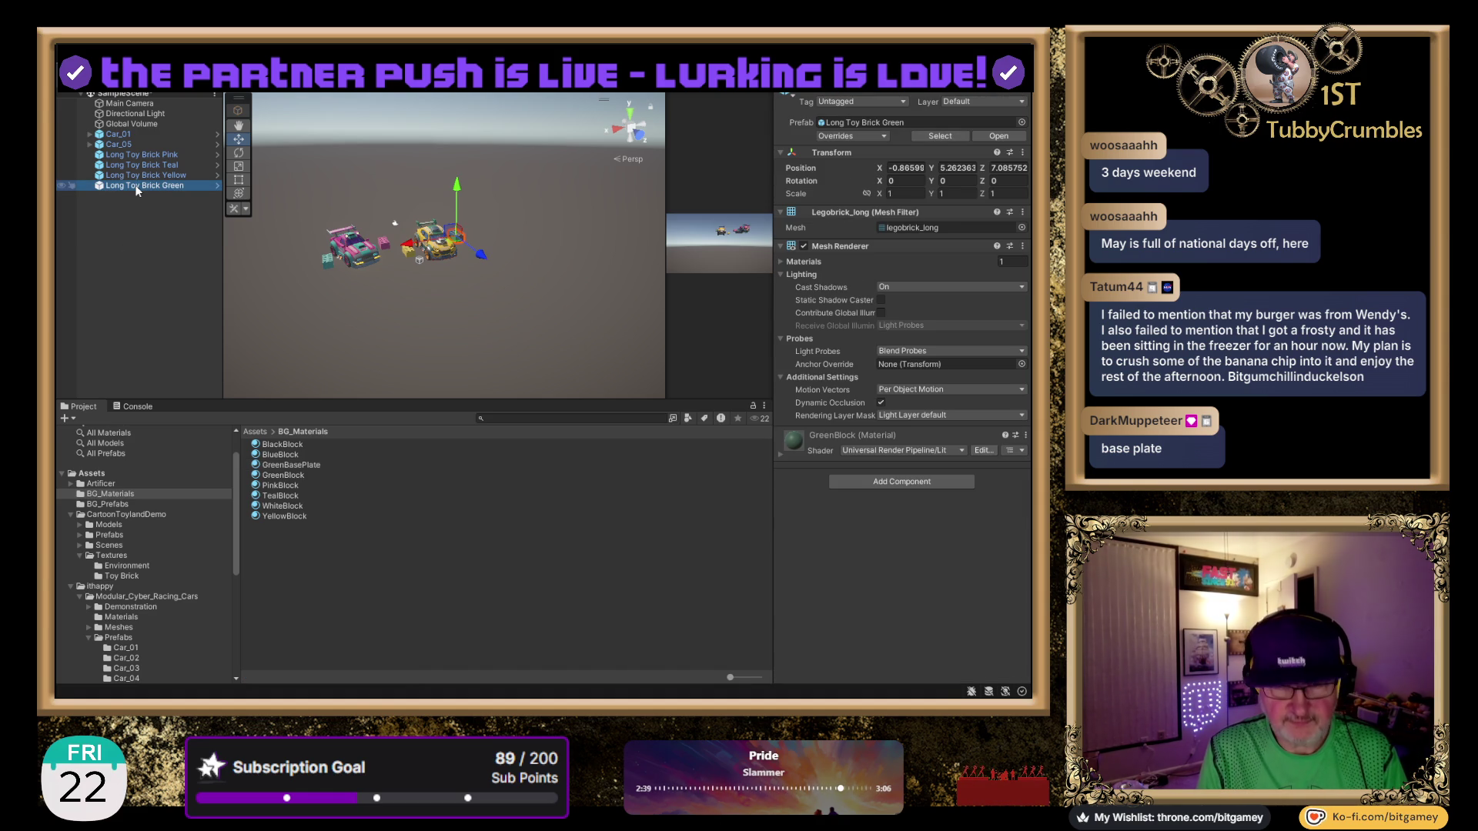
Duplicate Long Toy Brick Green and drag the copy forward along Z to 15.94.
key("ctrl+d")
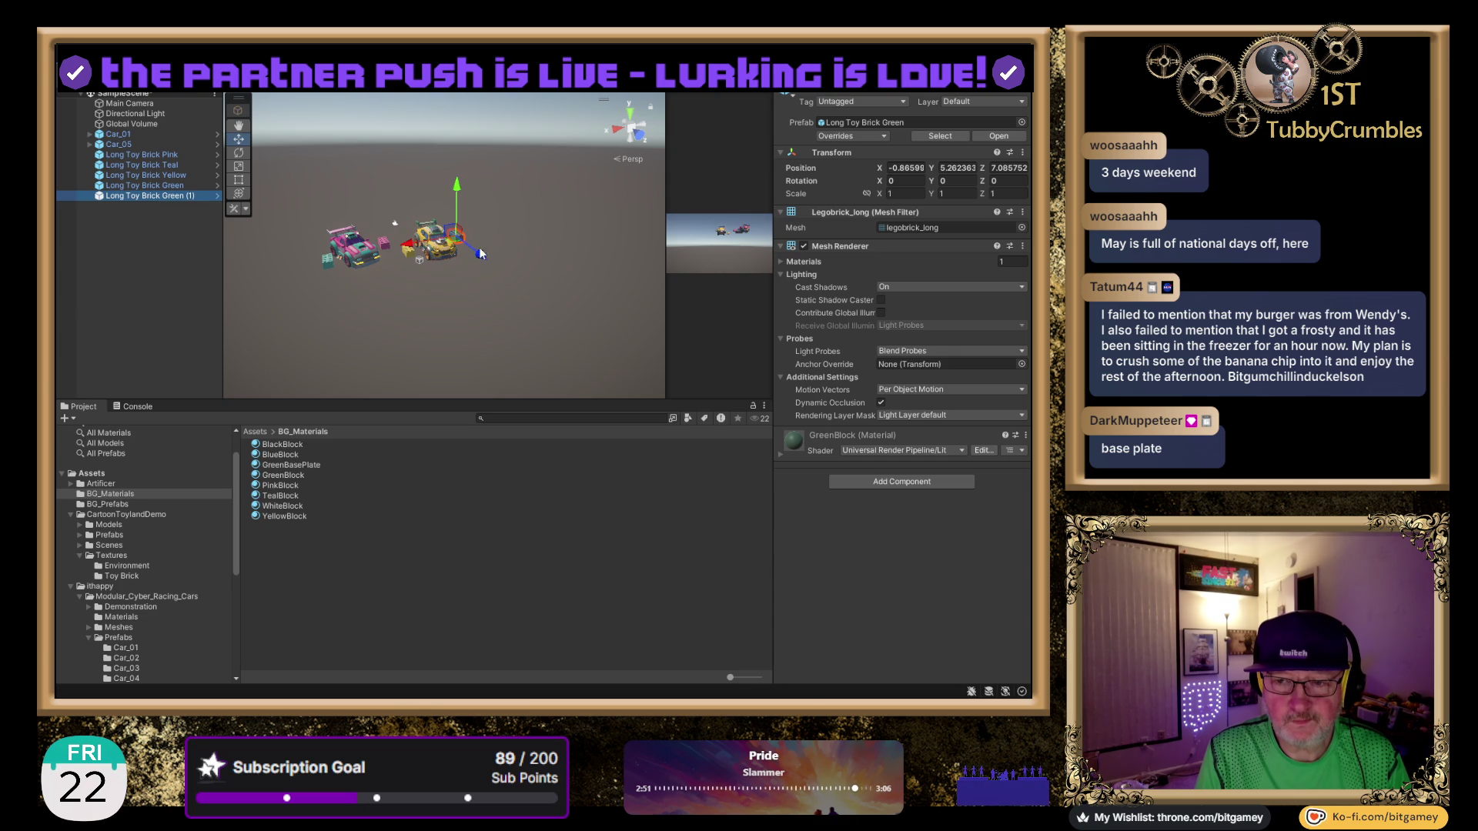
mouse_move(479, 249)
left_mouse_down()
mouse_move(559, 333)
mouse_move(345, 356)
mouse_move(362, 269)
mouse_move(380, 256)
mouse_move(395, 294)
mouse_move(374, 301)
mouse_move(254, 285)
left_mouse_up()
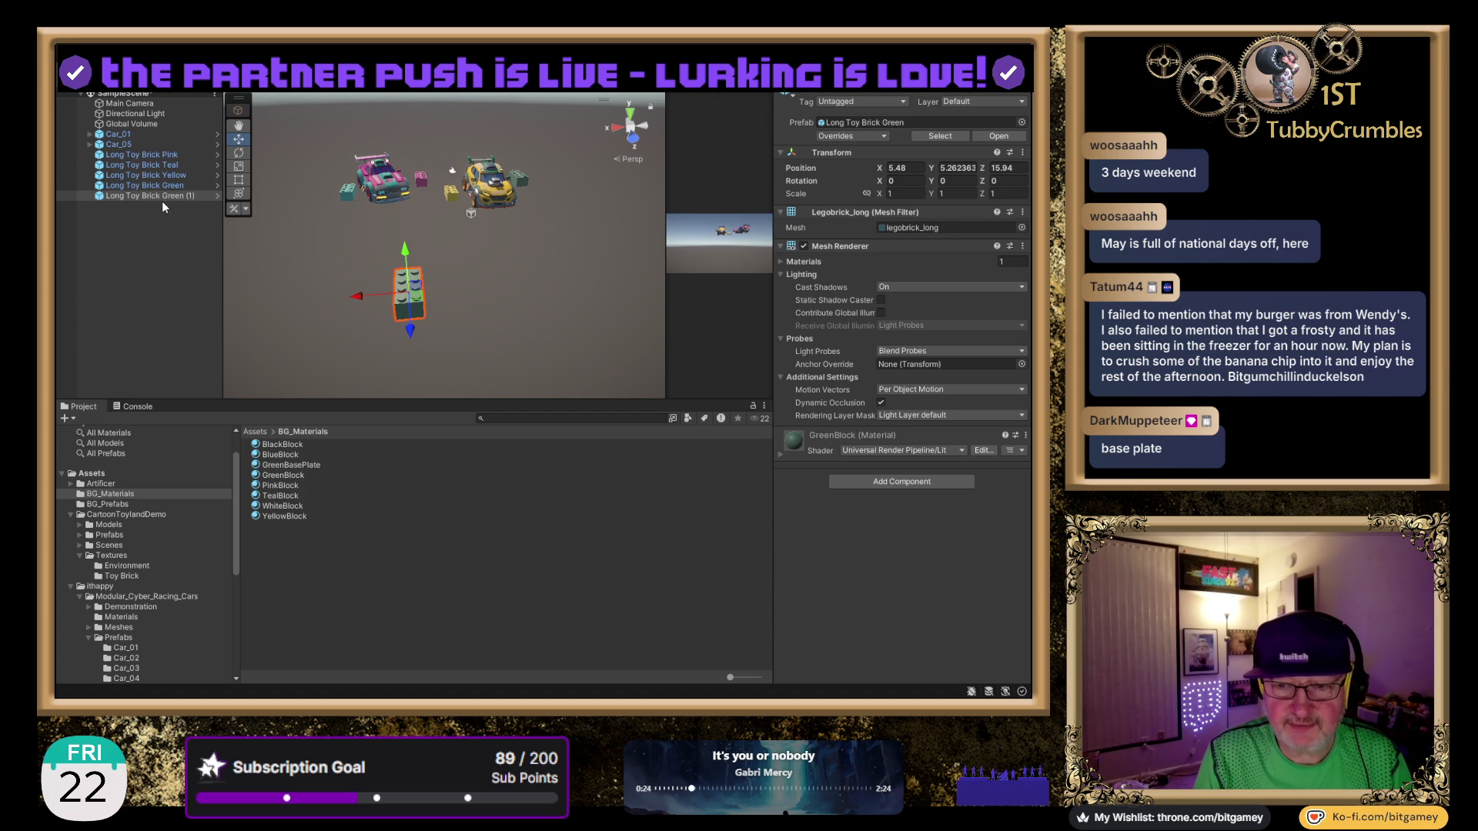
mouse_move(283, 464)
left_mouse_down()
mouse_move(406, 310)
mouse_move(392, 547)
left_mouse_up()
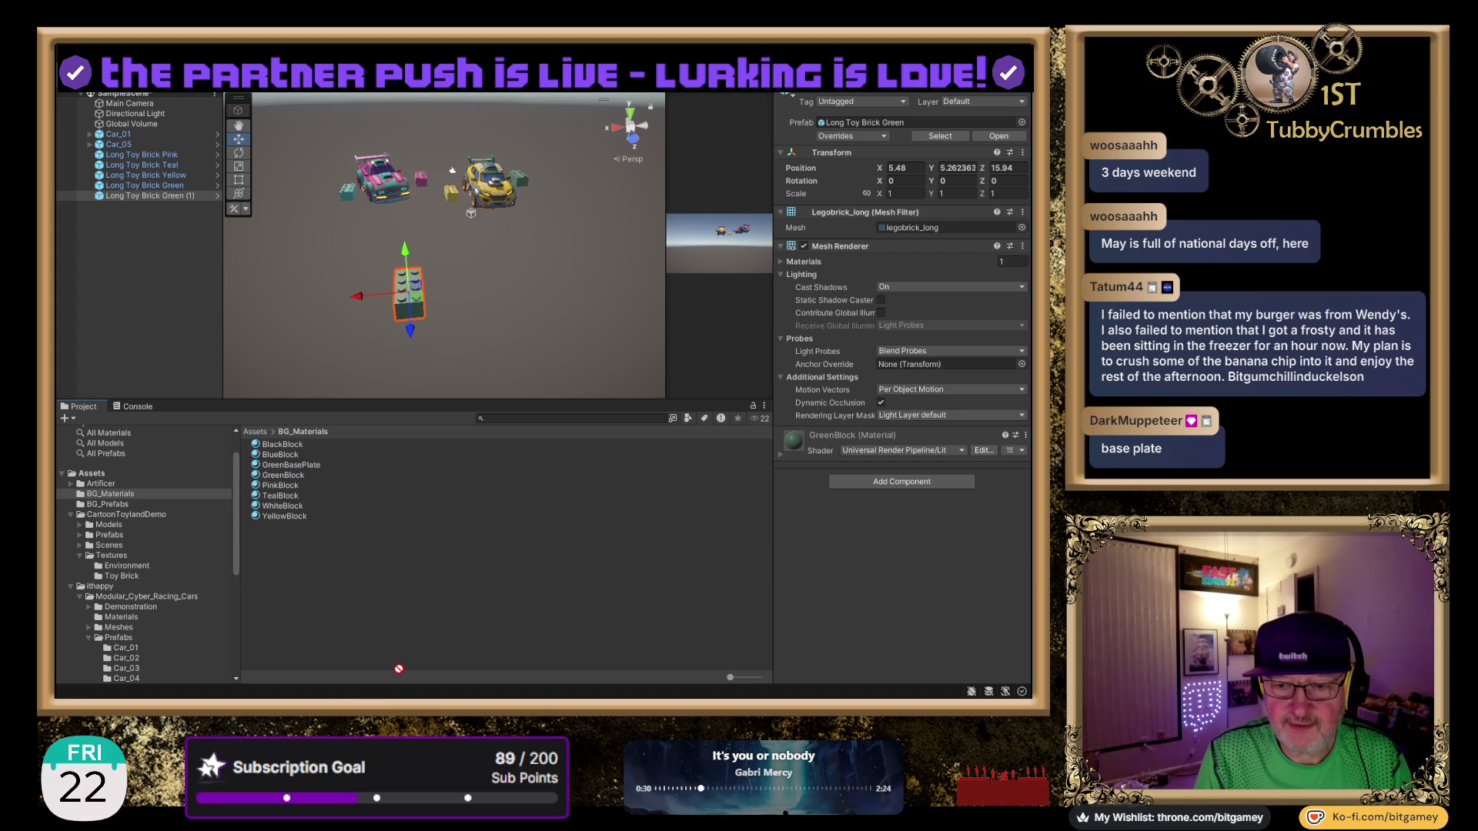
Rename the copy 'Long Toy Base Plate Green' and drag the GreenBasePlate material onto it.
left_click(170, 197)
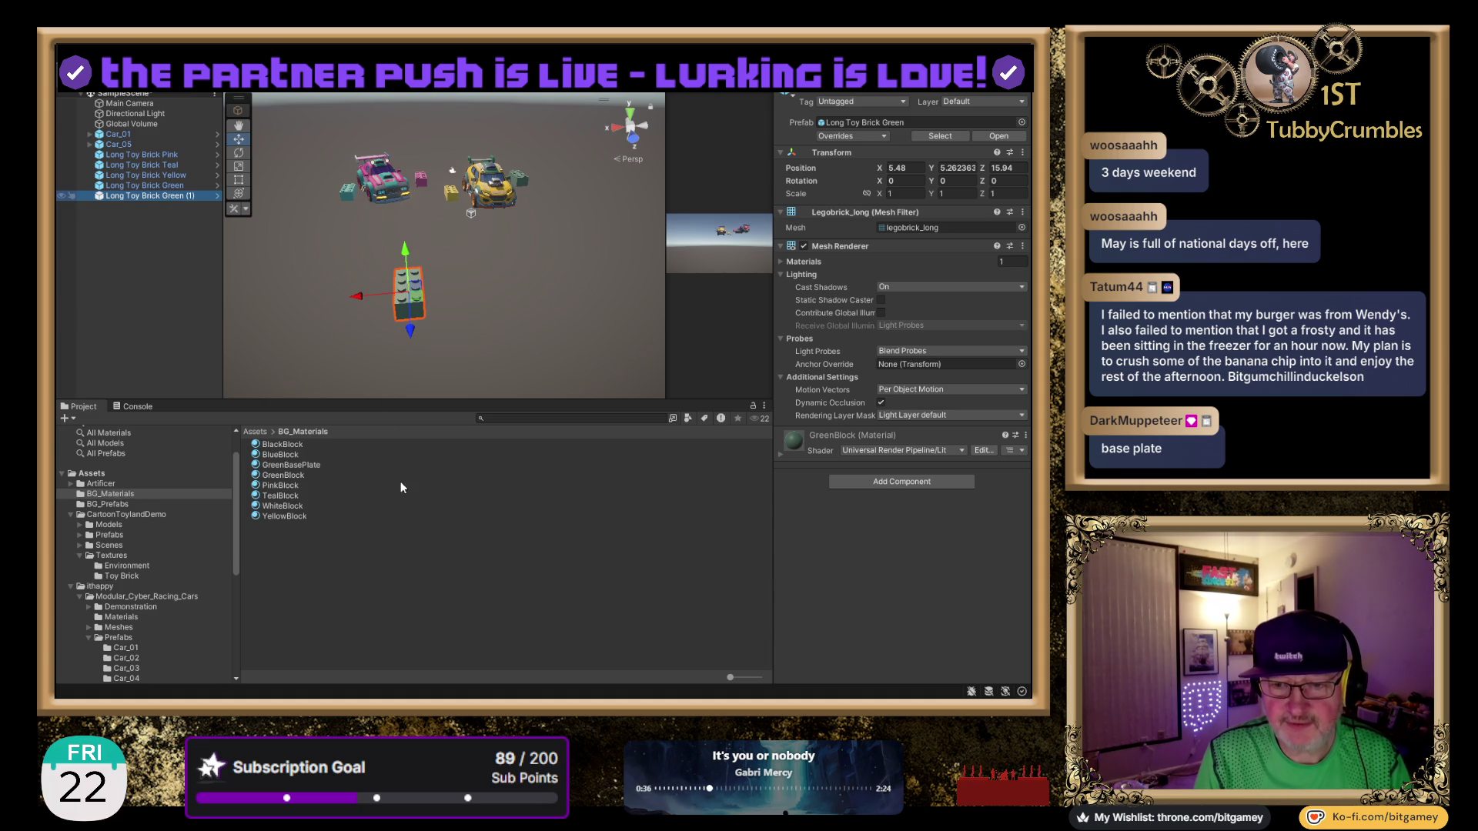
left_click(171, 198)
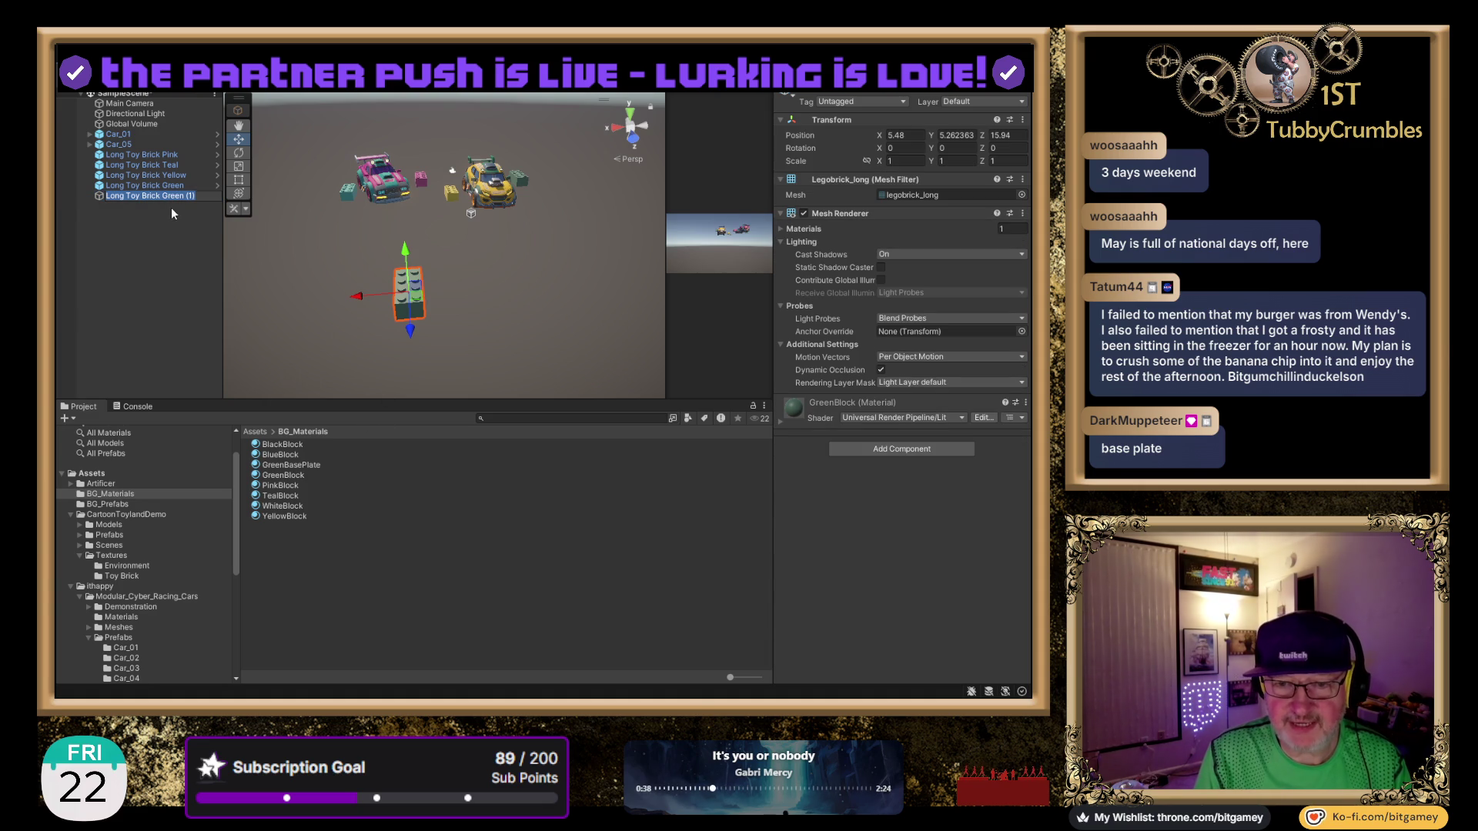
key("End")
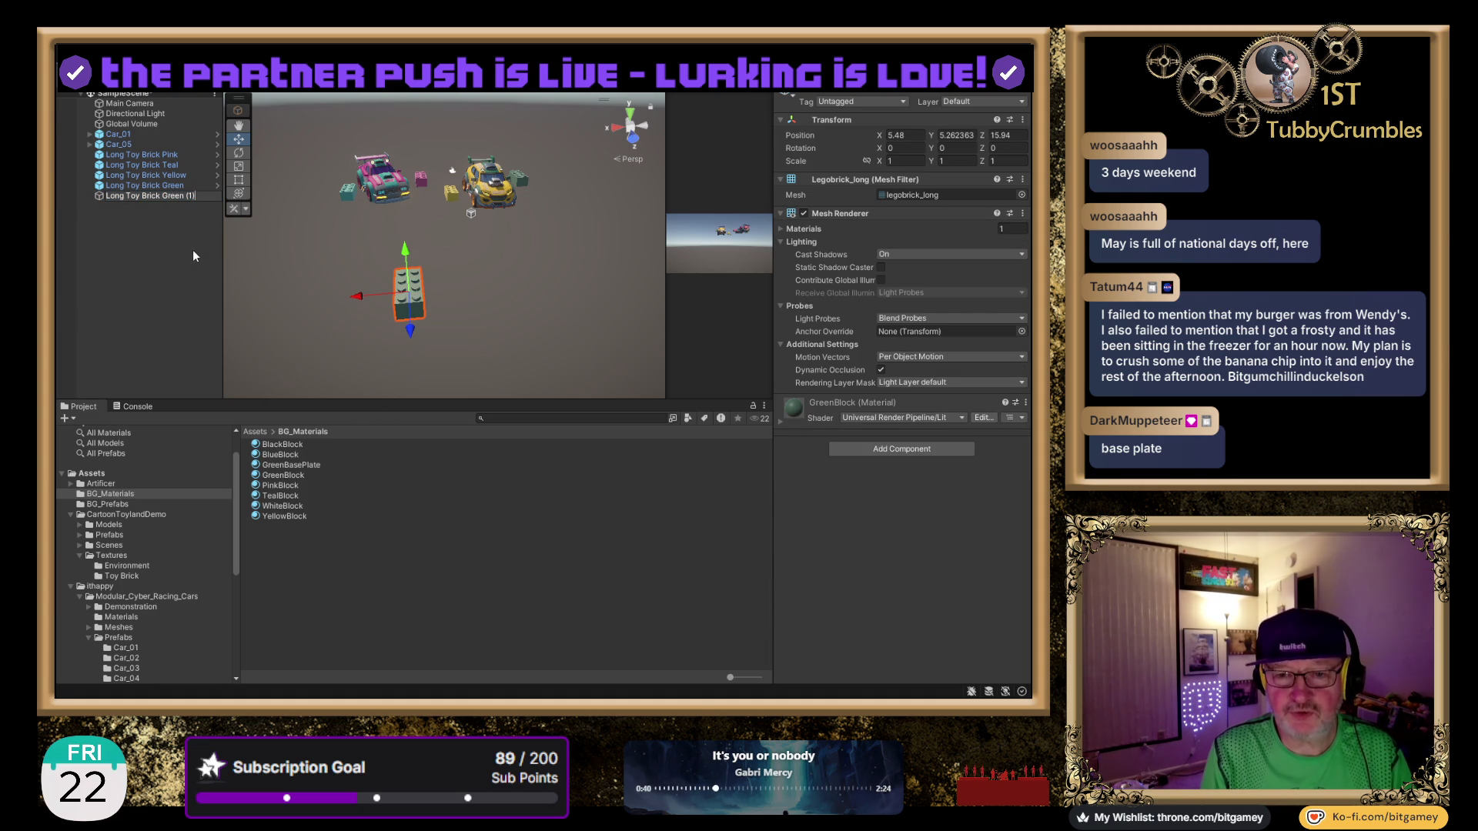
key("shift+Left")
key("shift+Left")
key("shift+Left")
key("BackSpace")
key("Left")
key("Left")
key("Left")
key("shift+Left")
key("shift+Left")
key("shift+Left")
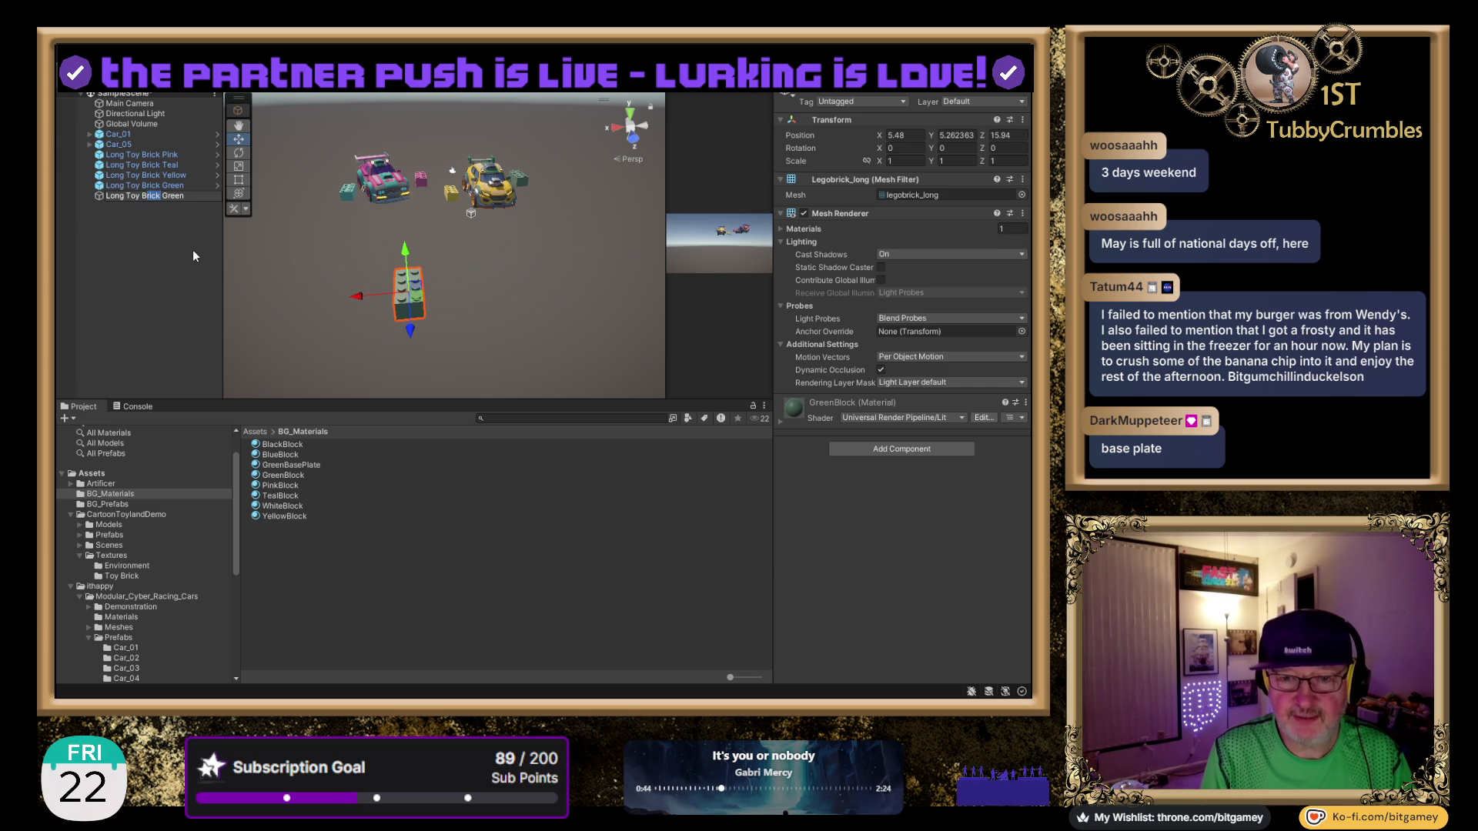
key("BackSpace")
key("BackSpace")
type("ase ")
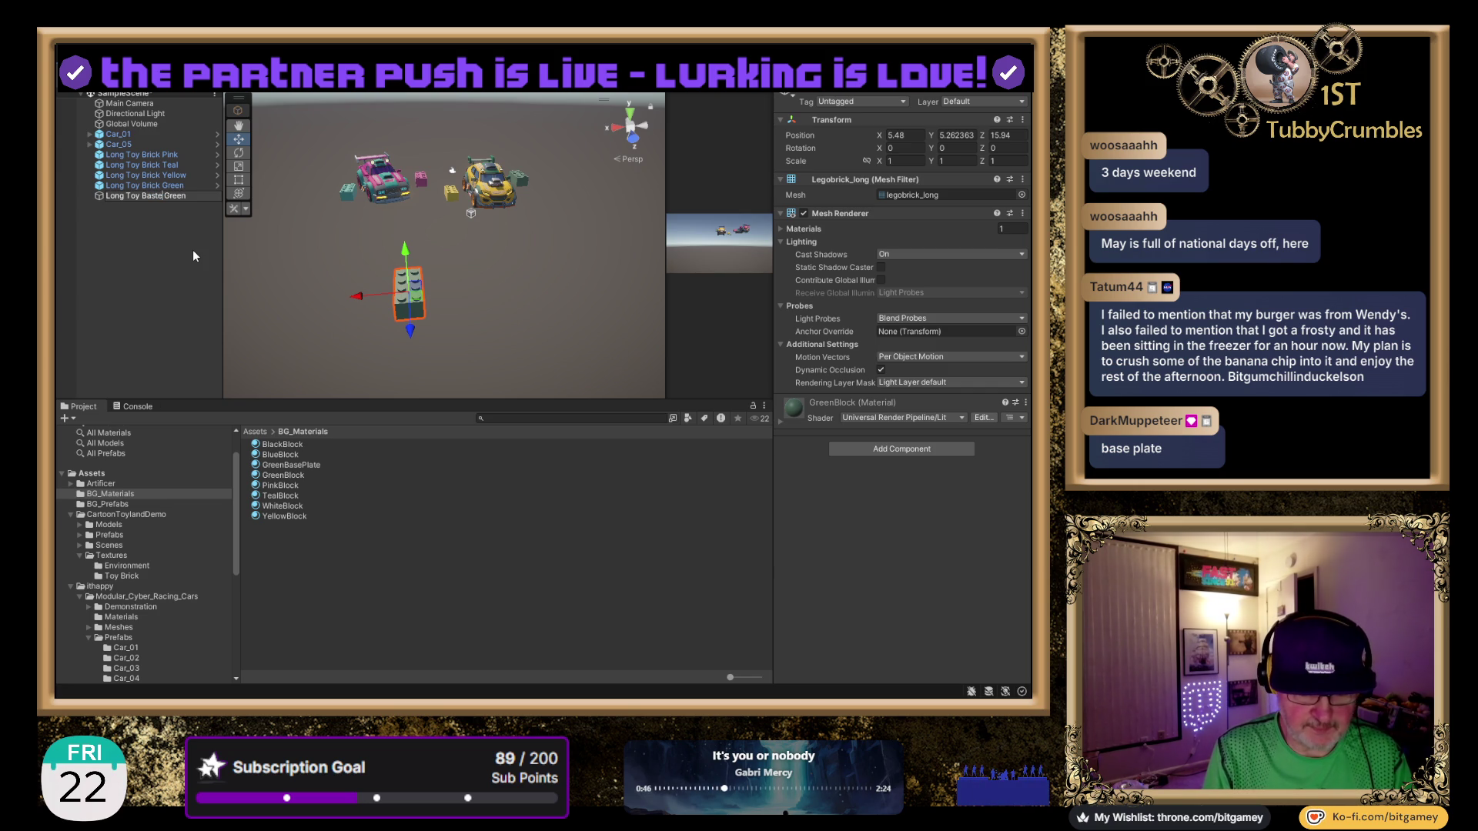
type("Plate")
key("Return")
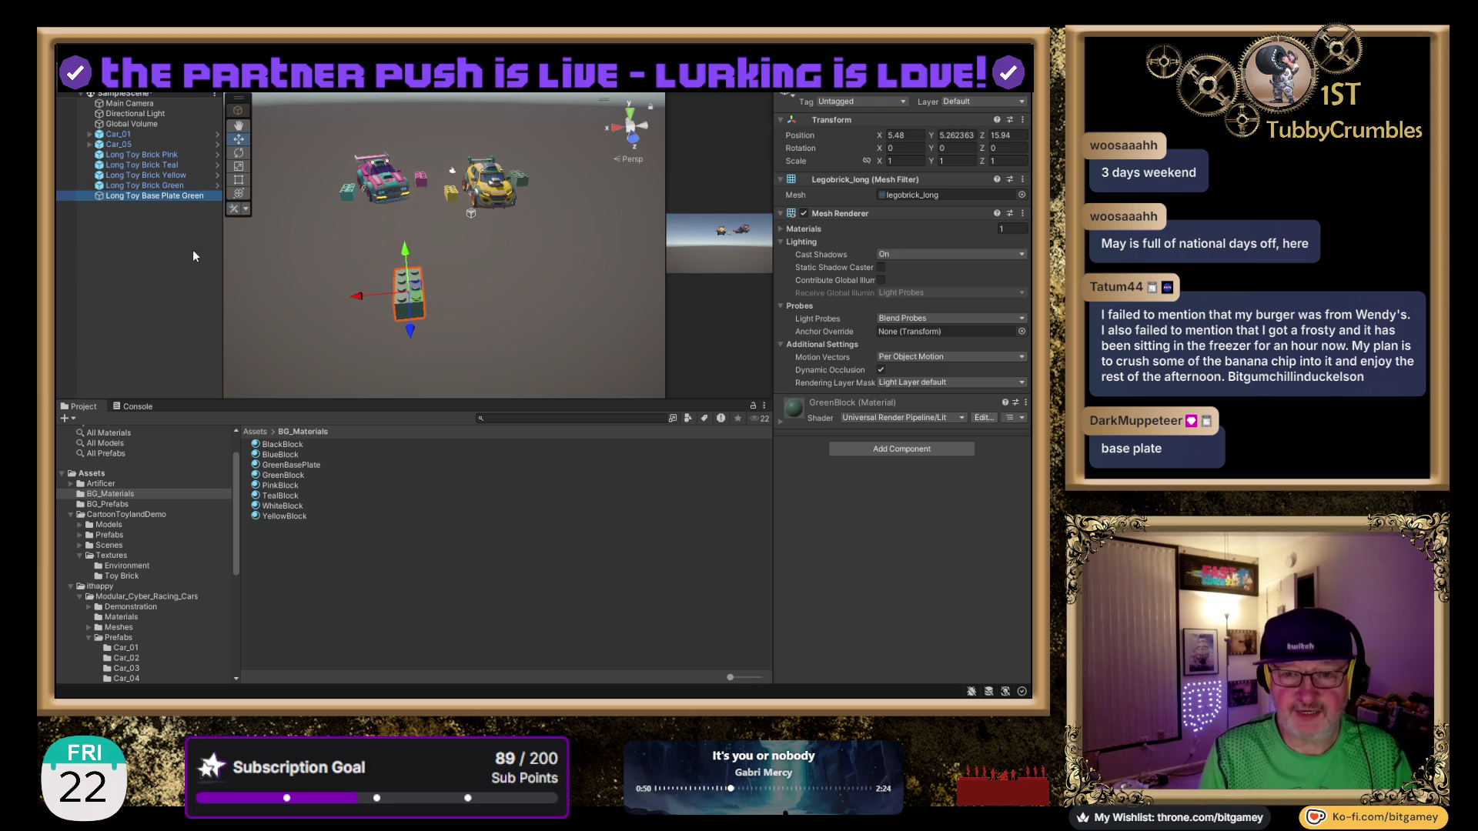
left_click_drag(285, 466, 398, 314)
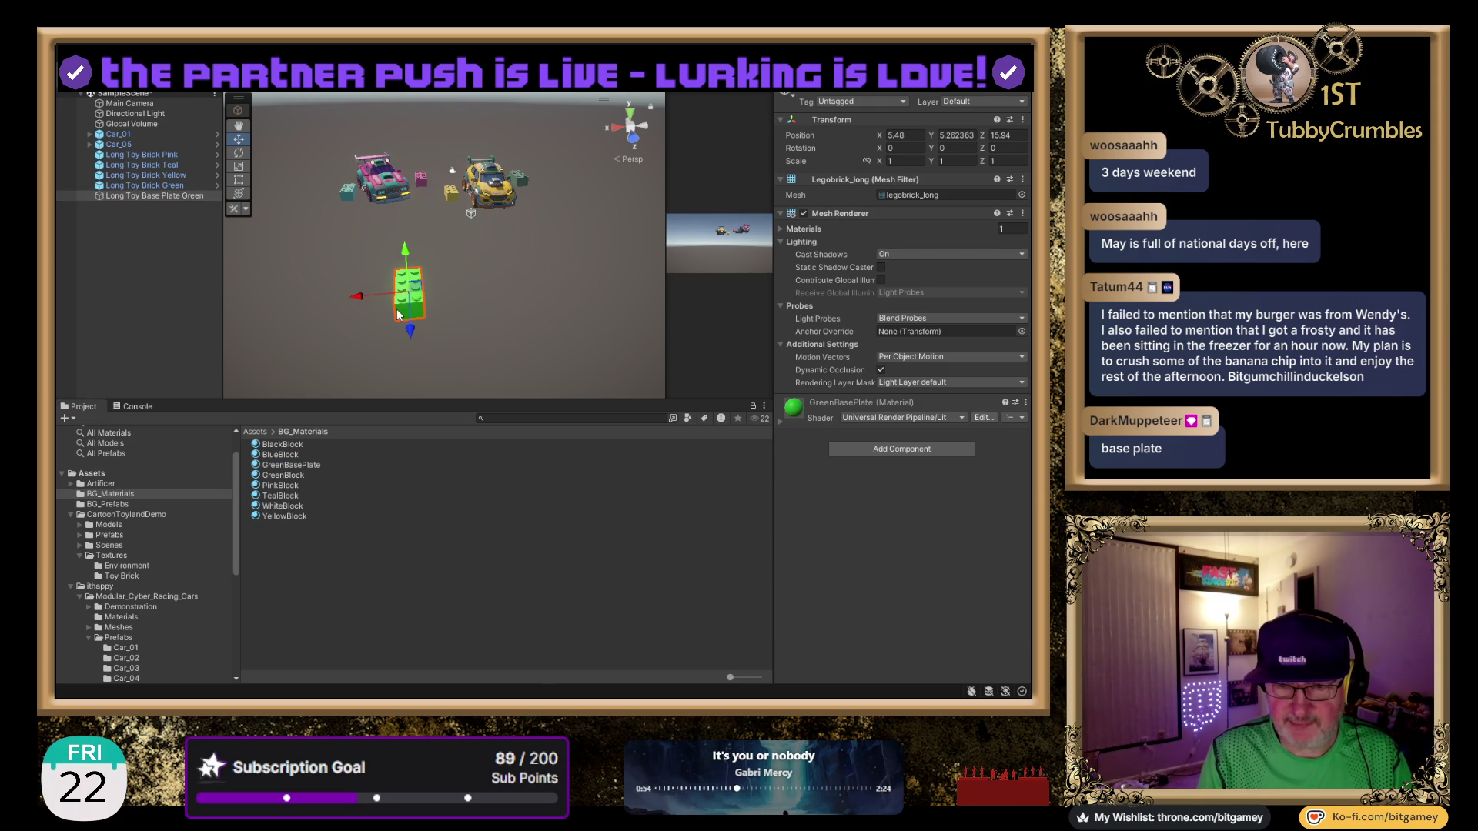
Pick a darker green Base Map colour for GreenBasePlate, then reselect the base plate brick.
left_click(288, 465)
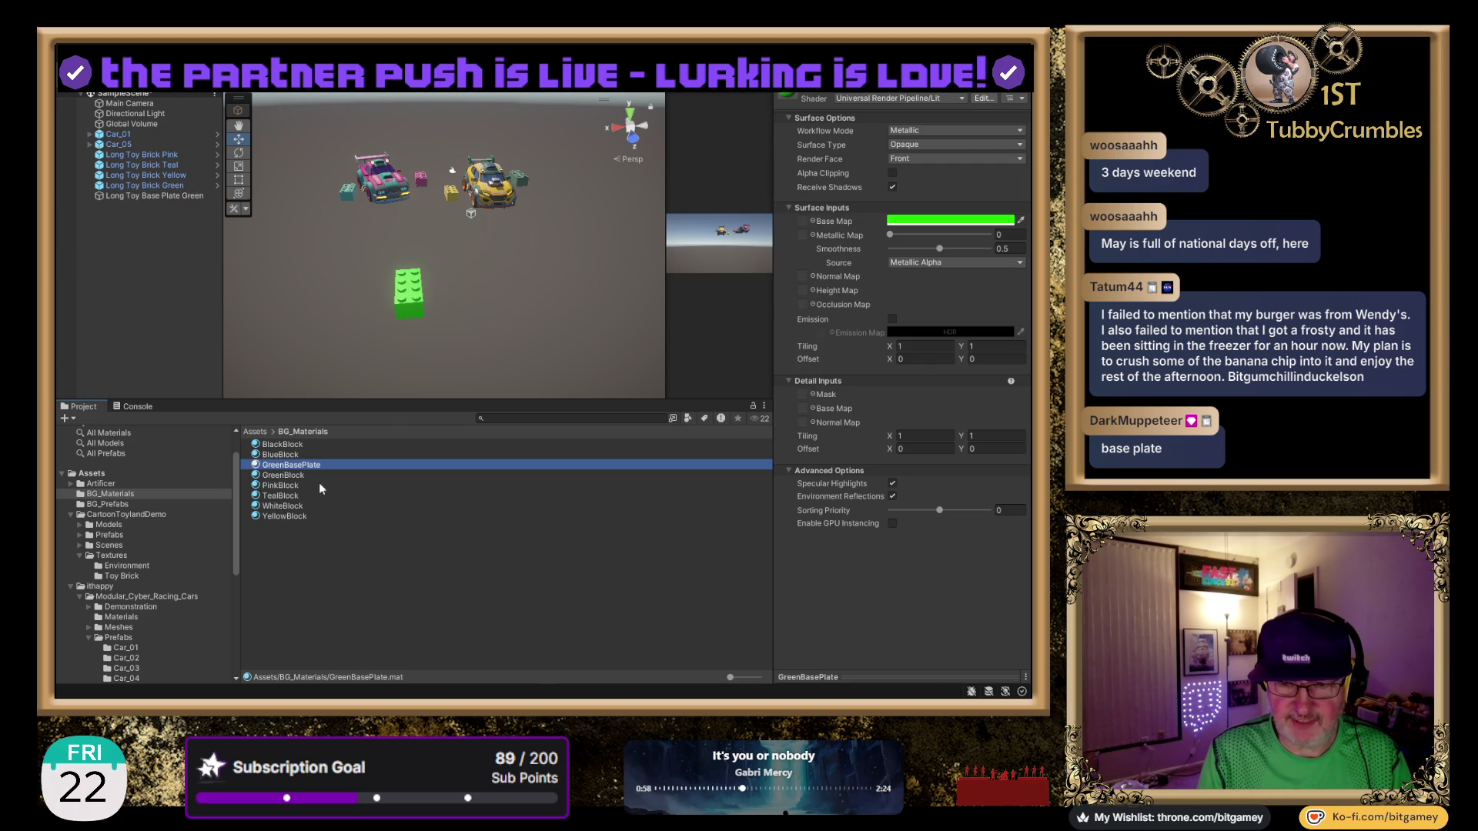
left_click(936, 219)
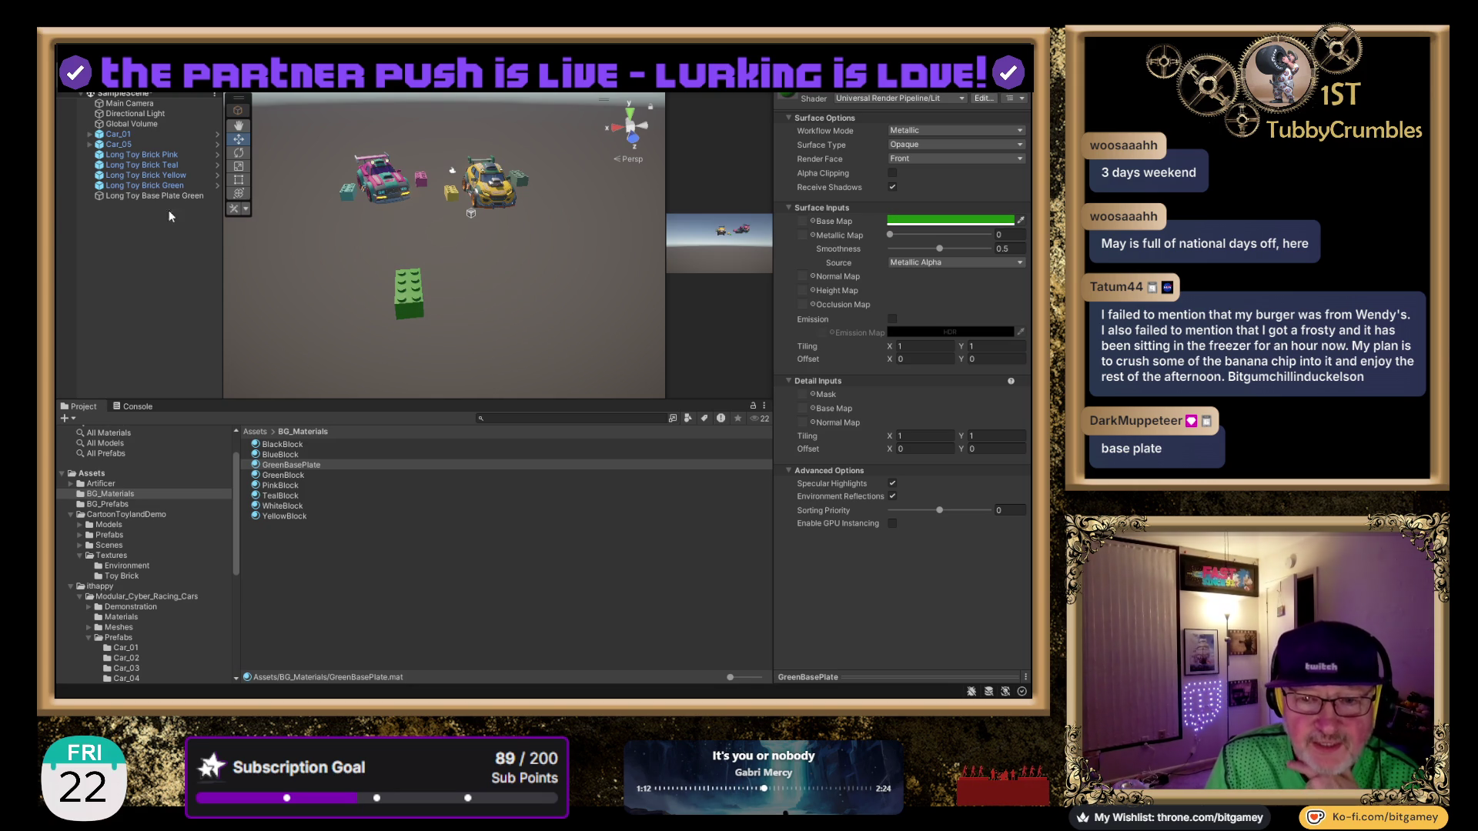
left_click(153, 197)
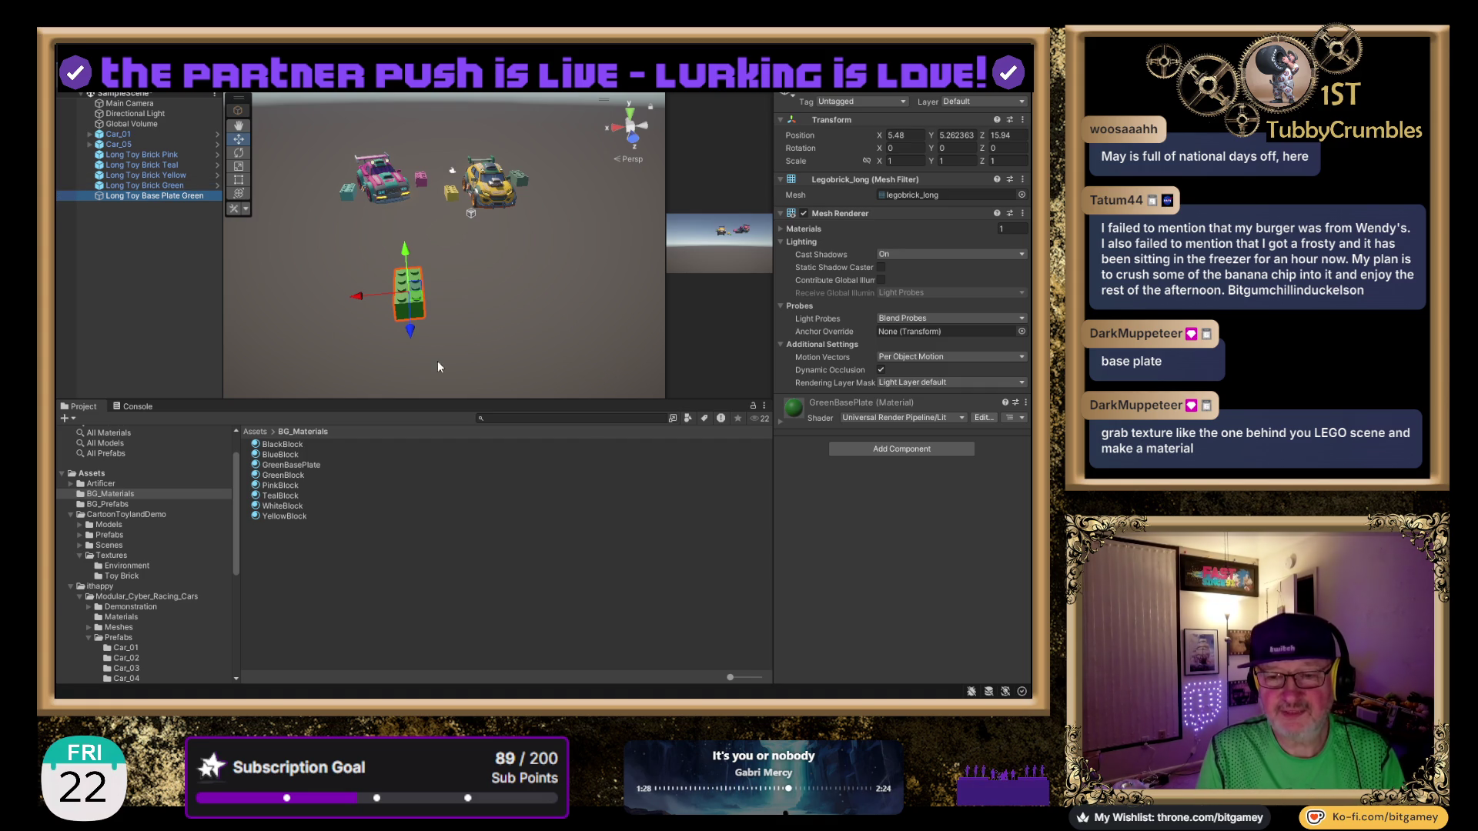
left_click_drag(512, 279, 367, 273)
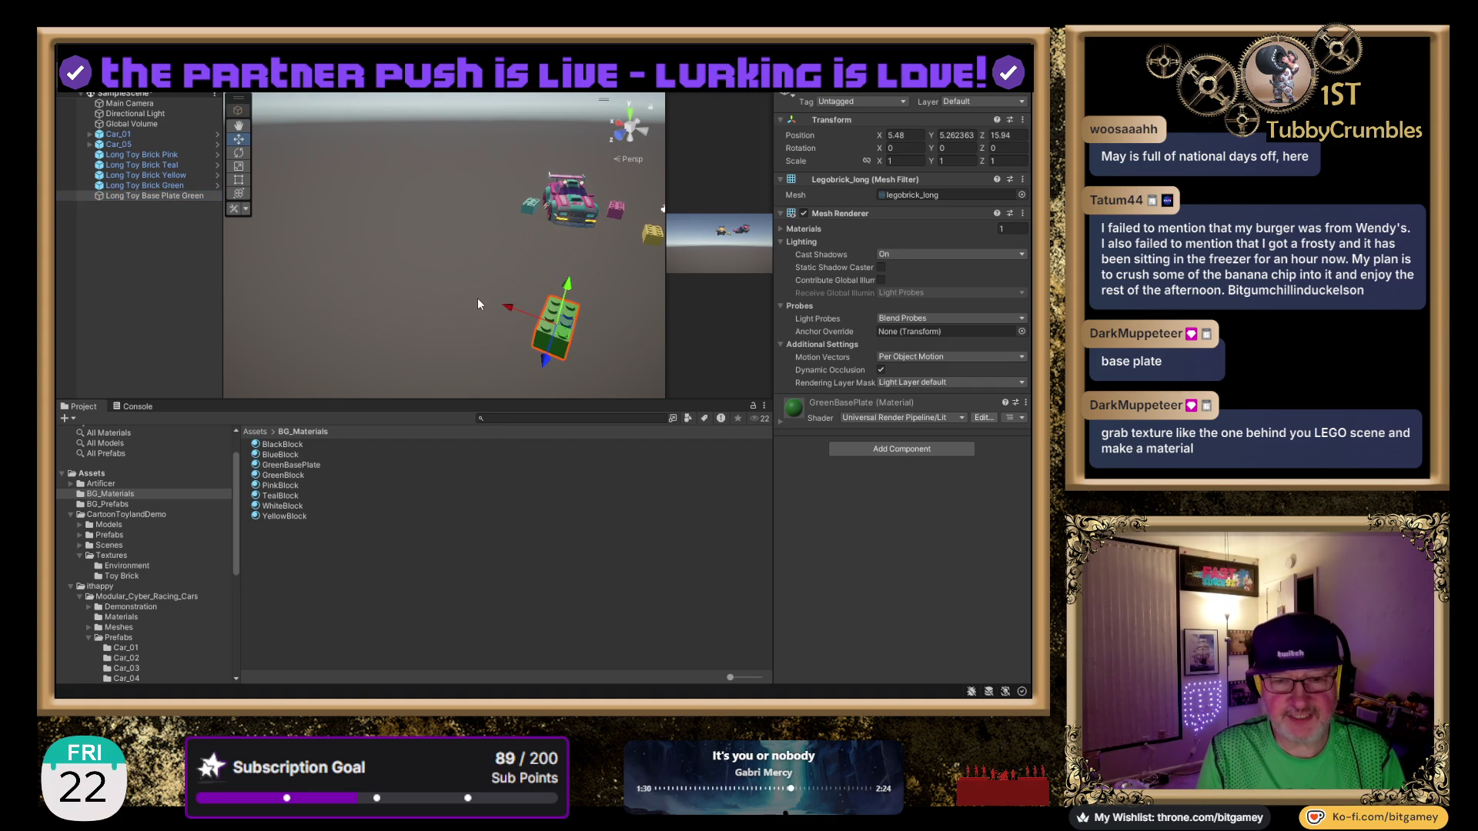
Enter 0.2 as the base plate's Y scale and frame the plate in the Scene view.
left_click_drag(471, 297, 456, 245)
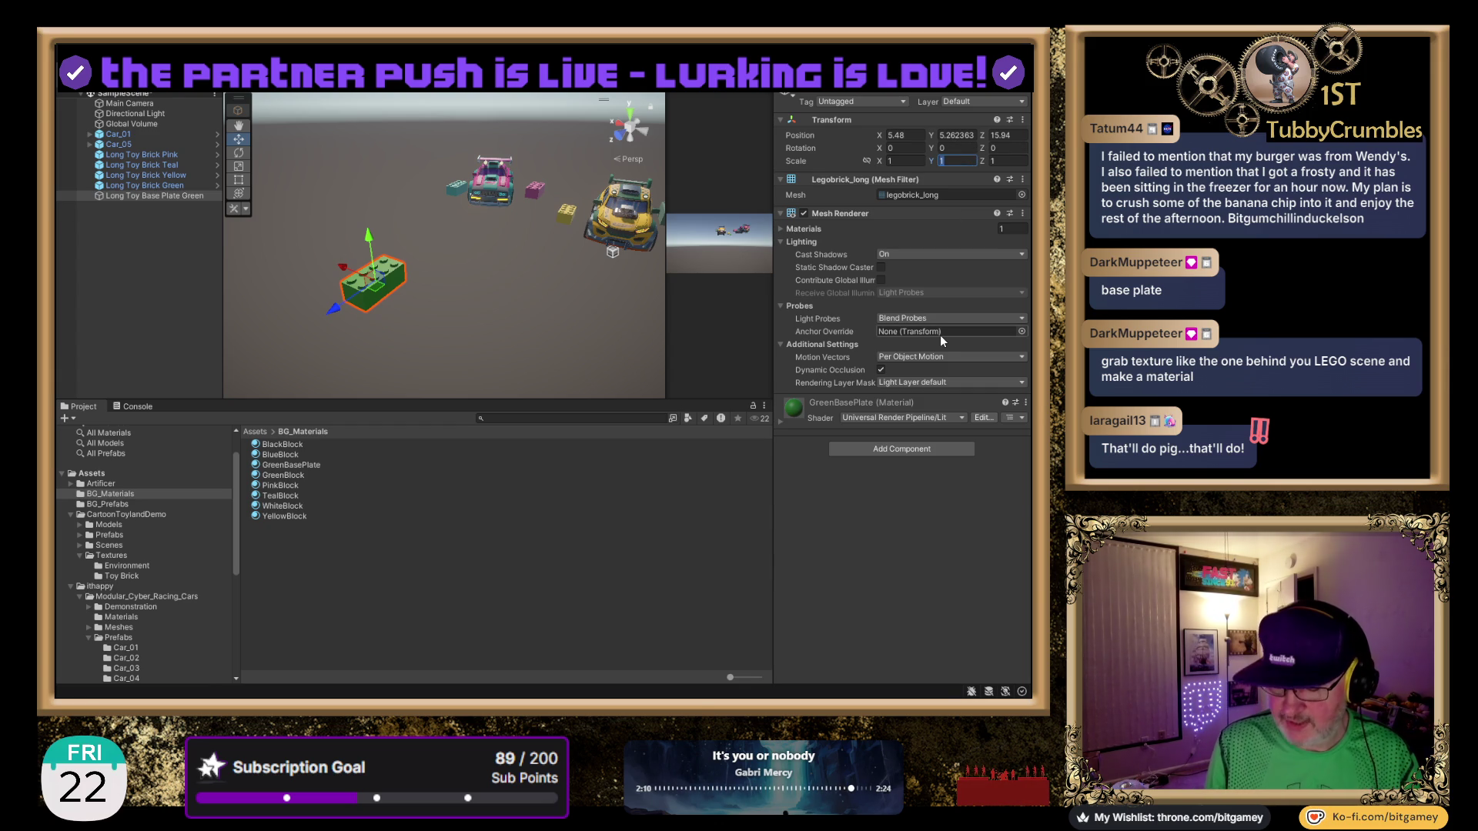
type(".2")
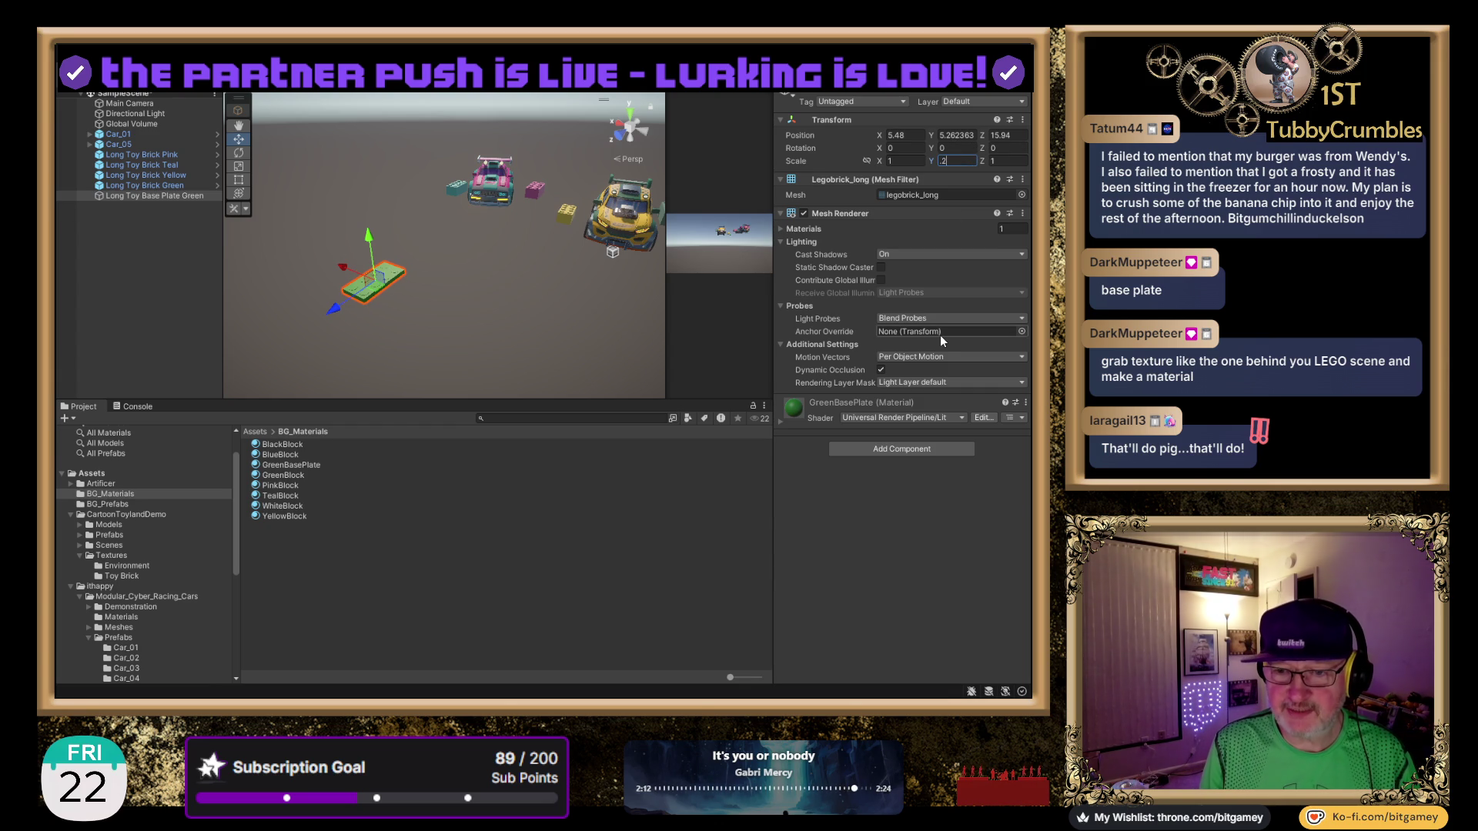
scroll(373, 314, "up", 3)
mouse_move(397, 284)
left_mouse_down()
mouse_move(489, 271)
mouse_move(498, 253)
mouse_move(485, 271)
mouse_move(444, 260)
left_mouse_up()
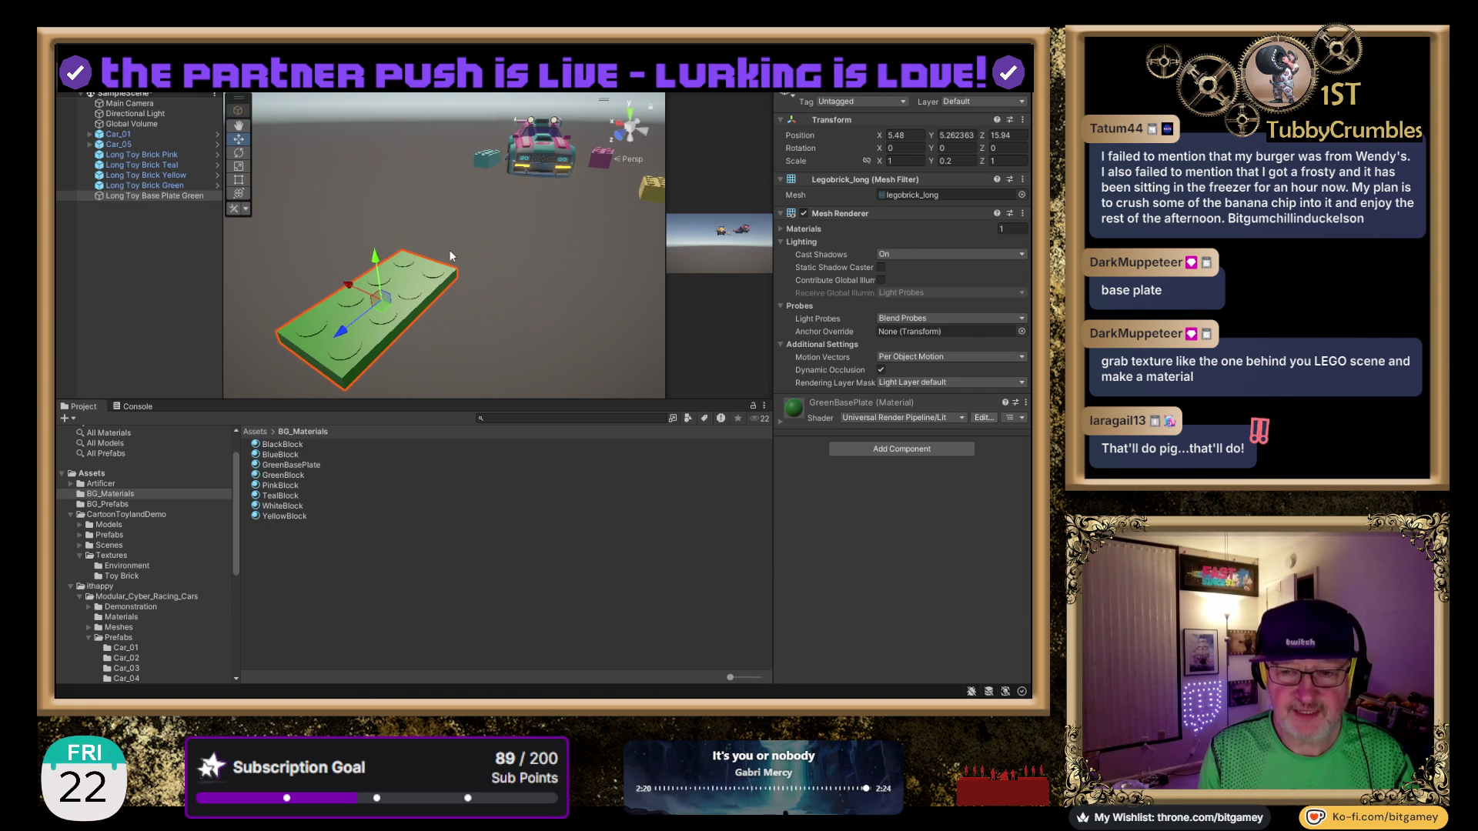
key("f")
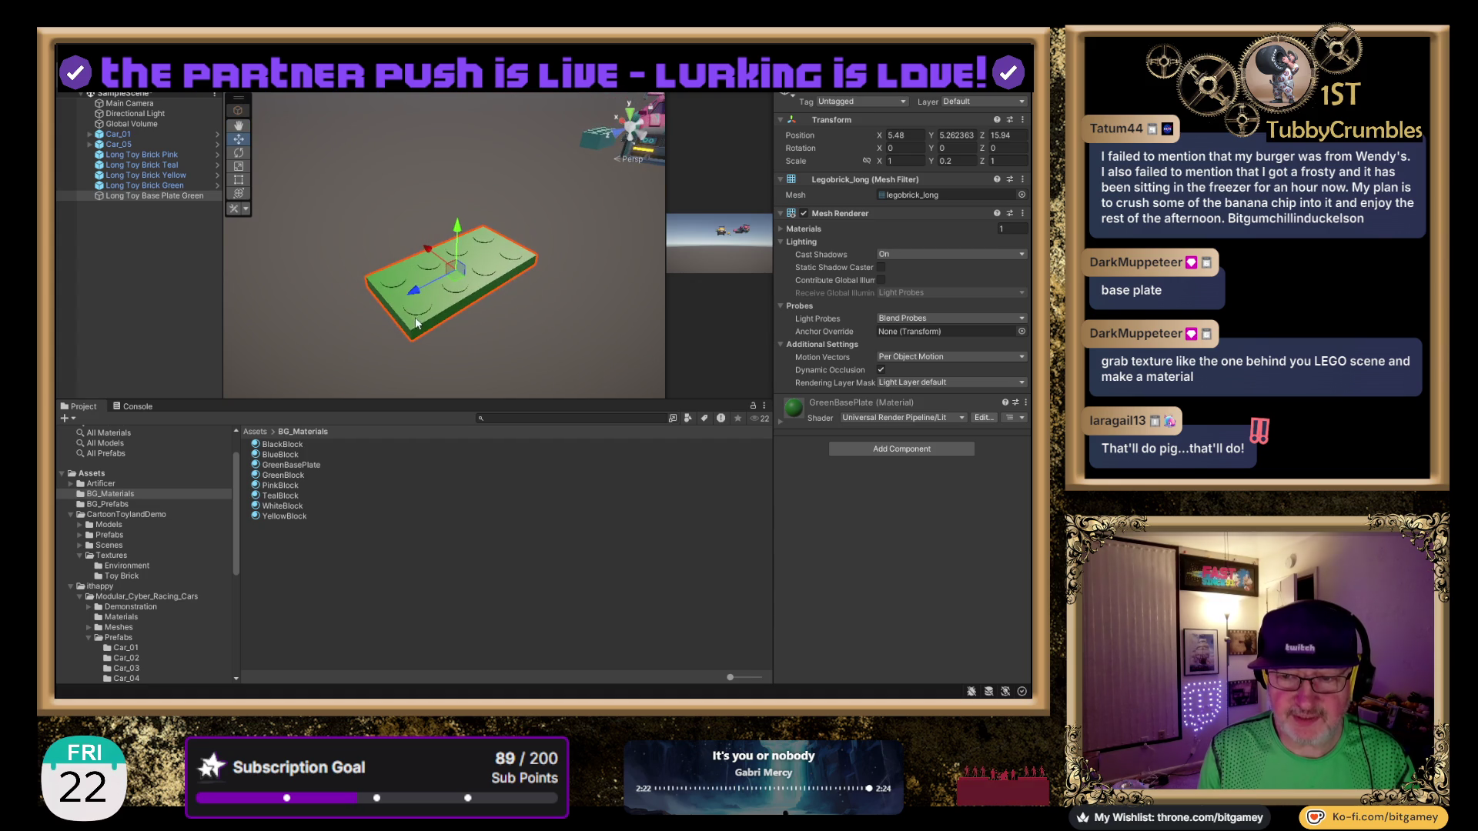
left_click_drag(416, 322, 391, 320)
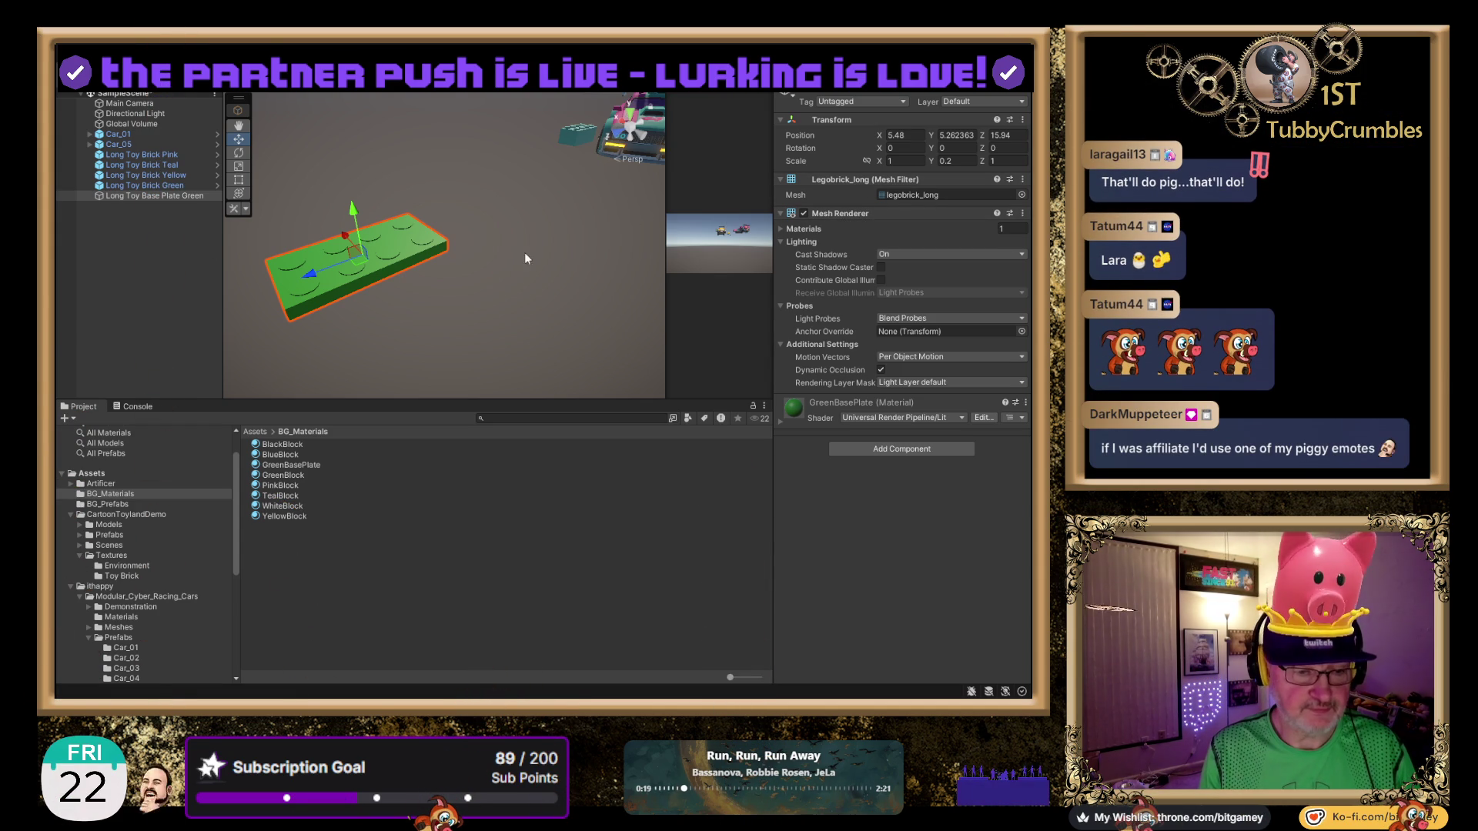
Try other Y scale values such as 0.25 and check the plate from the Top view.
left_click(966, 161)
type("0.25")
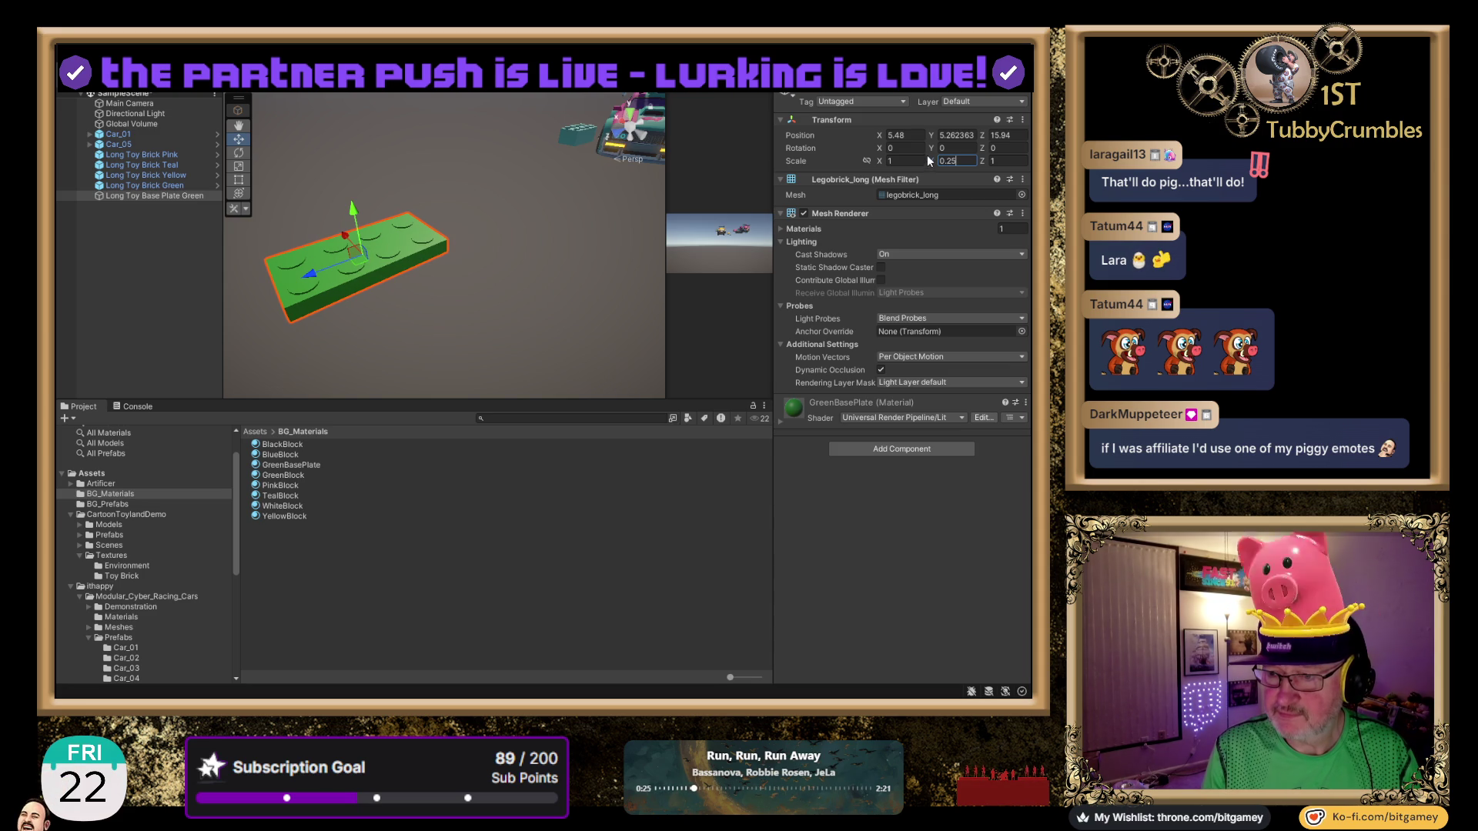
left_click_drag(932, 163, 937, 164)
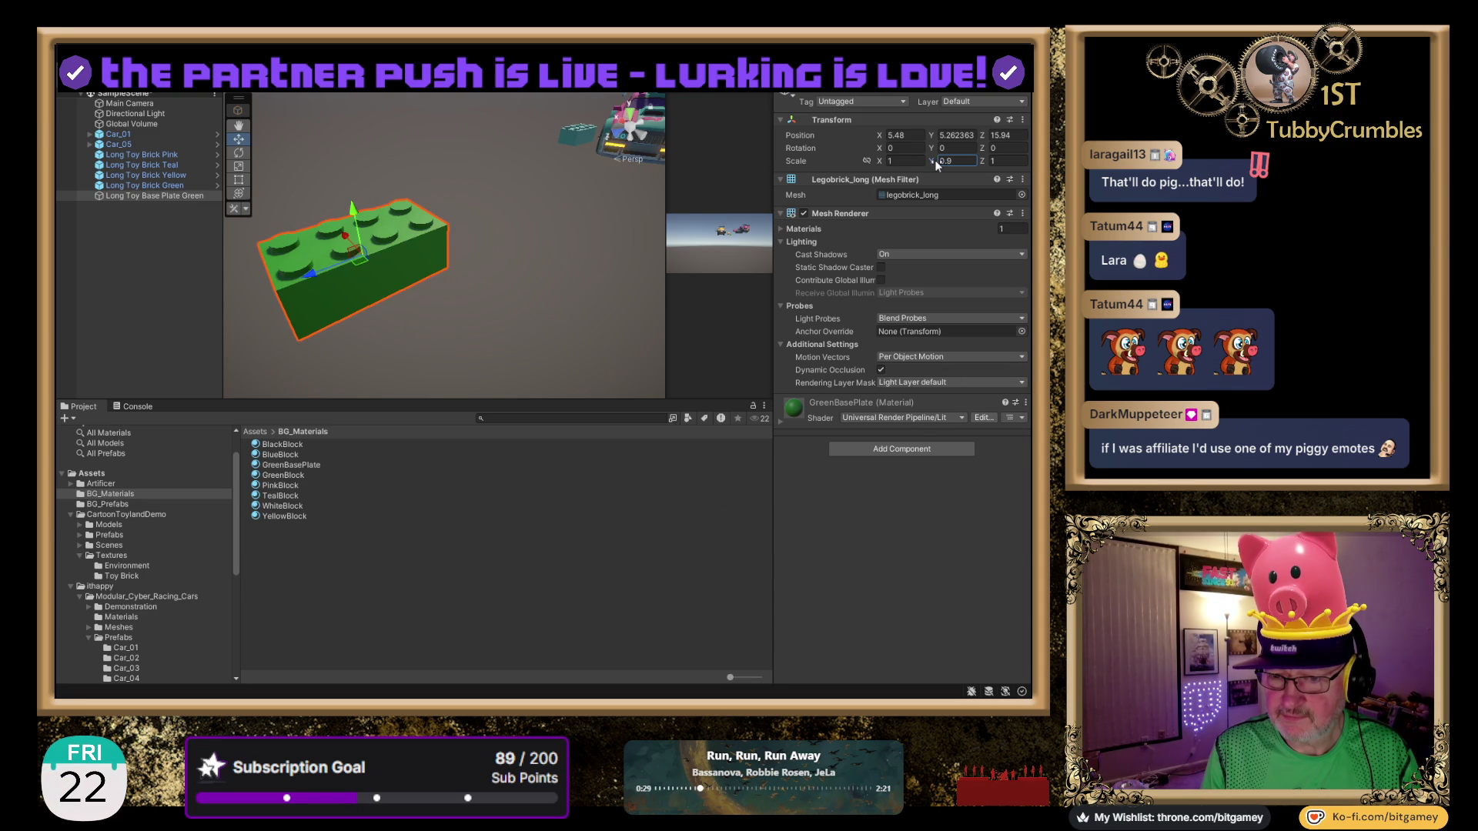
type("0.5")
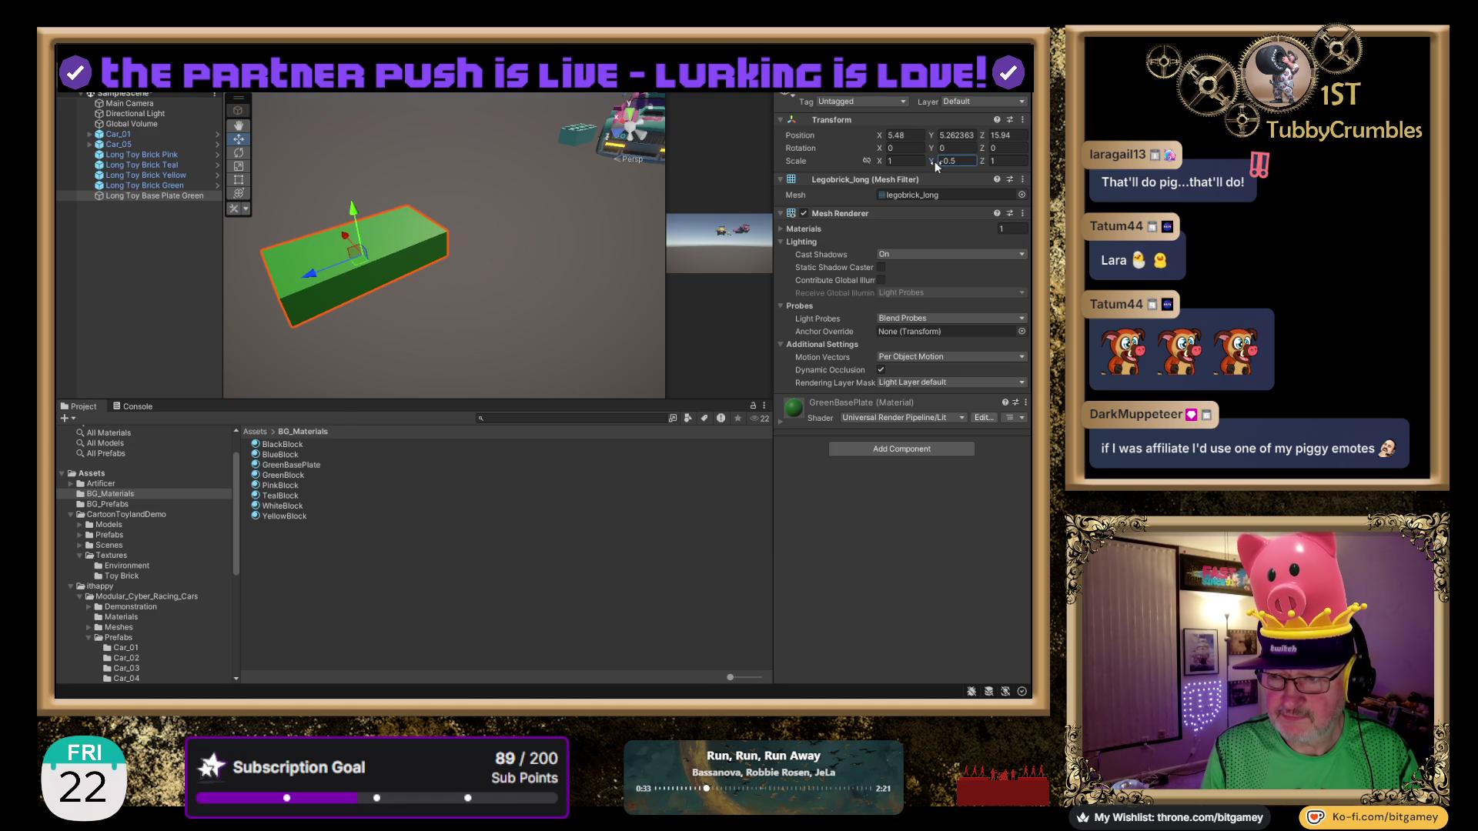
type("1.3")
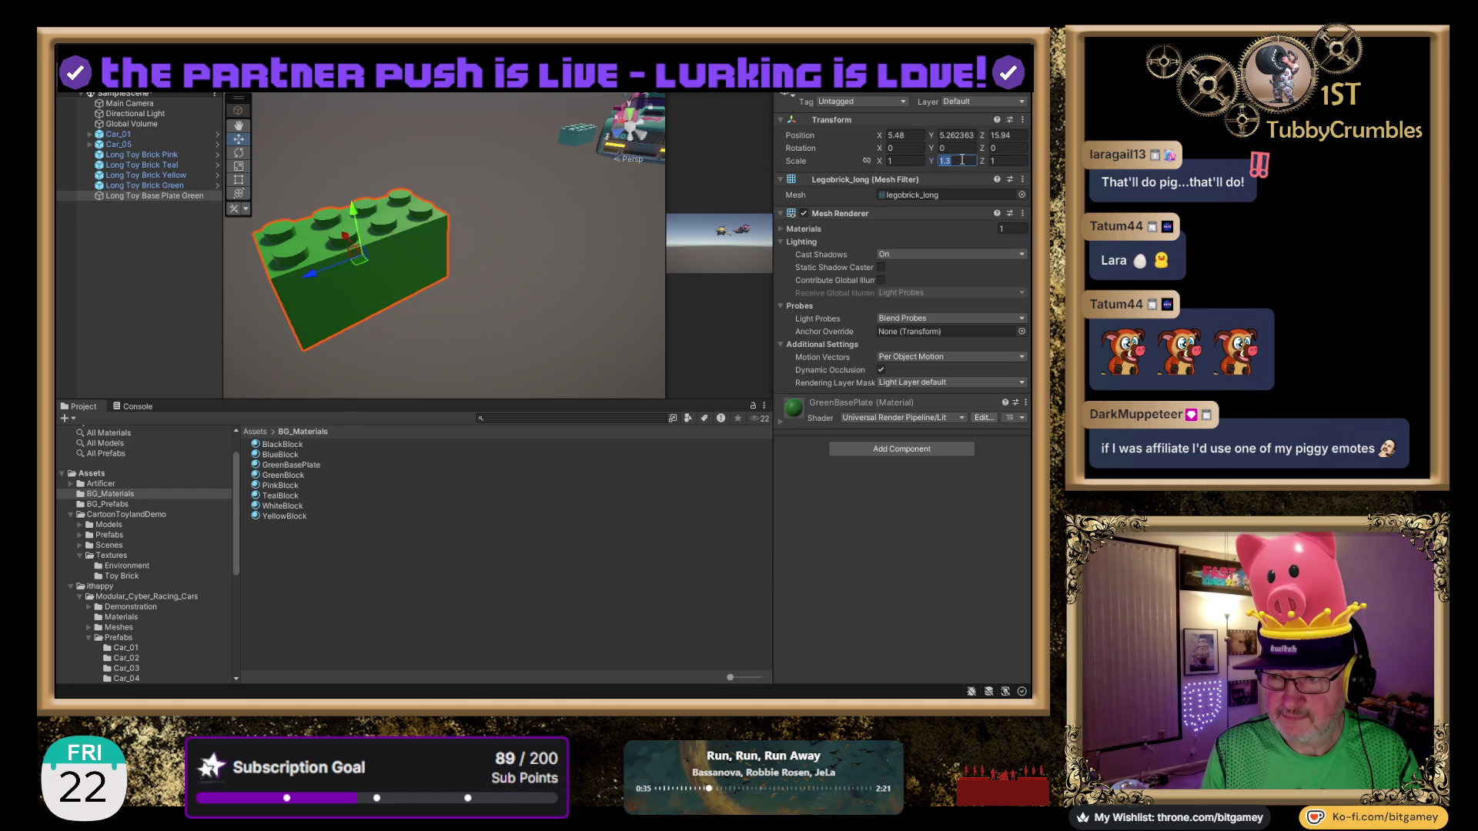
type(".2")
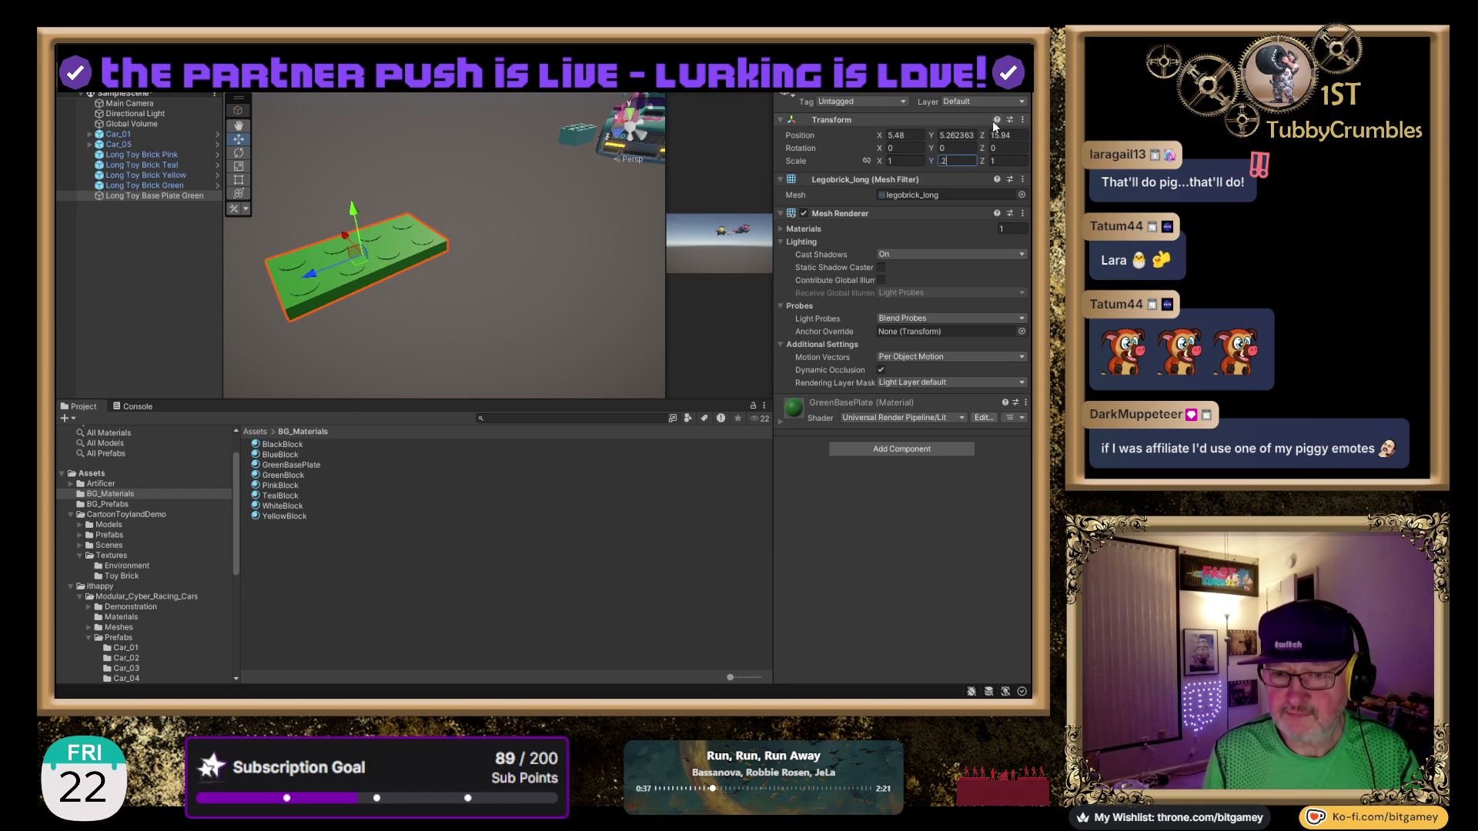
left_click(631, 114)
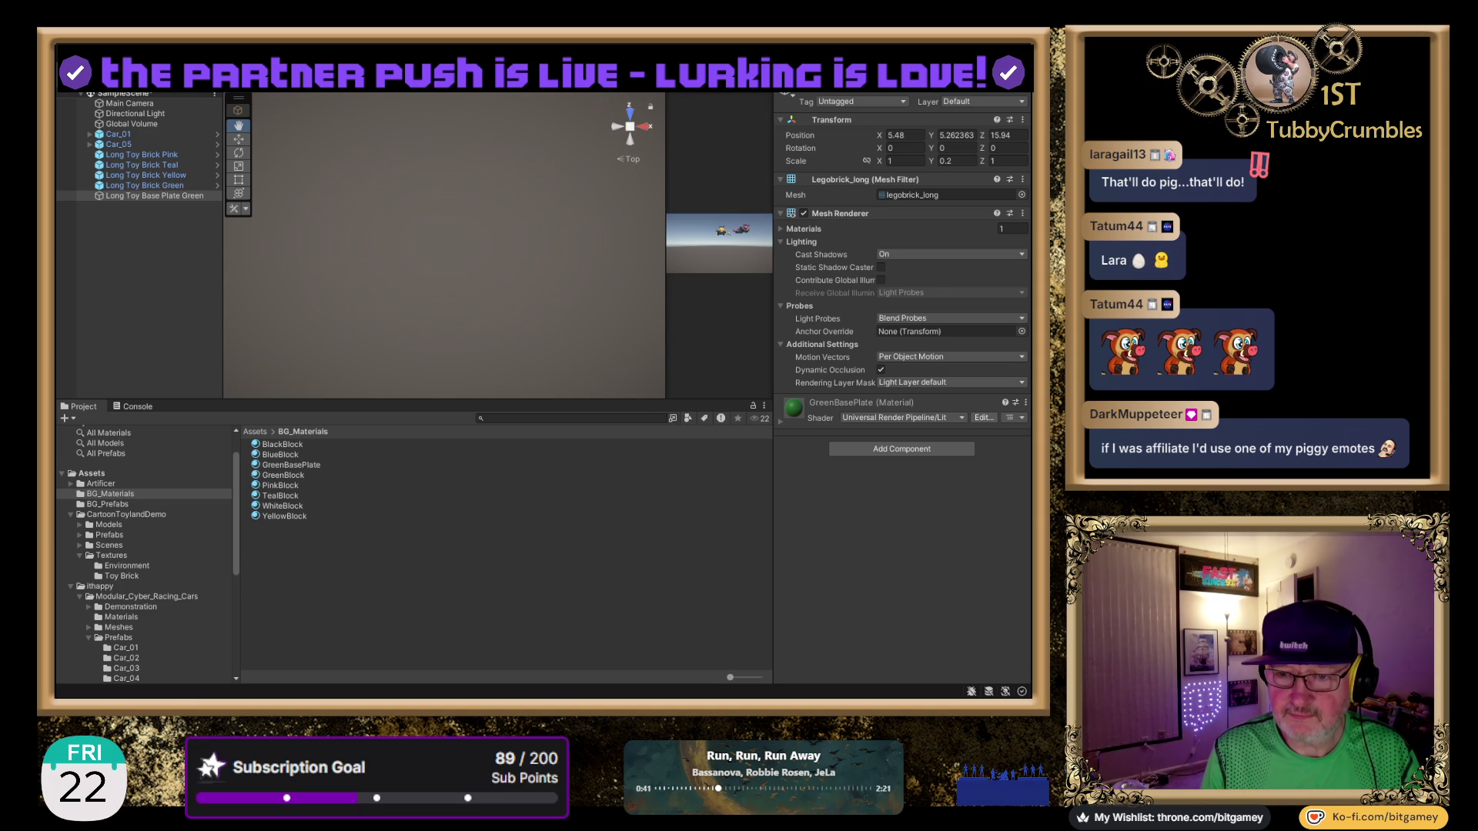
left_click(167, 192)
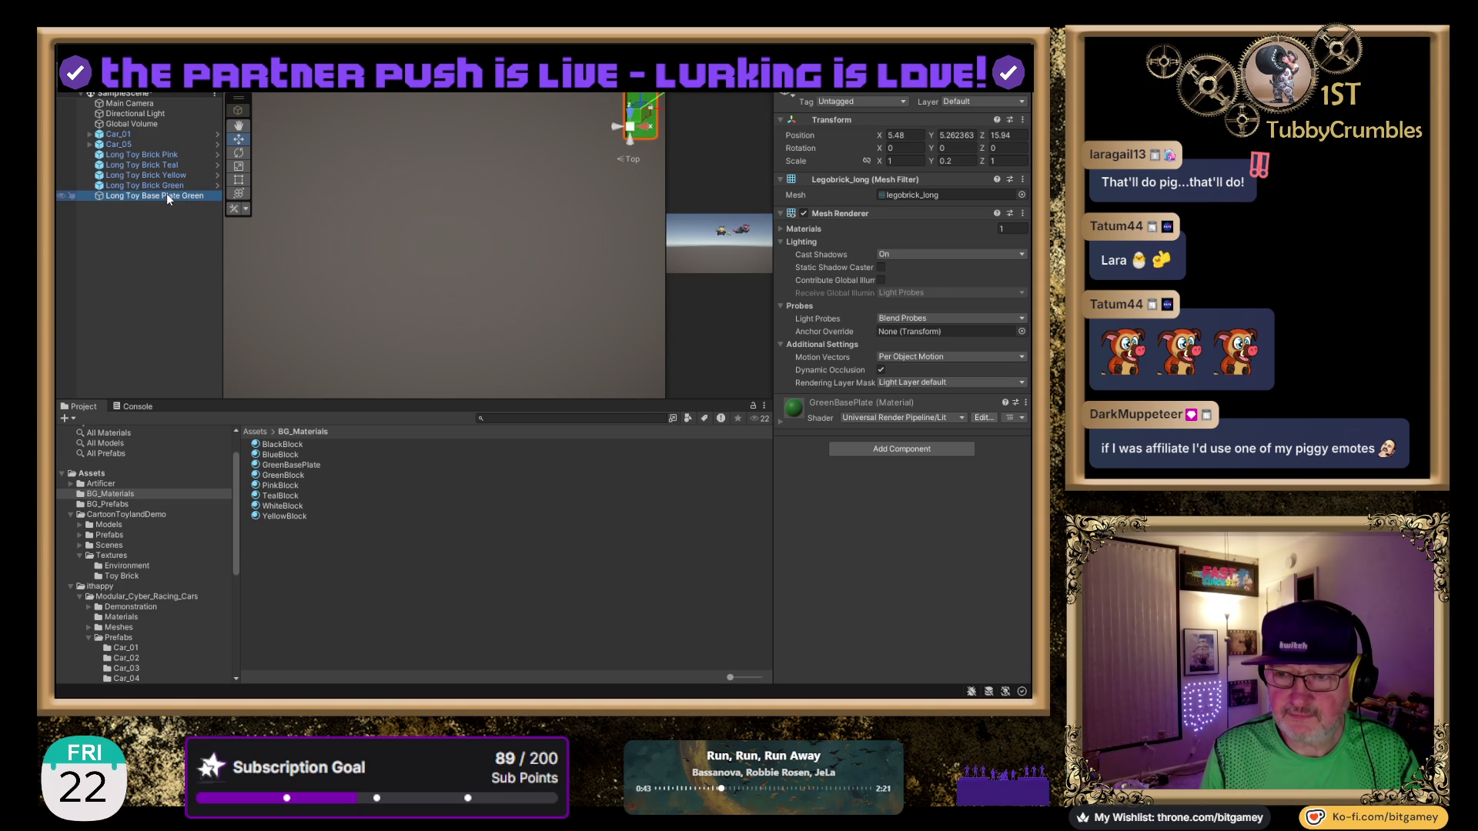
double_click(166, 192)
mouse_move(371, 324)
left_mouse_down("alt")
mouse_move(514, 322)
mouse_move(494, 226)
mouse_move(527, 247)
left_mouse_up("alt")
Set the plate's Y scale to 0.3 and orbit the perspective view to inspect it.
left_click(965, 158)
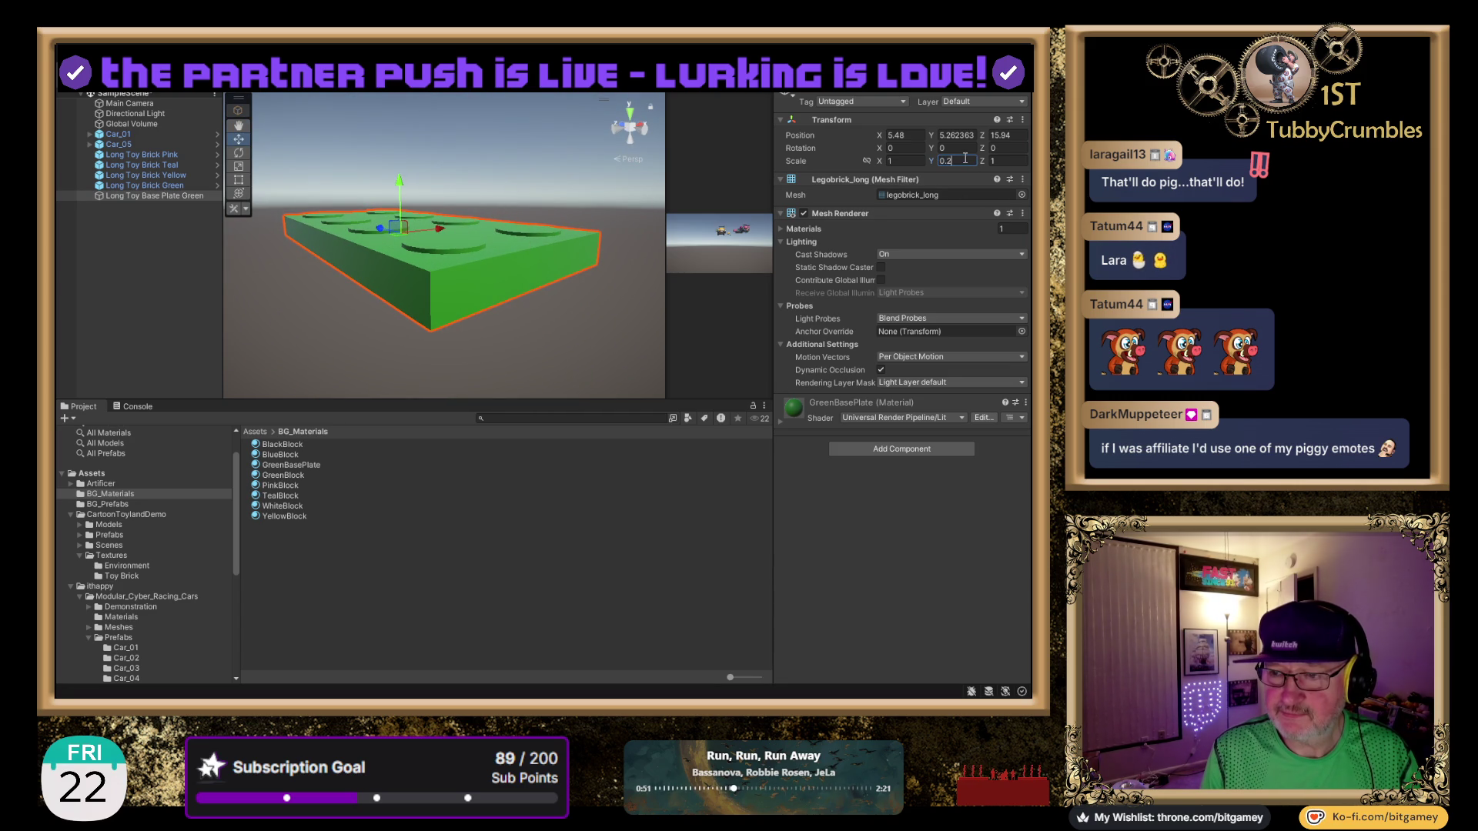
double_click(964, 158)
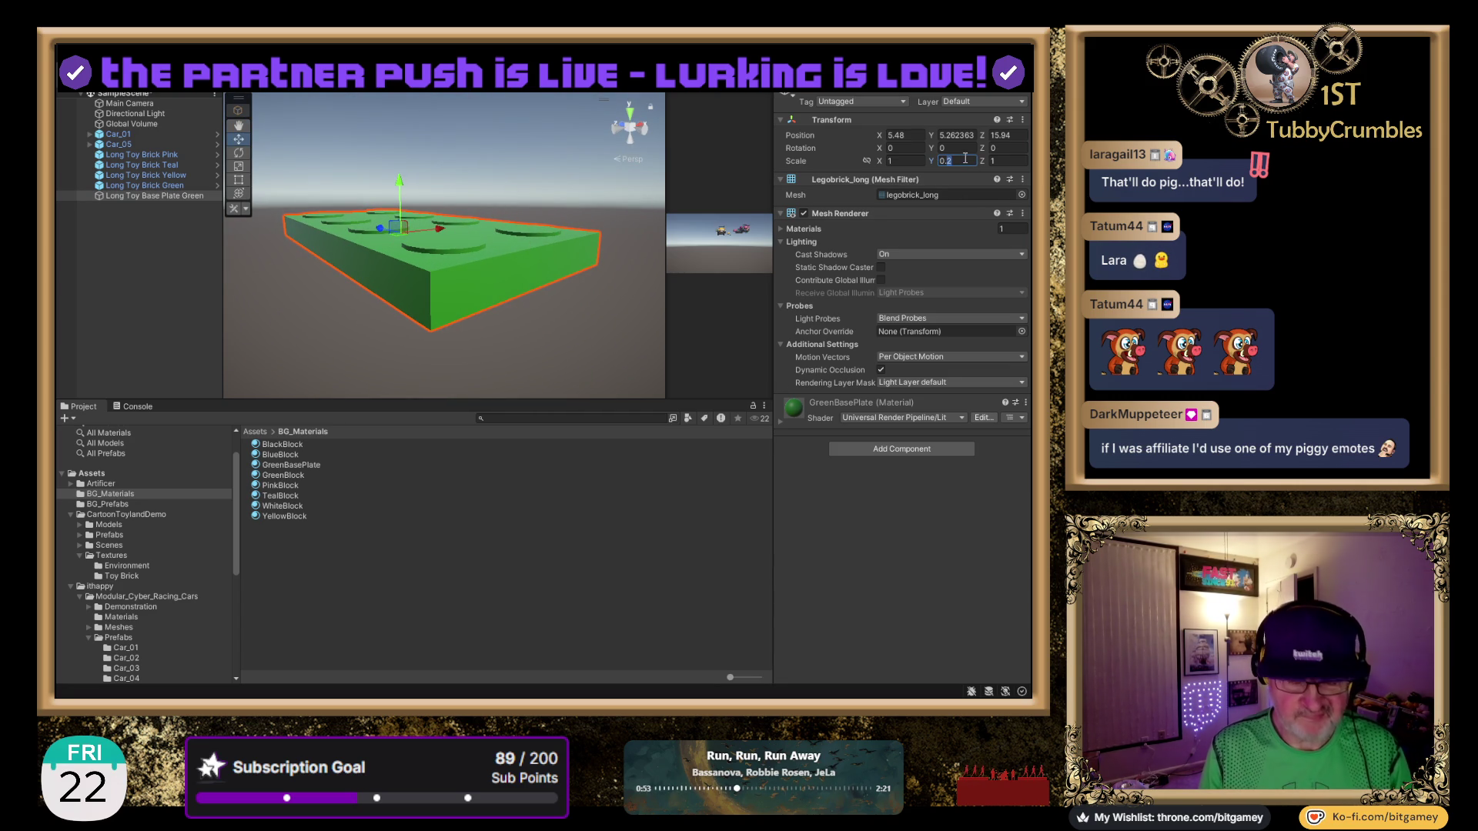
type("0.3")
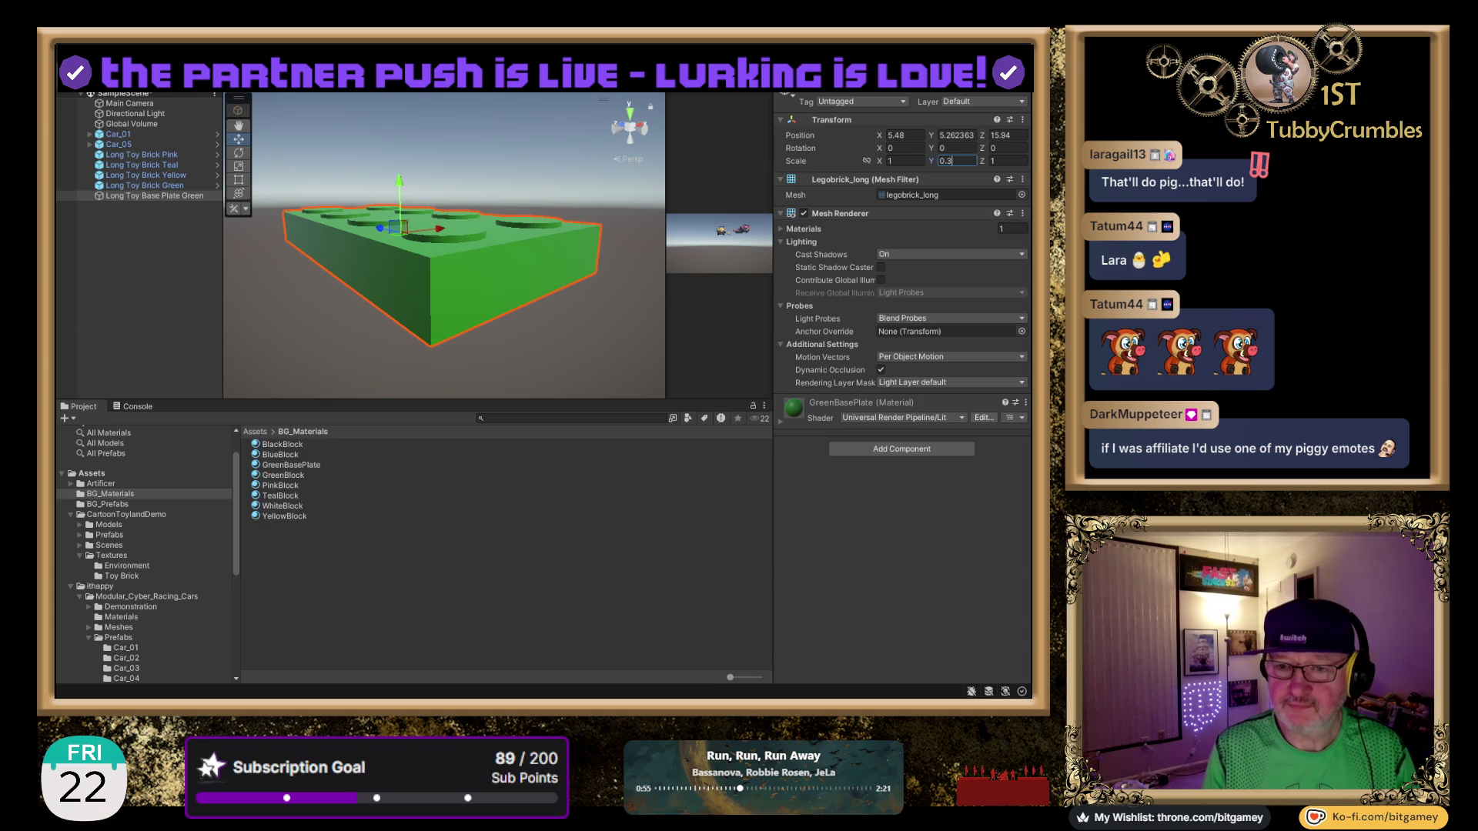
scroll(418, 261, "up", 4)
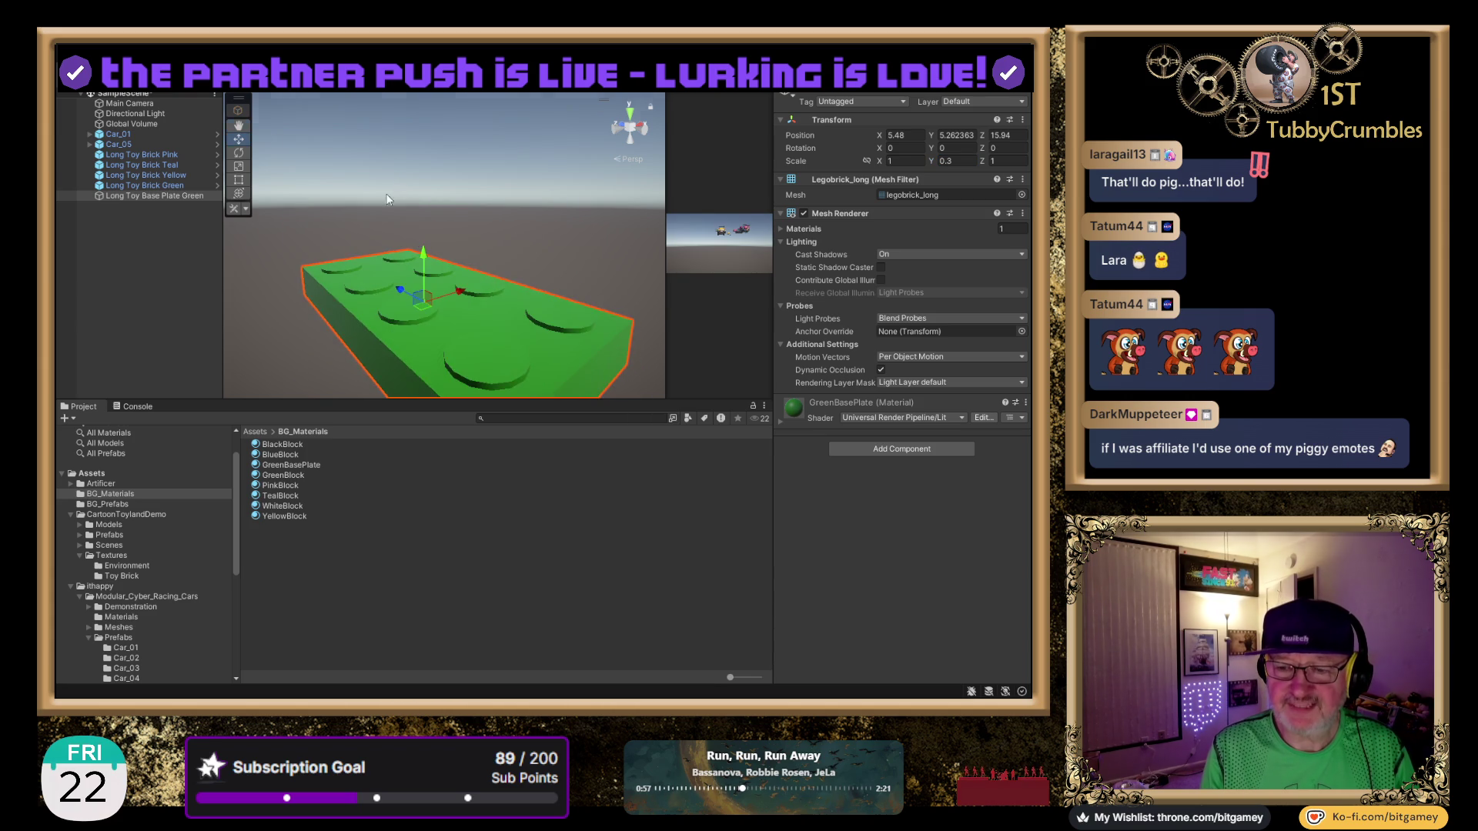
left_click_drag(390, 201, 489, 299)
scroll(489, 298, "down", 5)
scroll(380, 219, "down", 2)
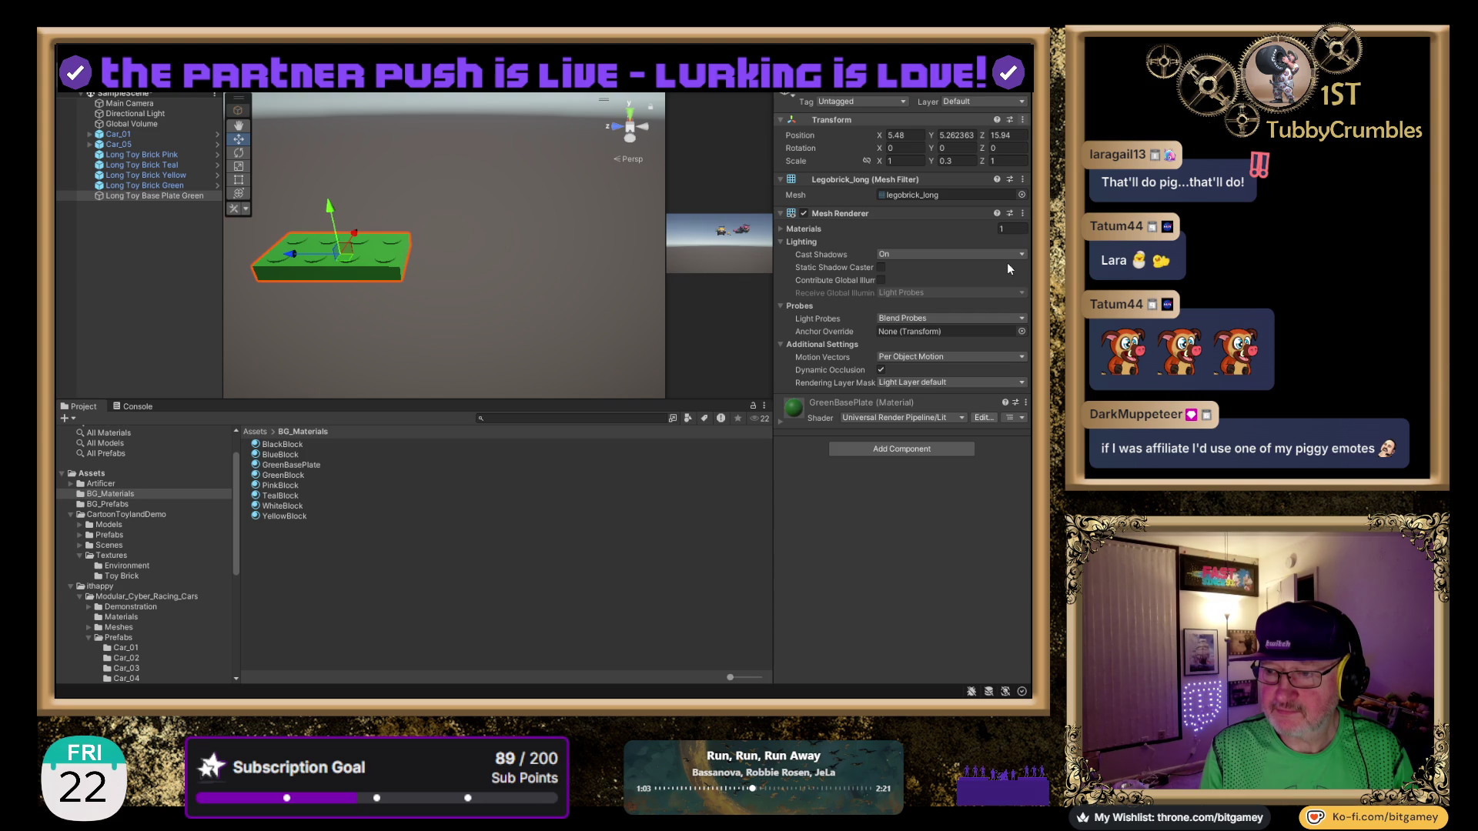
left_click(905, 135)
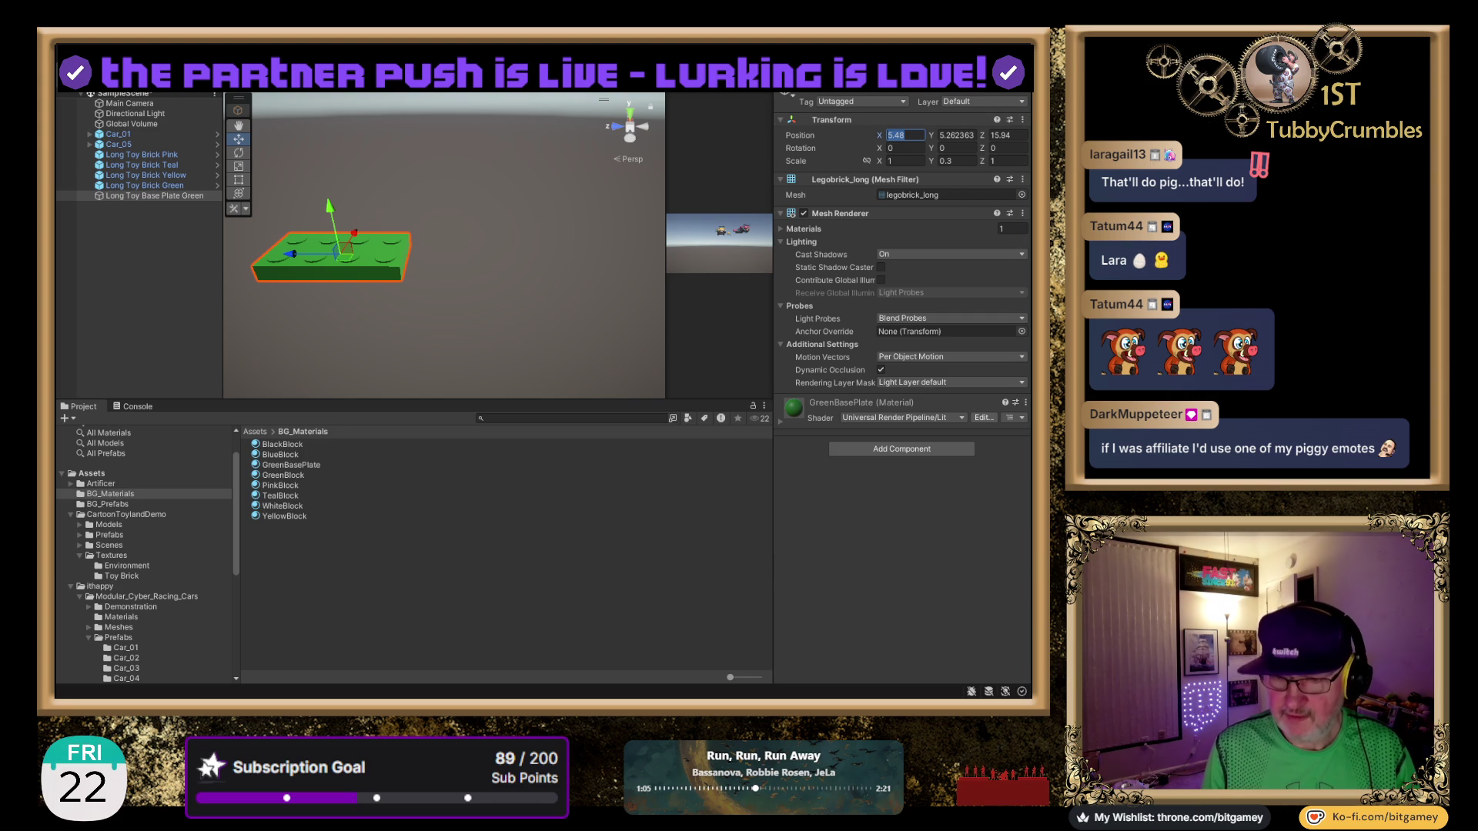
Set the green plate's position to X 0, Y 0, Z 0 and frame it.
type("0")
key("Tab")
type("0")
key("Tab")
type("0")
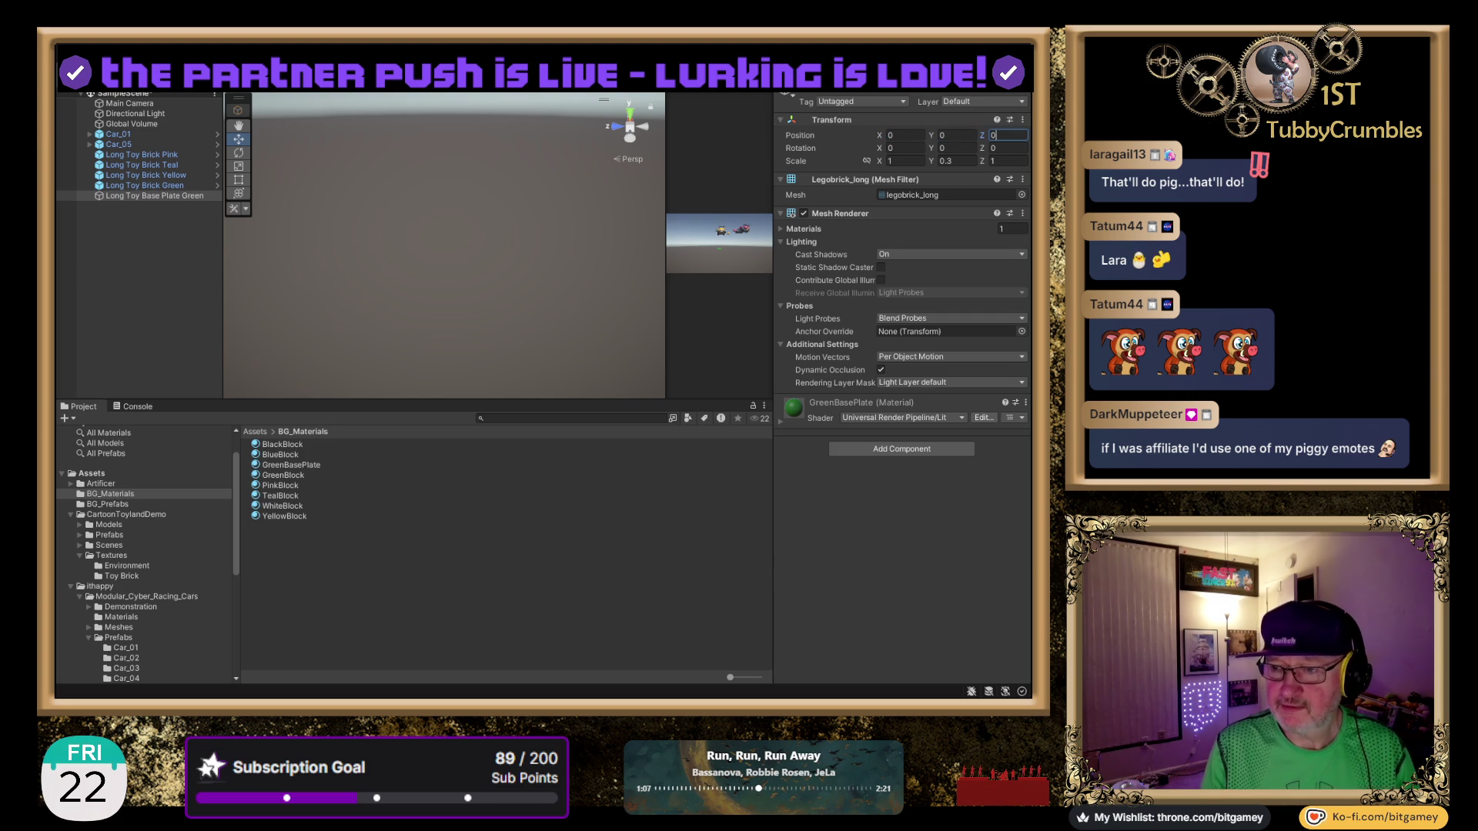
double_click(151, 195)
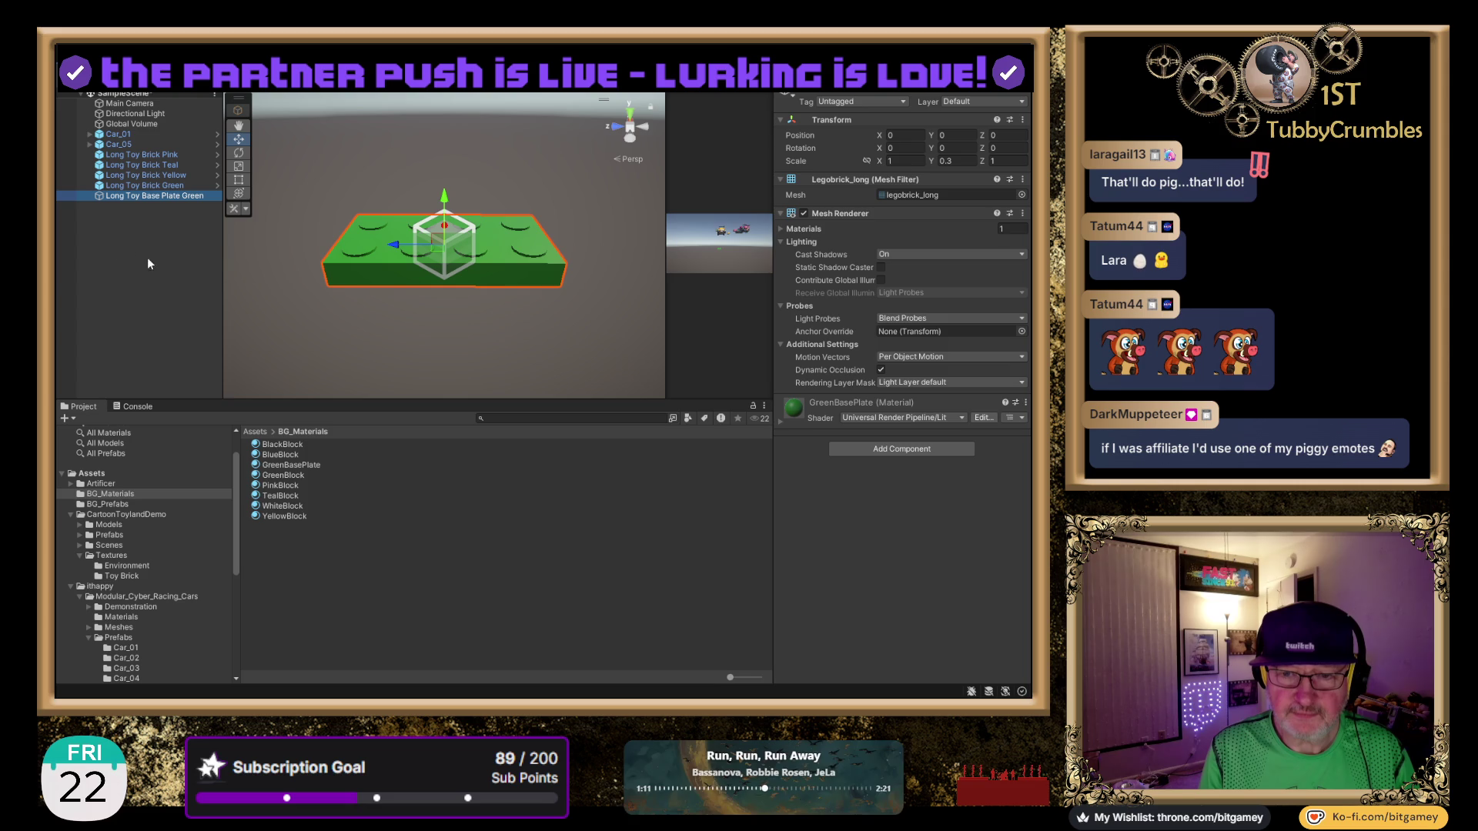
Create an empty GameObject named 'Base Plate' and nest the green plate under it.
key("ctrl+shift+n")
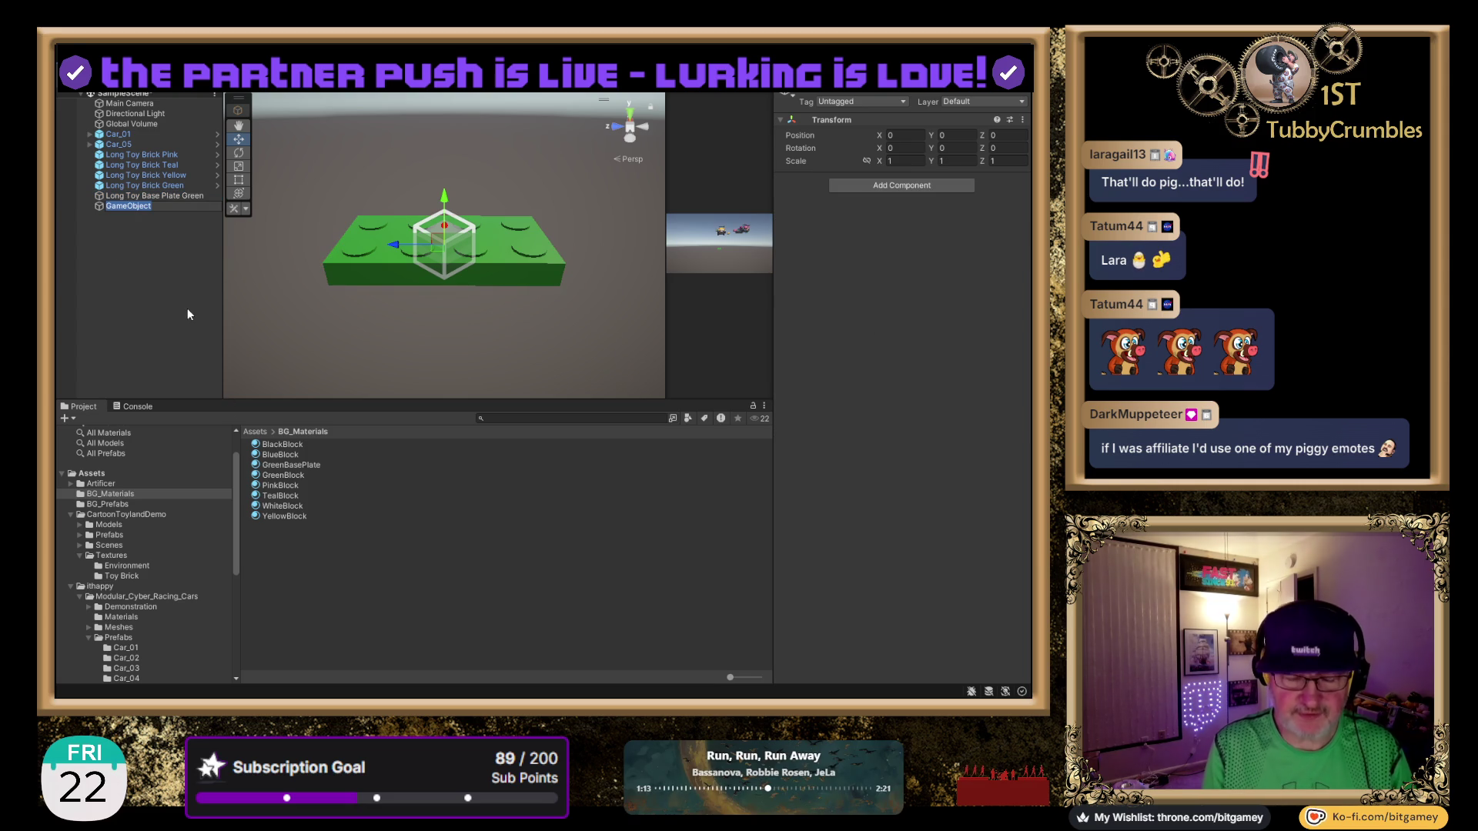
type("Base Plate")
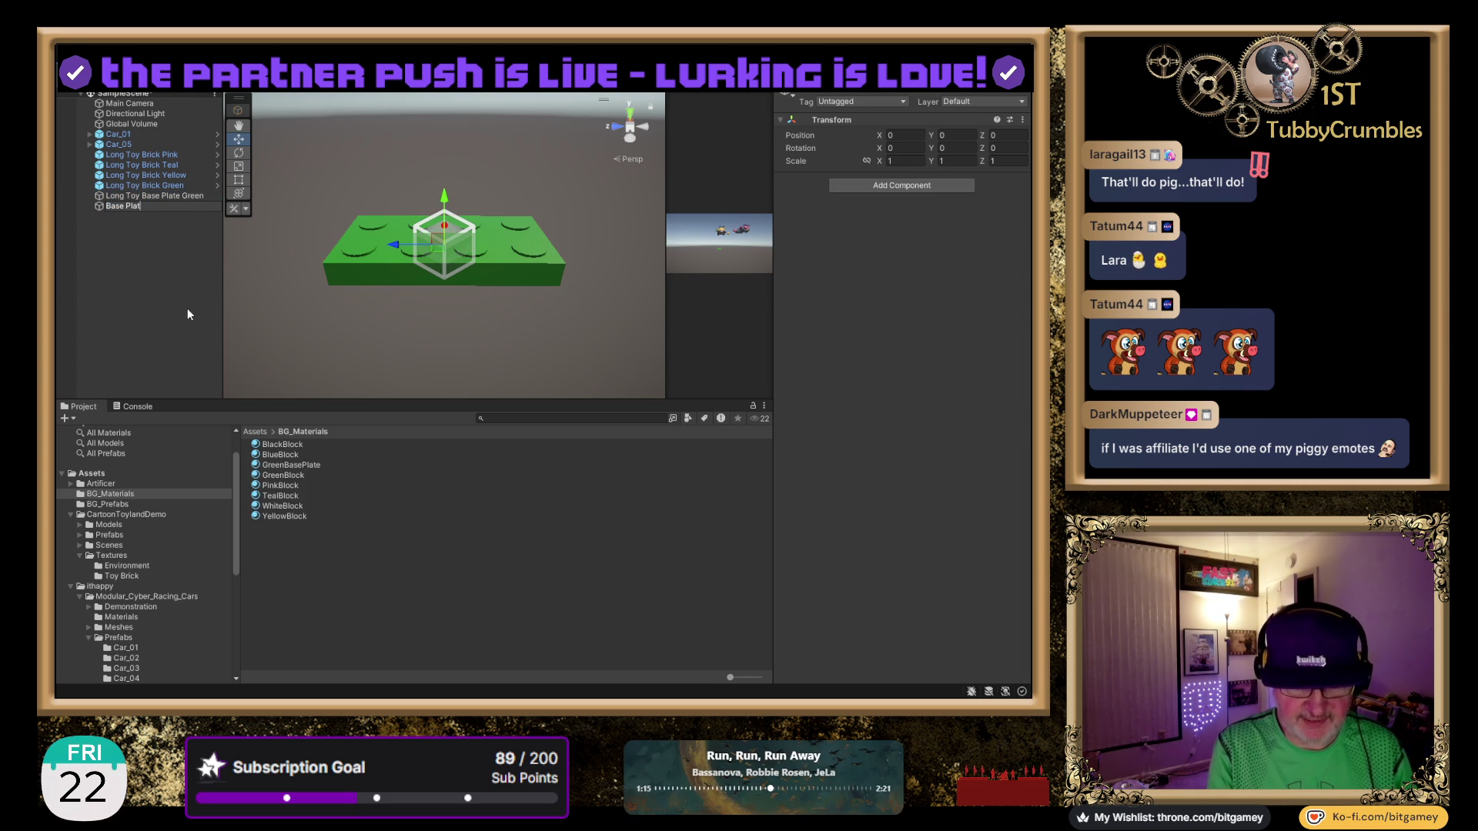
key("Return")
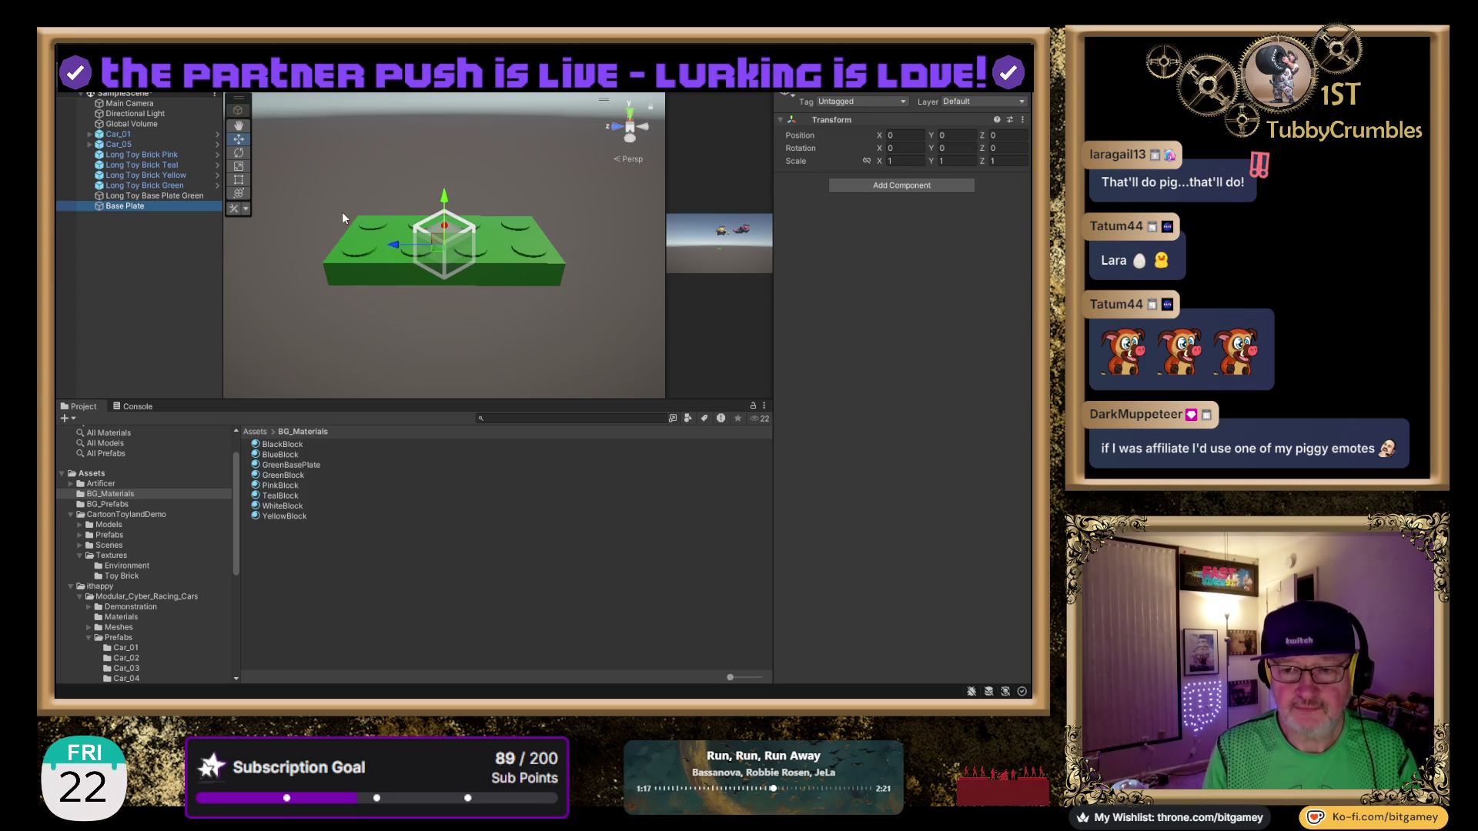
left_click_drag(142, 205, 142, 209)
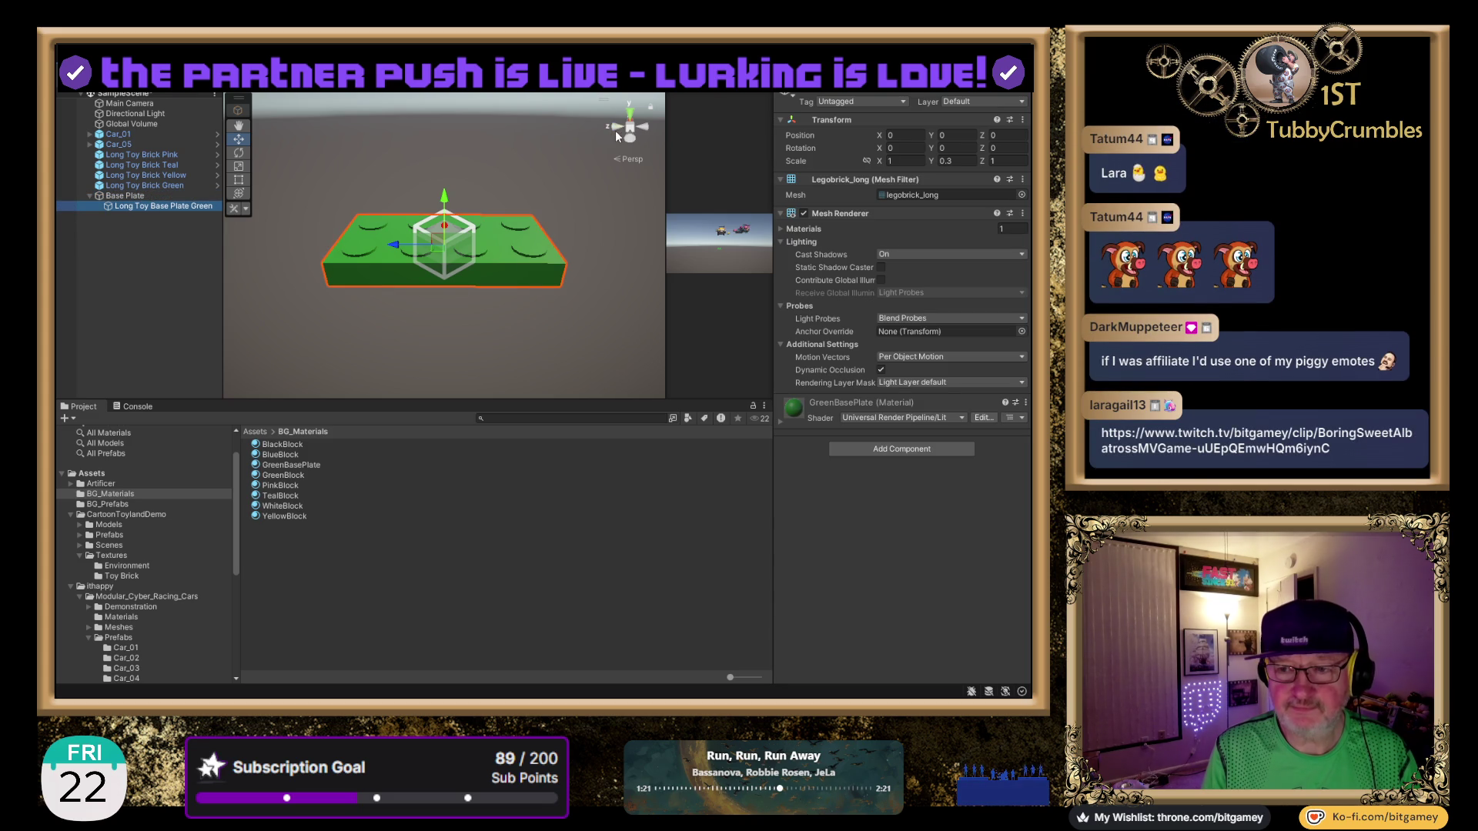
left_click(629, 117)
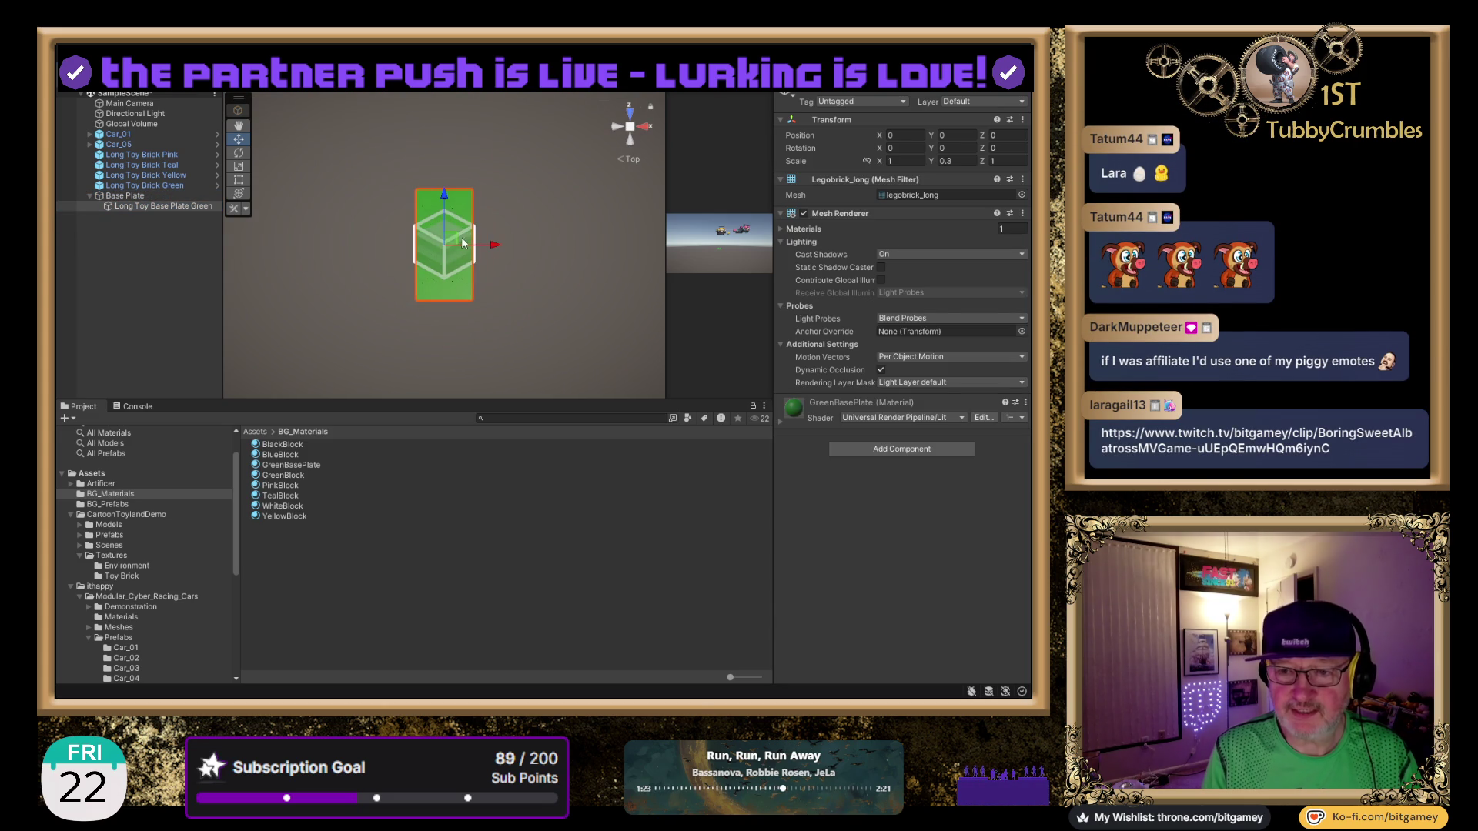
Change GreenBasePlate's Shader dropdown to a simpler URP shader, then duplicate the plate from Top view.
left_click_drag(485, 307, 391, 257)
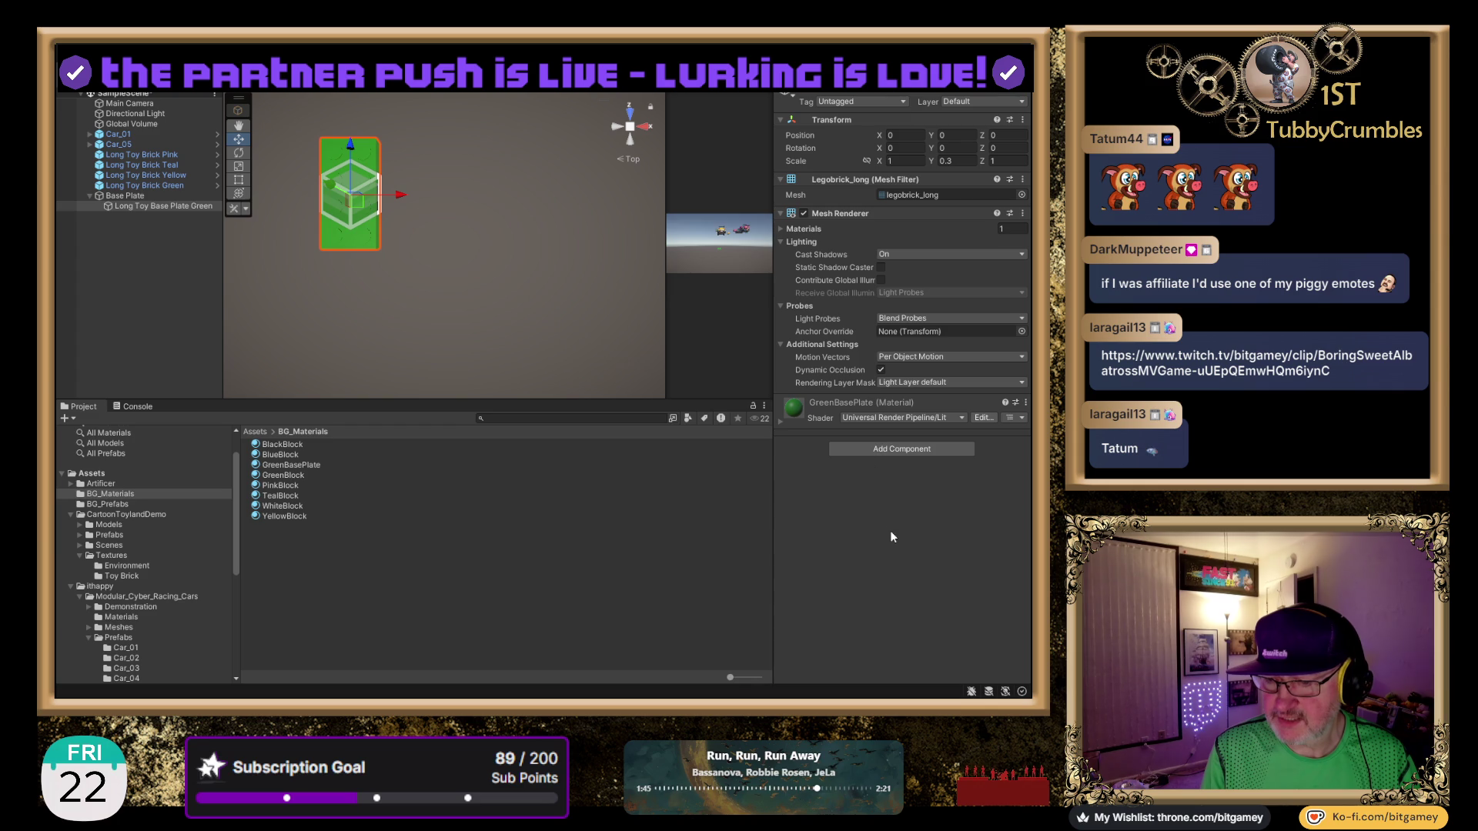
left_click_drag(891, 534, 891, 533)
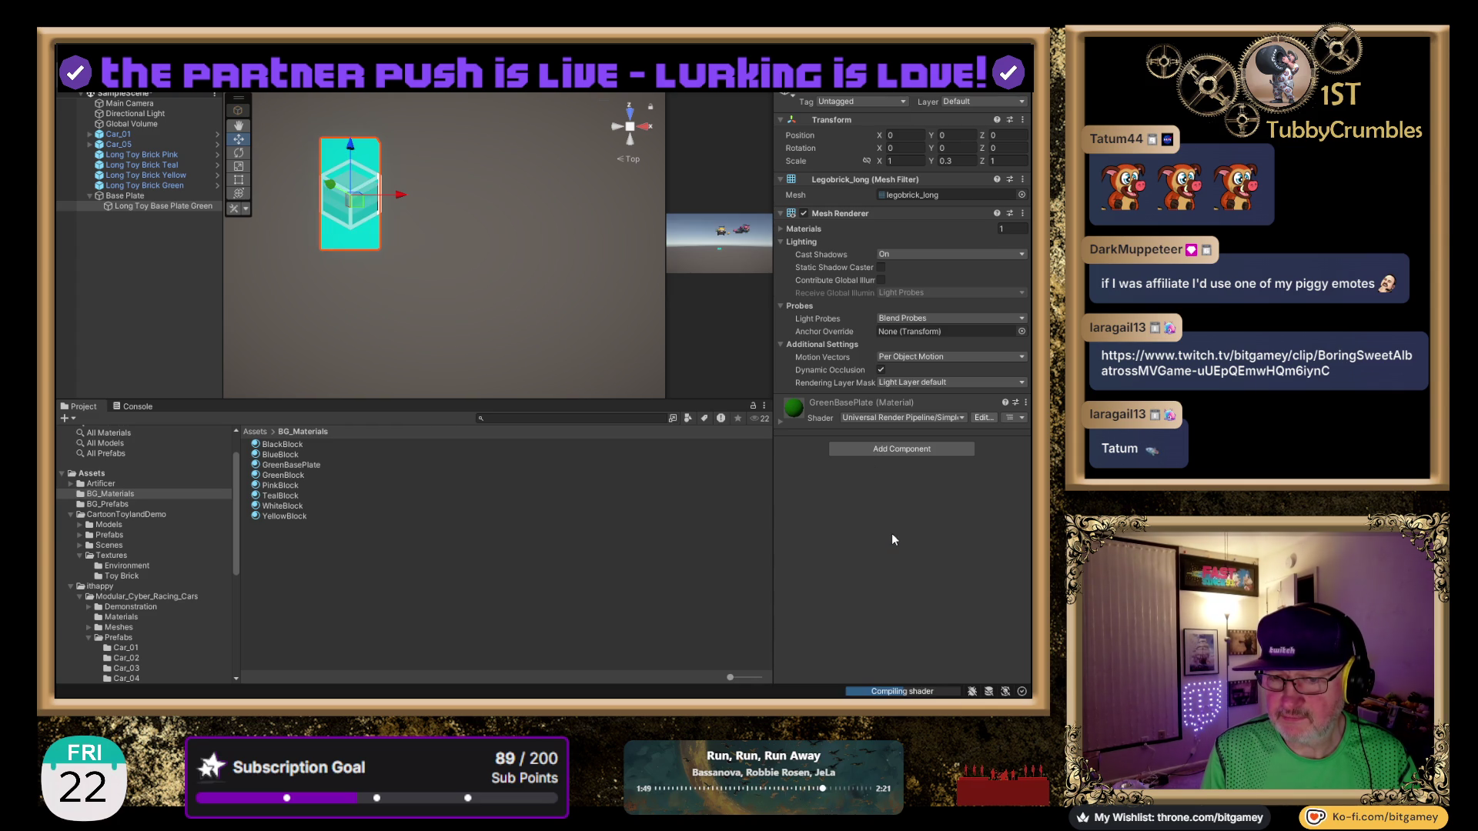
mouse_move(338, 310)
left_mouse_down()
mouse_move(514, 276)
mouse_move(446, 101)
mouse_move(321, 201)
mouse_move(472, 200)
mouse_move(499, 224)
mouse_move(441, 205)
left_mouse_up()
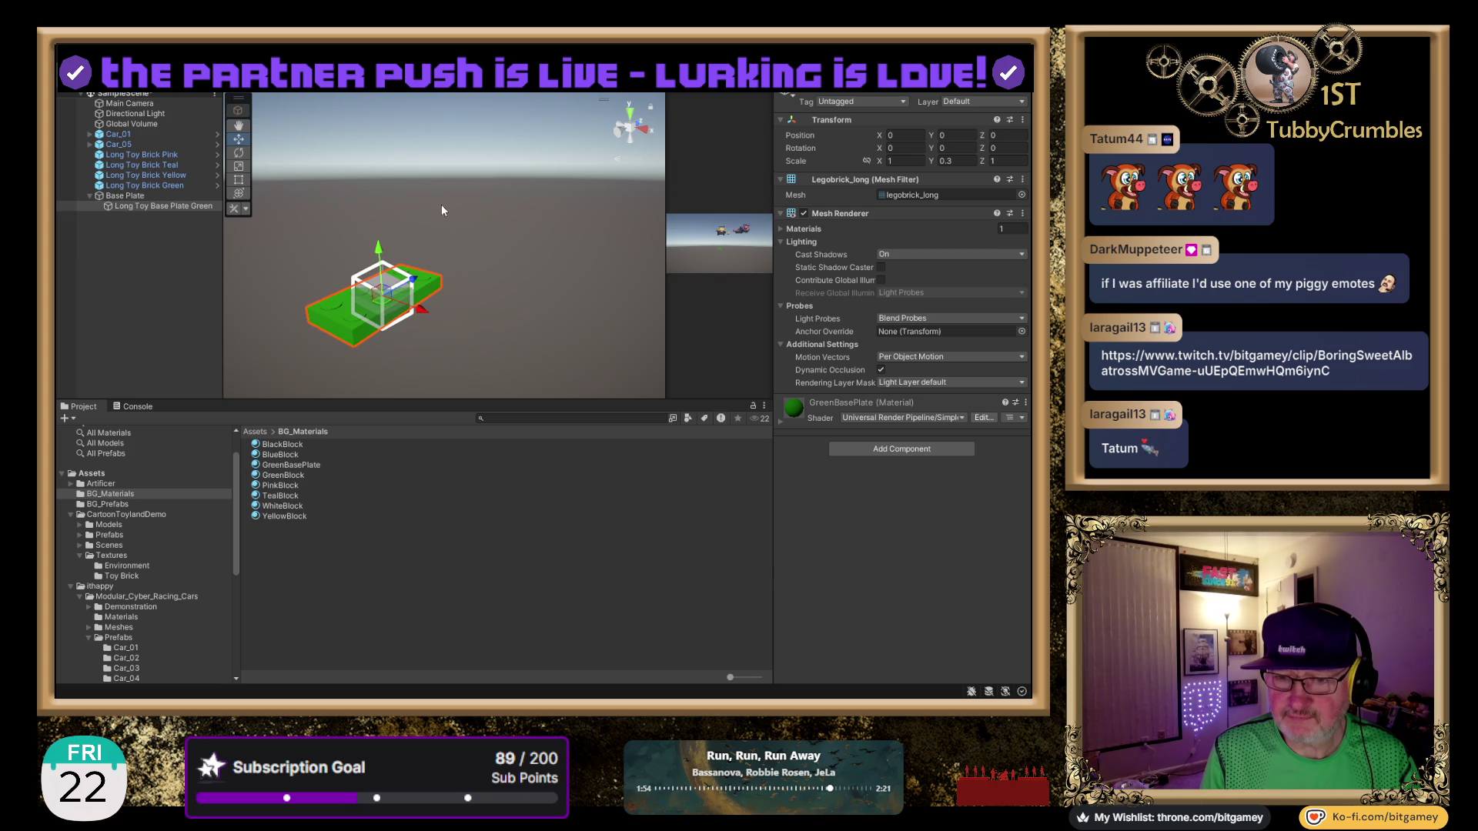
left_click(631, 116)
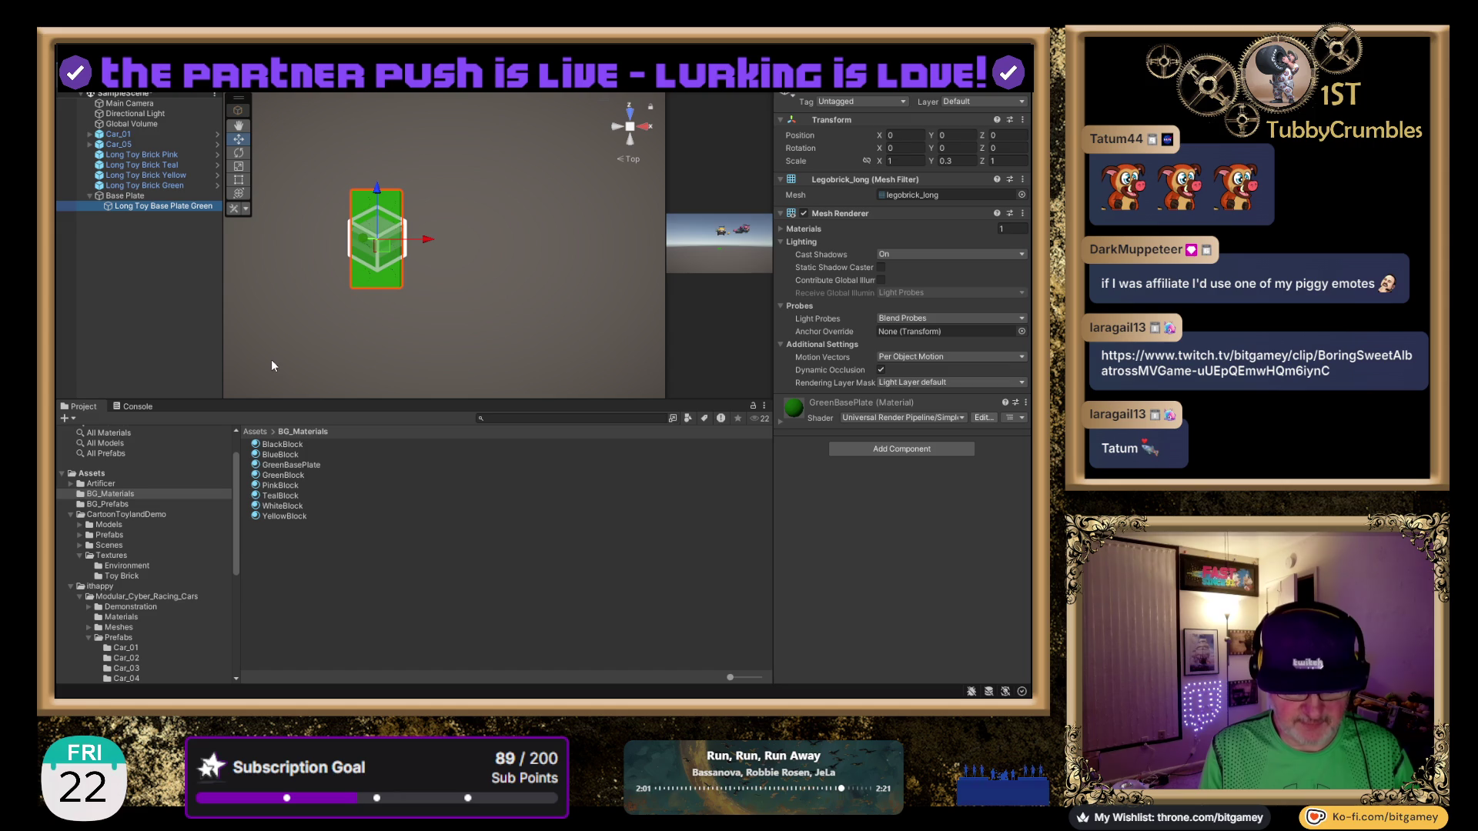
key("ctrl+d")
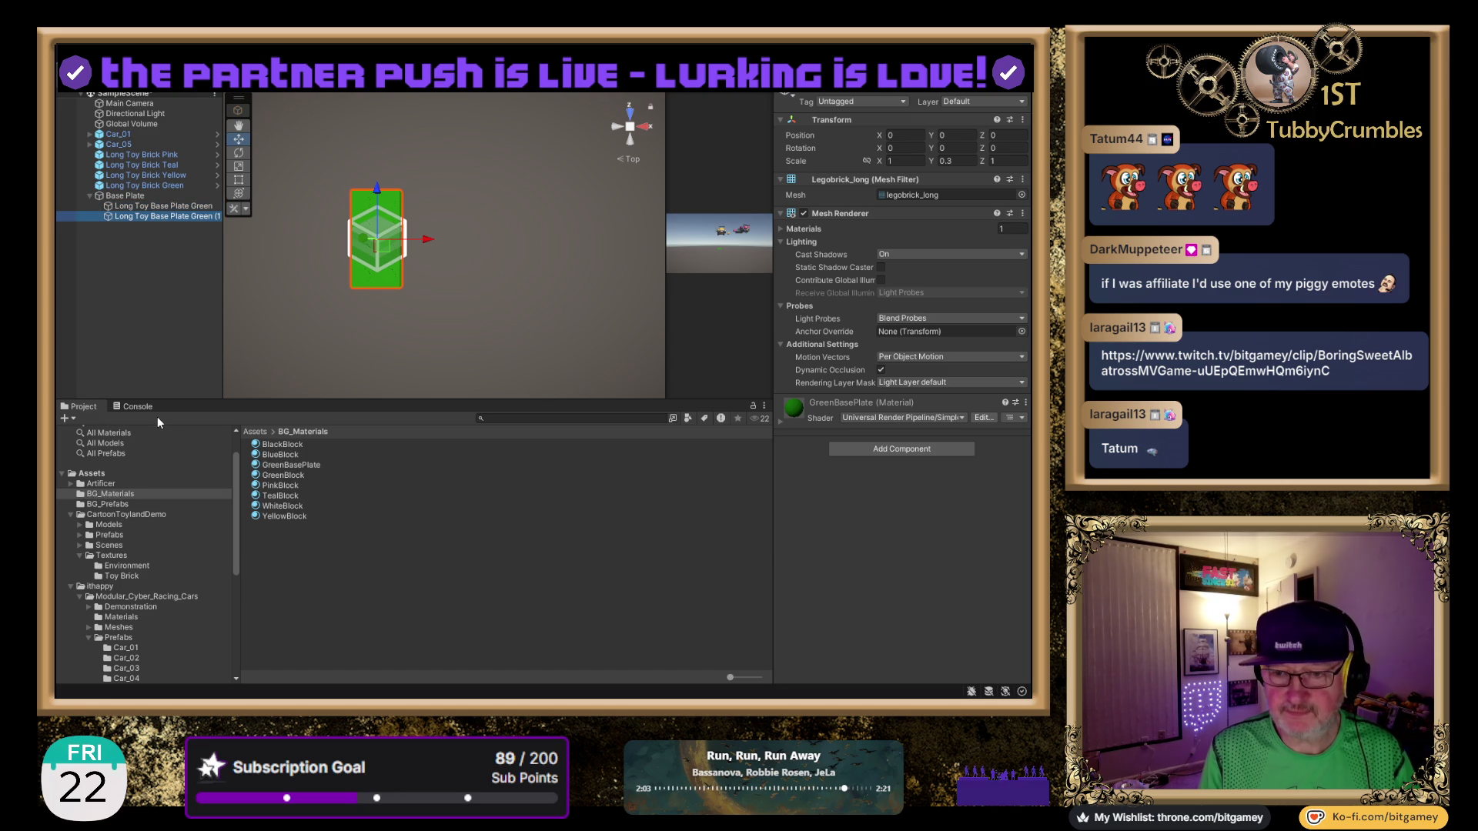
Slide the duplicate green plate to the right of the original and view it in perspective from the back.
mouse_move(428, 245)
left_mouse_down()
mouse_move(506, 247)
mouse_move(479, 248)
left_mouse_up()
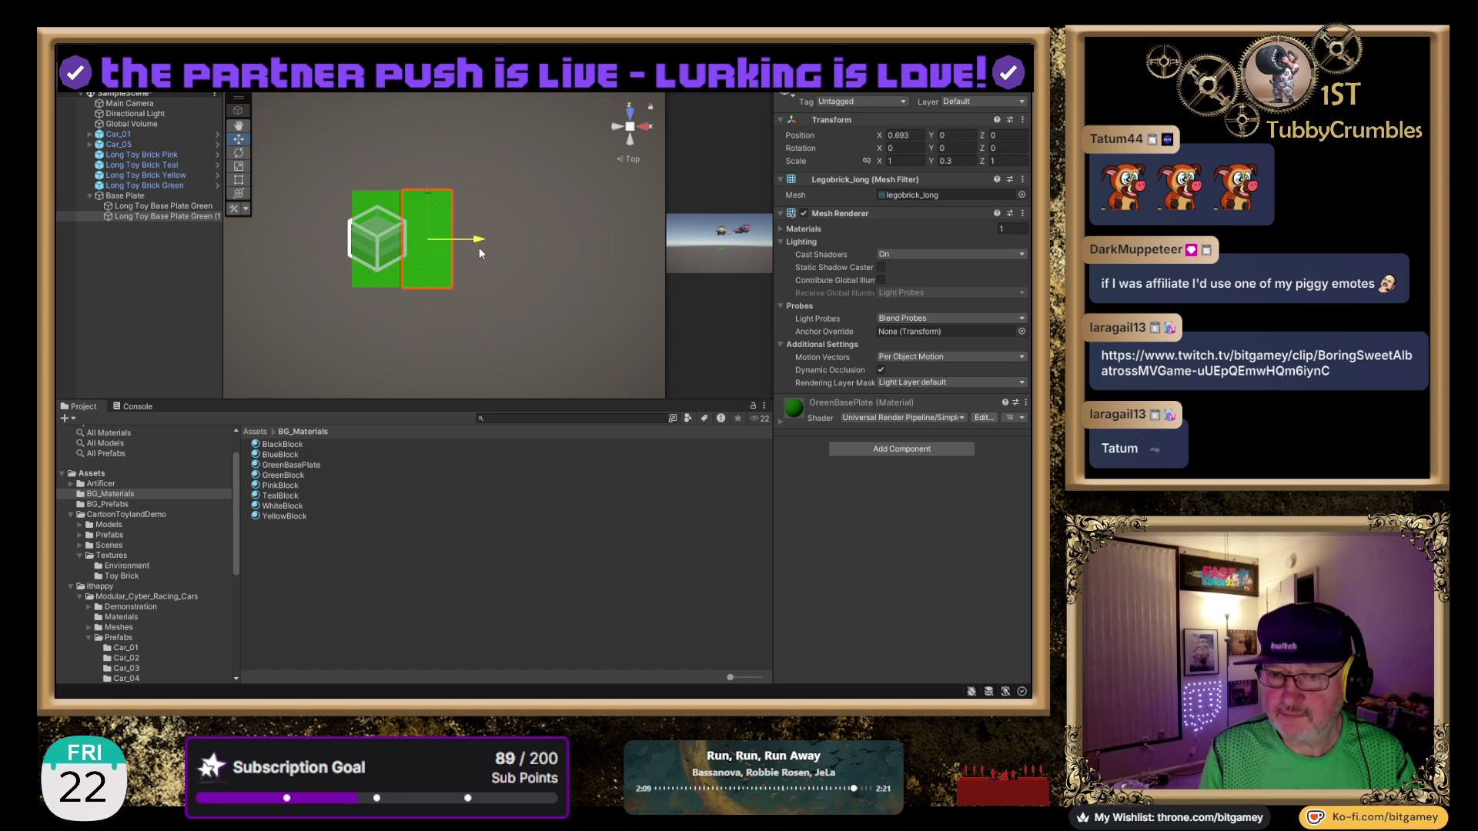
scroll(393, 247, "up", 5)
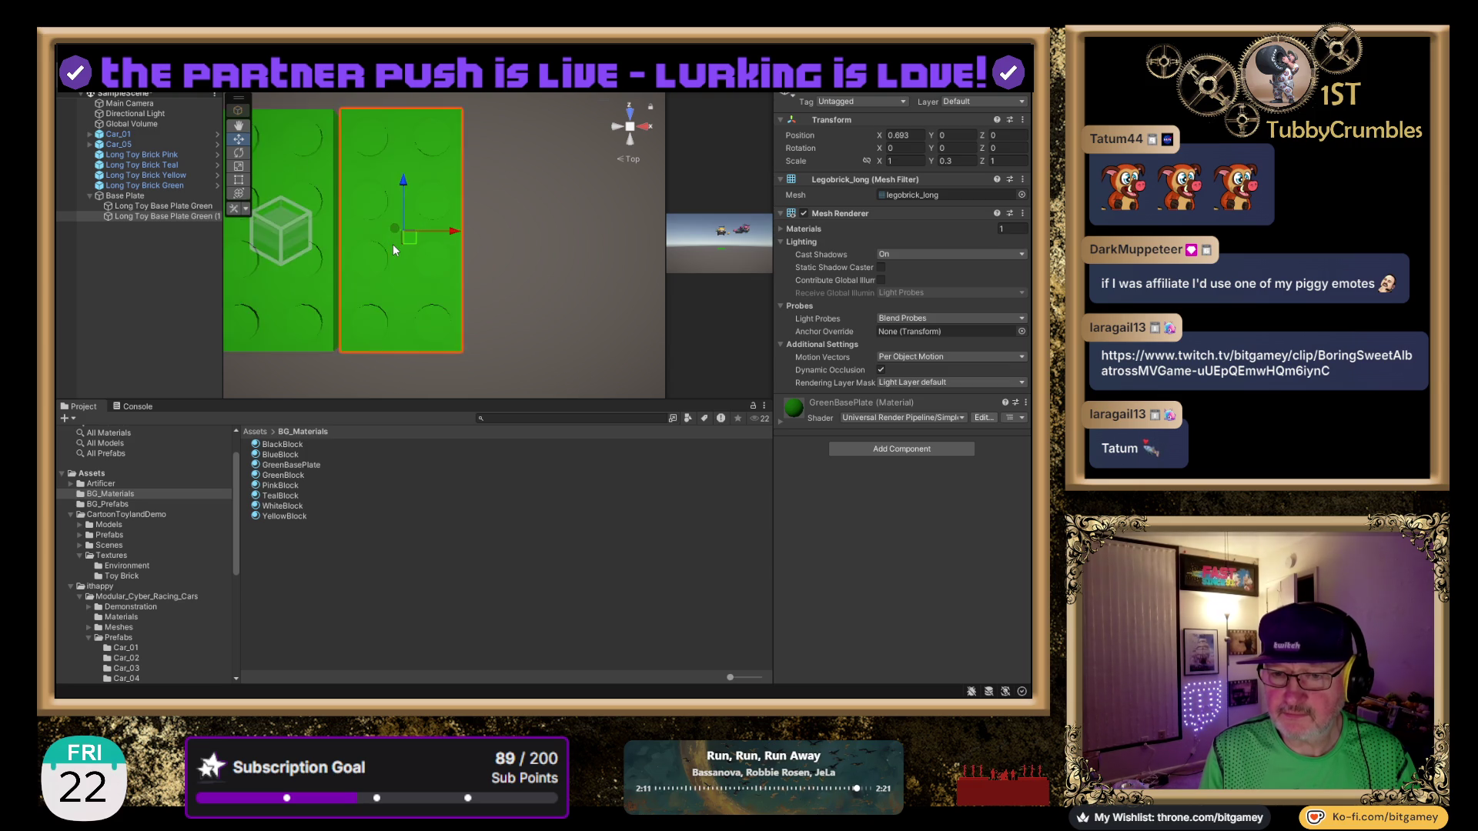
left_click(629, 132)
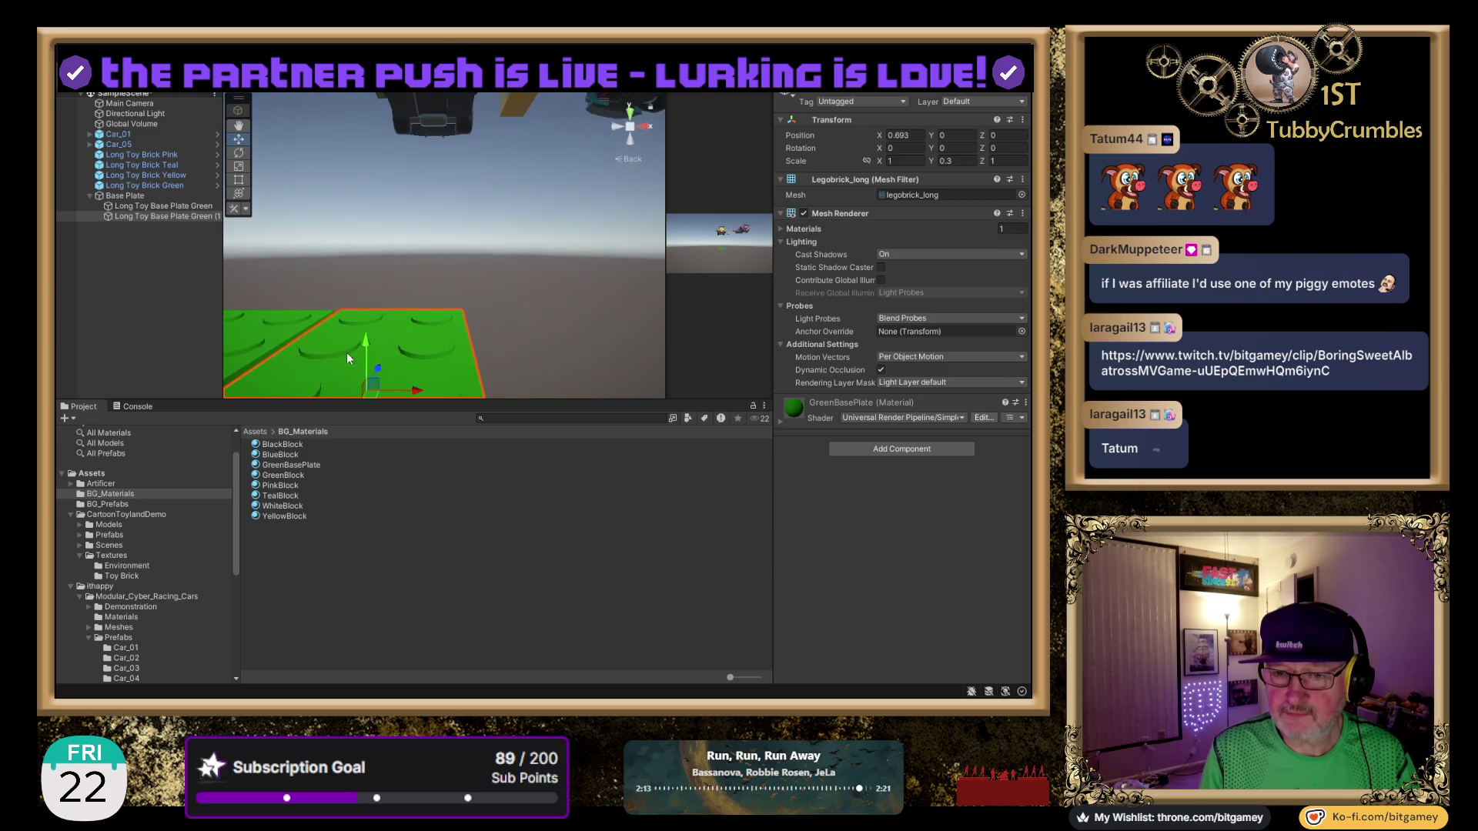
scroll(538, 229, "up", 3)
scroll(537, 230, "down", 3)
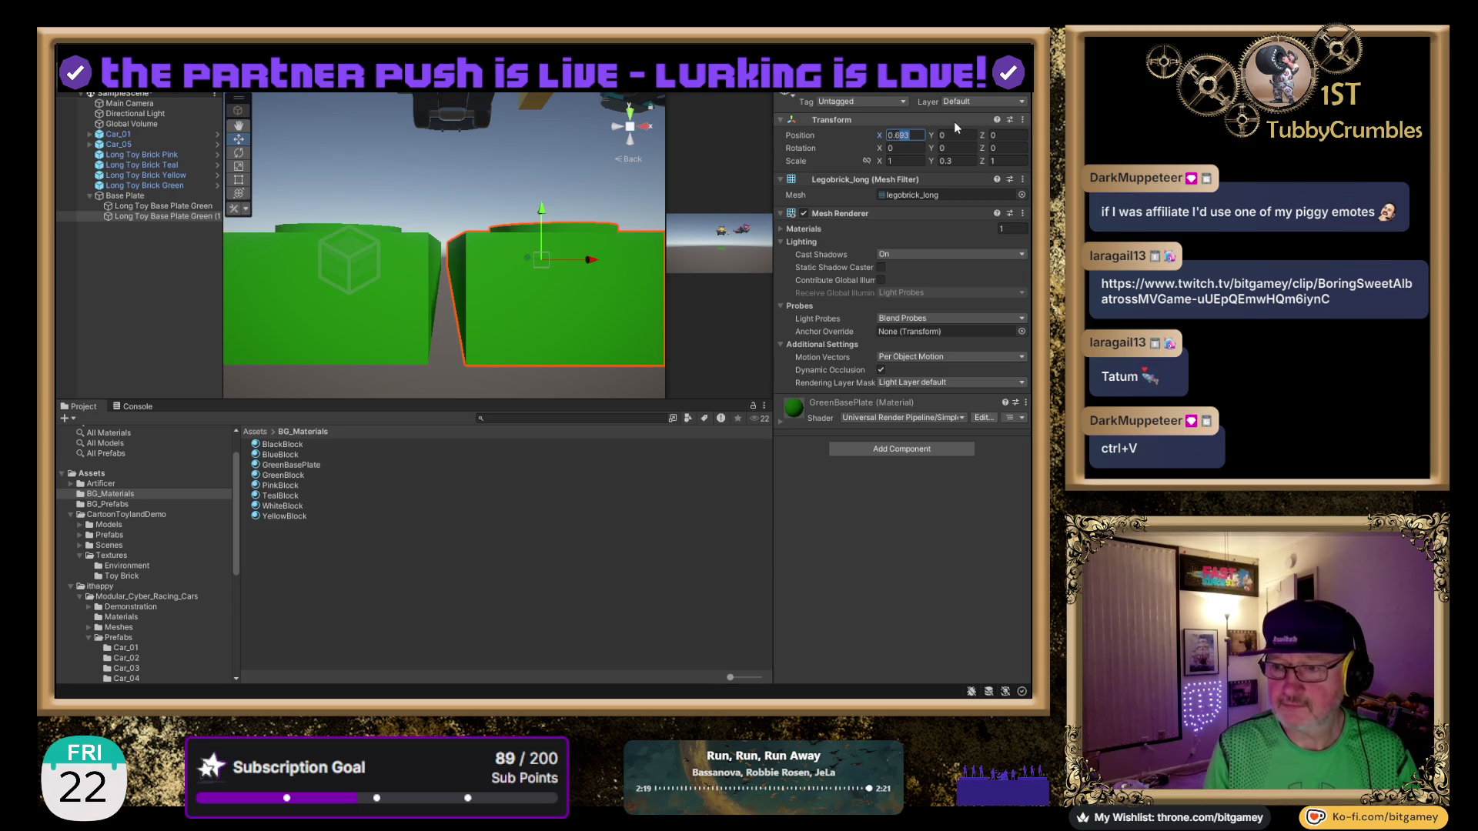
Set Long Toy Base Plate Green (1)'s Position X to 0.65, then deselect it.
type("0.5")
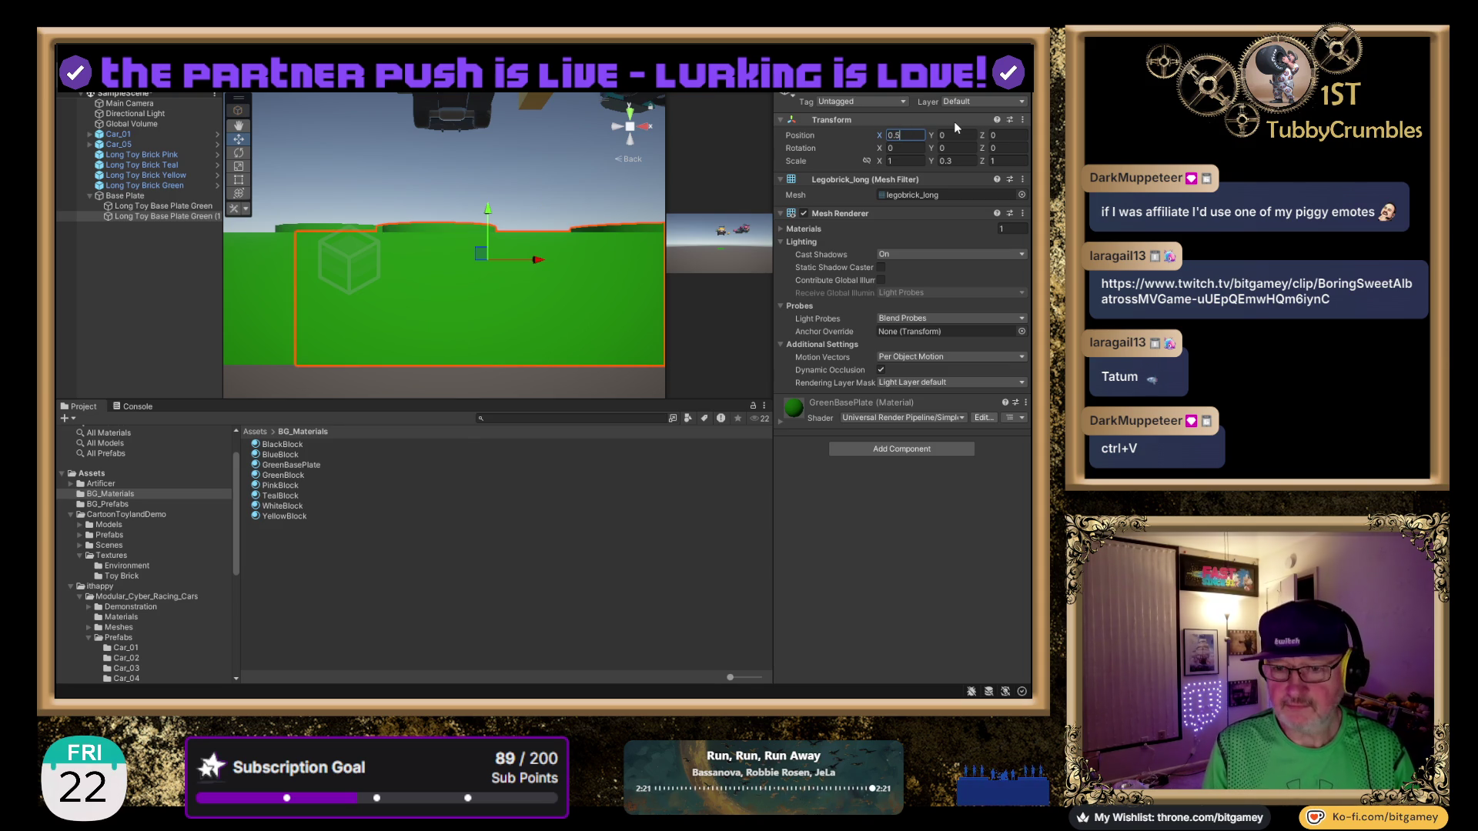
key("BackSpace")
type("6")
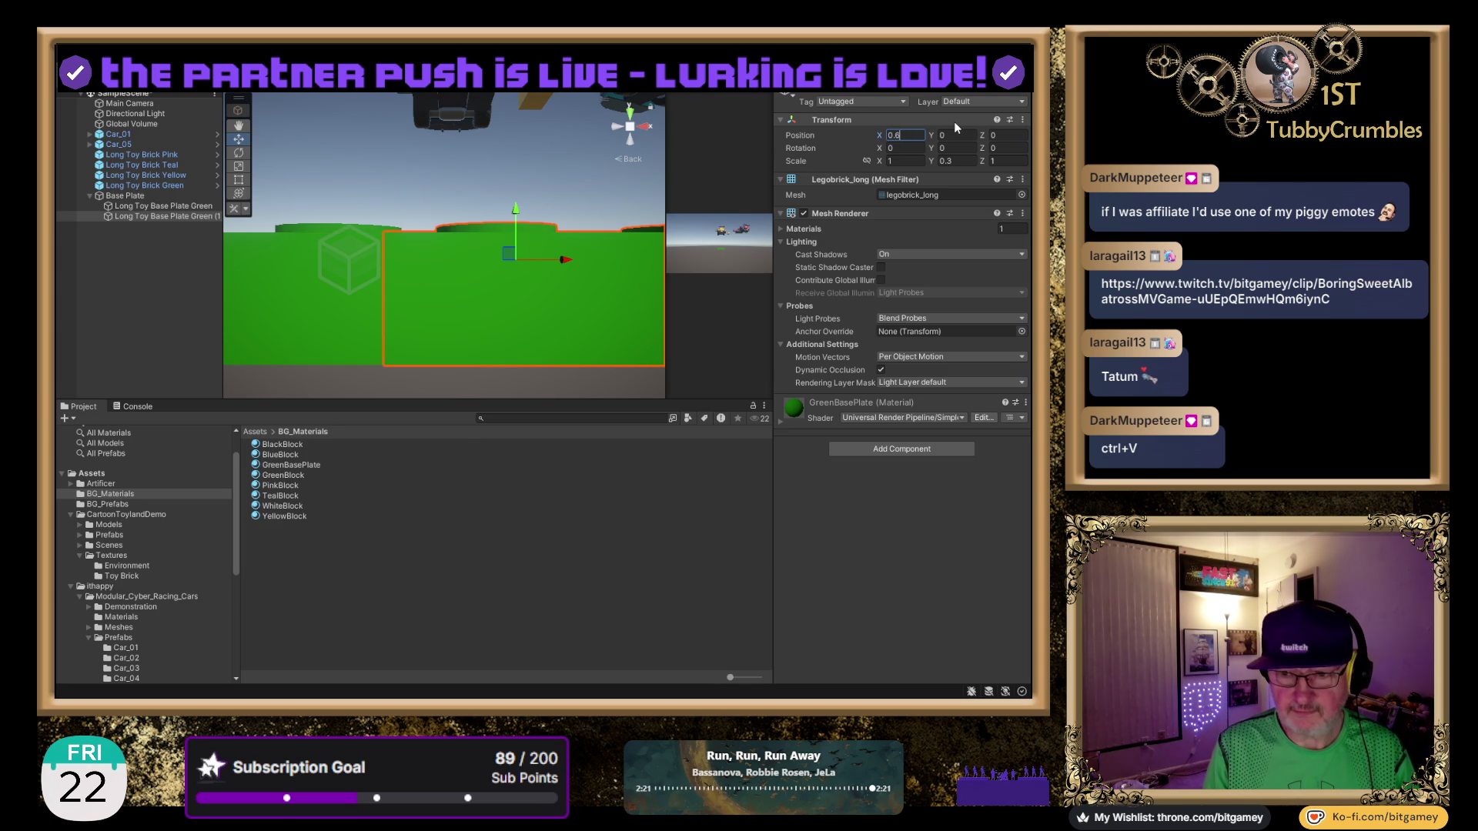
type("5")
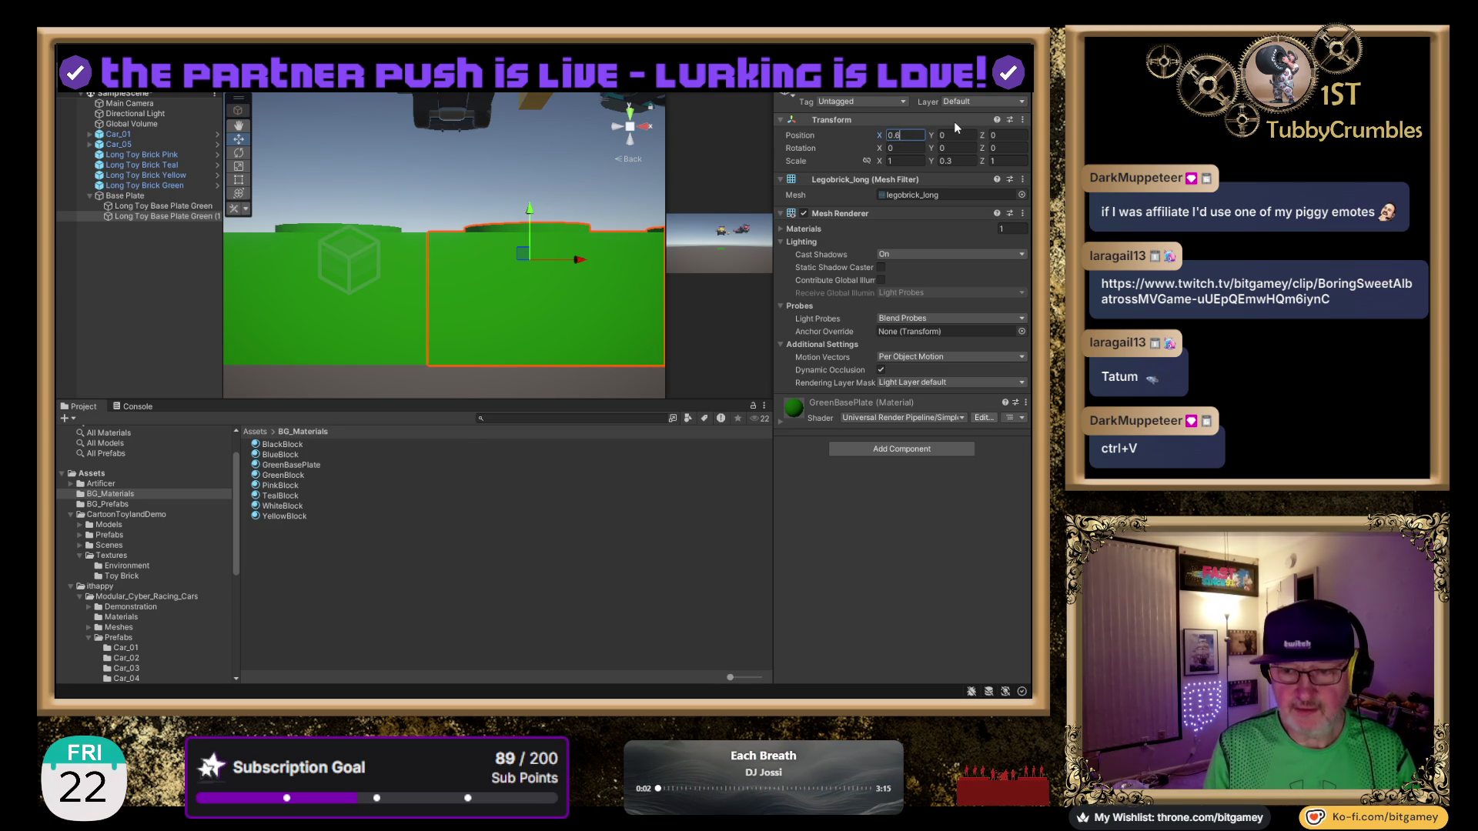
key("Return")
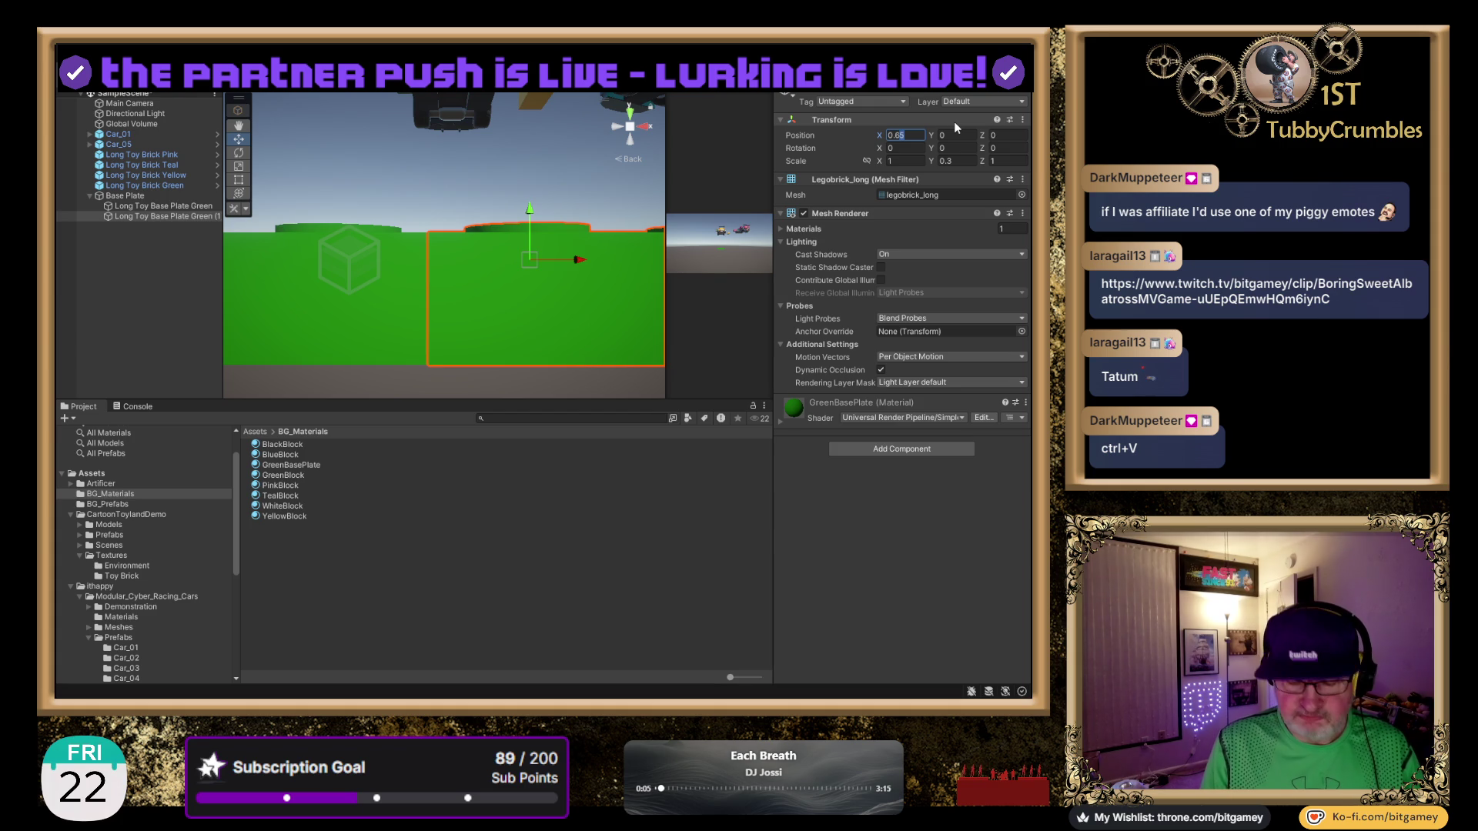
type("0.66")
key("Return")
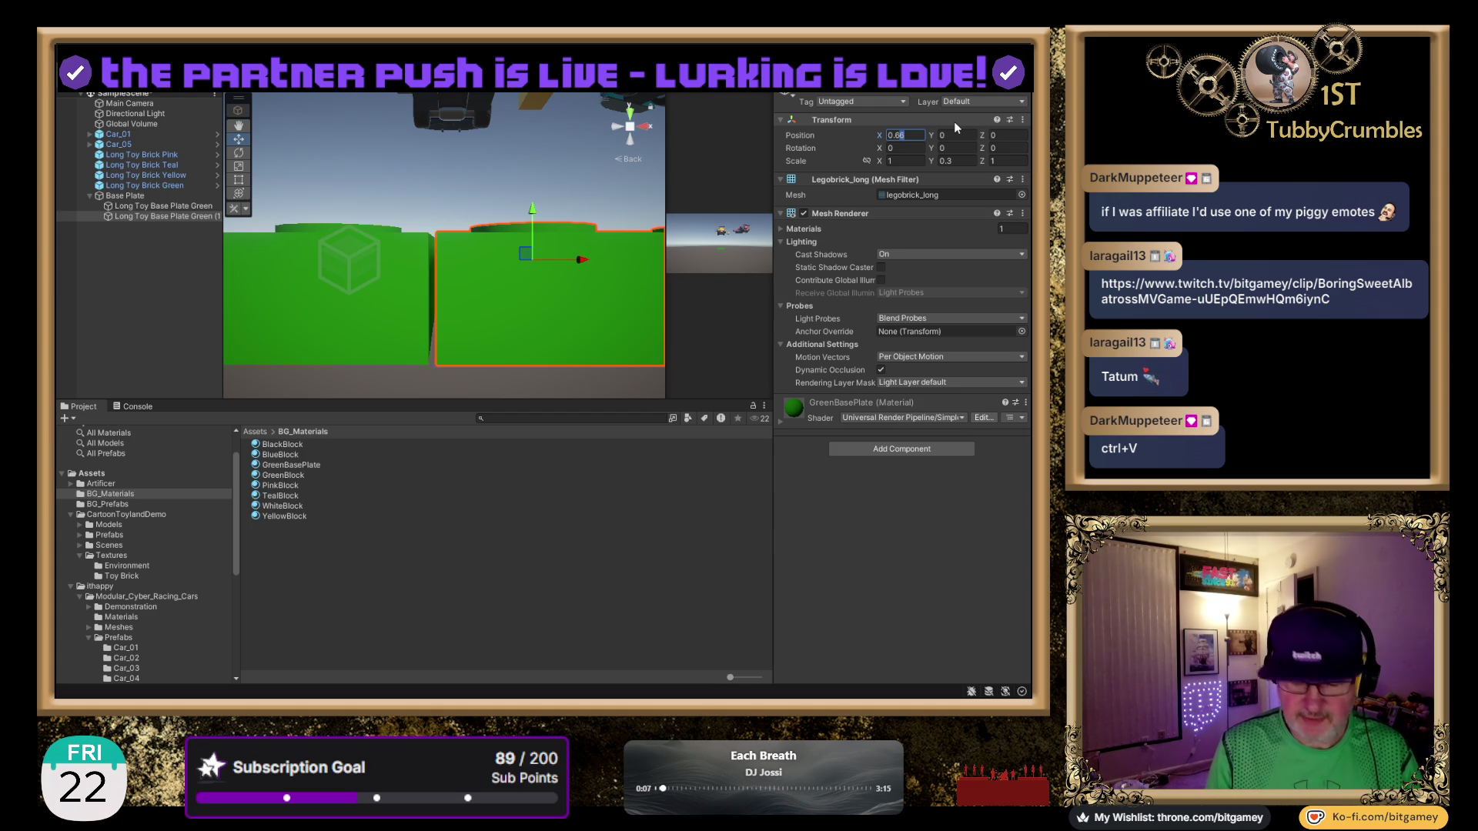
type("0.65")
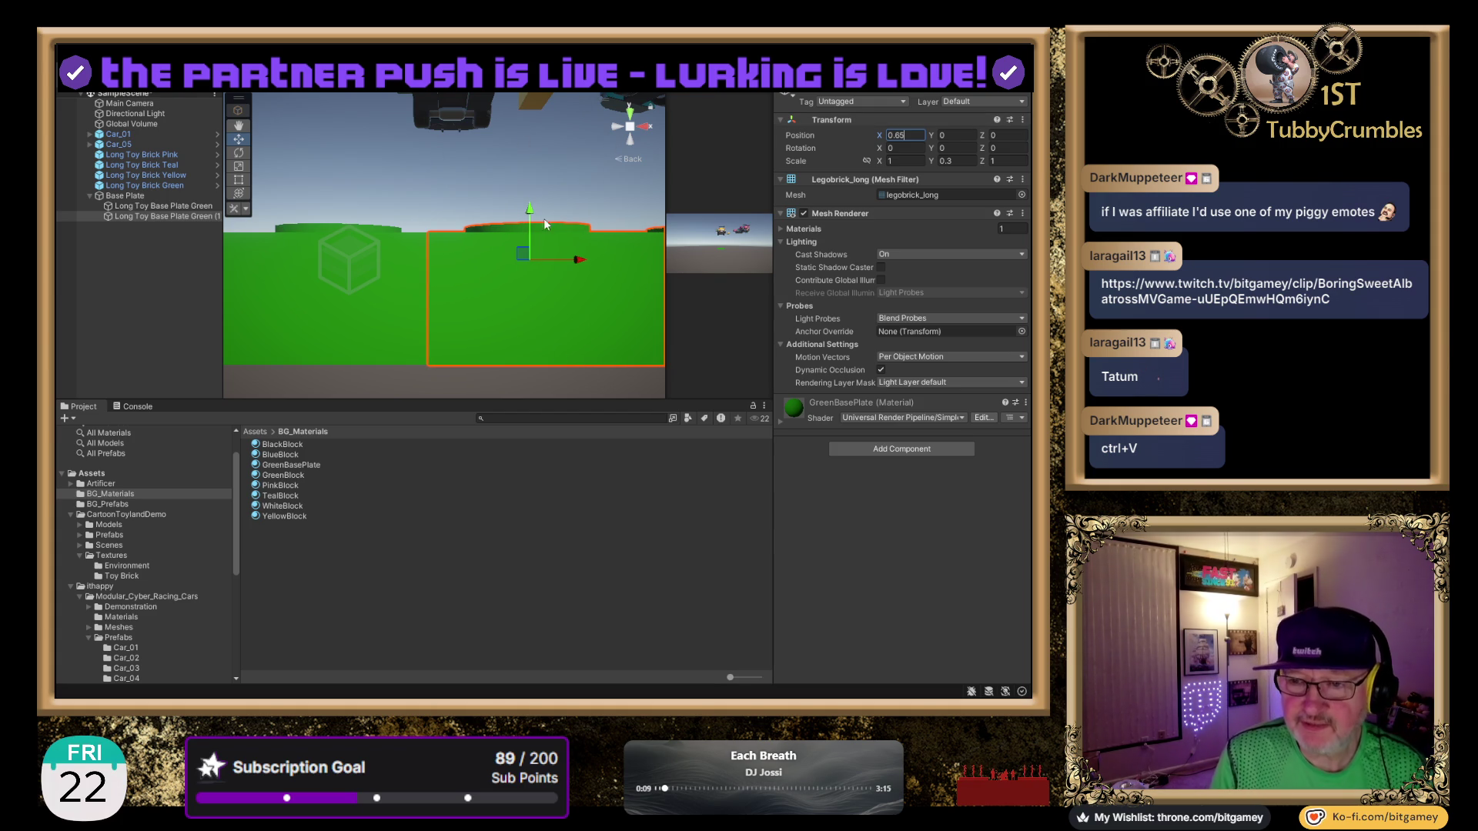
mouse_move(488, 205)
left_mouse_down()
mouse_move(476, 224)
mouse_move(488, 370)
mouse_move(515, 160)
mouse_move(505, 173)
mouse_move(445, 126)
mouse_move(464, 178)
mouse_move(433, 183)
mouse_move(432, 231)
mouse_move(409, 199)
mouse_move(478, 234)
mouse_move(481, 254)
mouse_move(498, 227)
left_mouse_up()
left_click(475, 223)
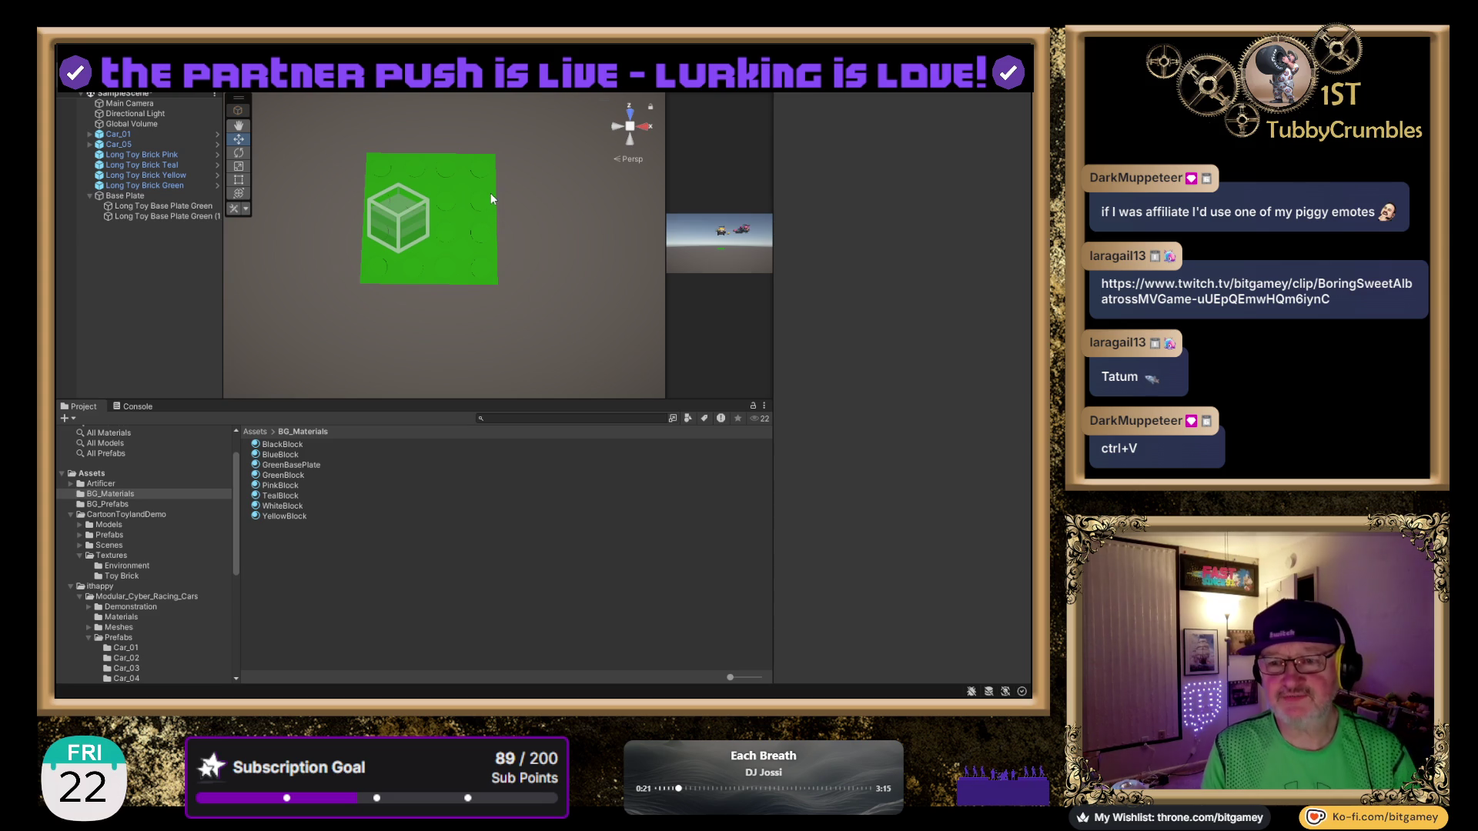
left_click(629, 117)
left_click(630, 115)
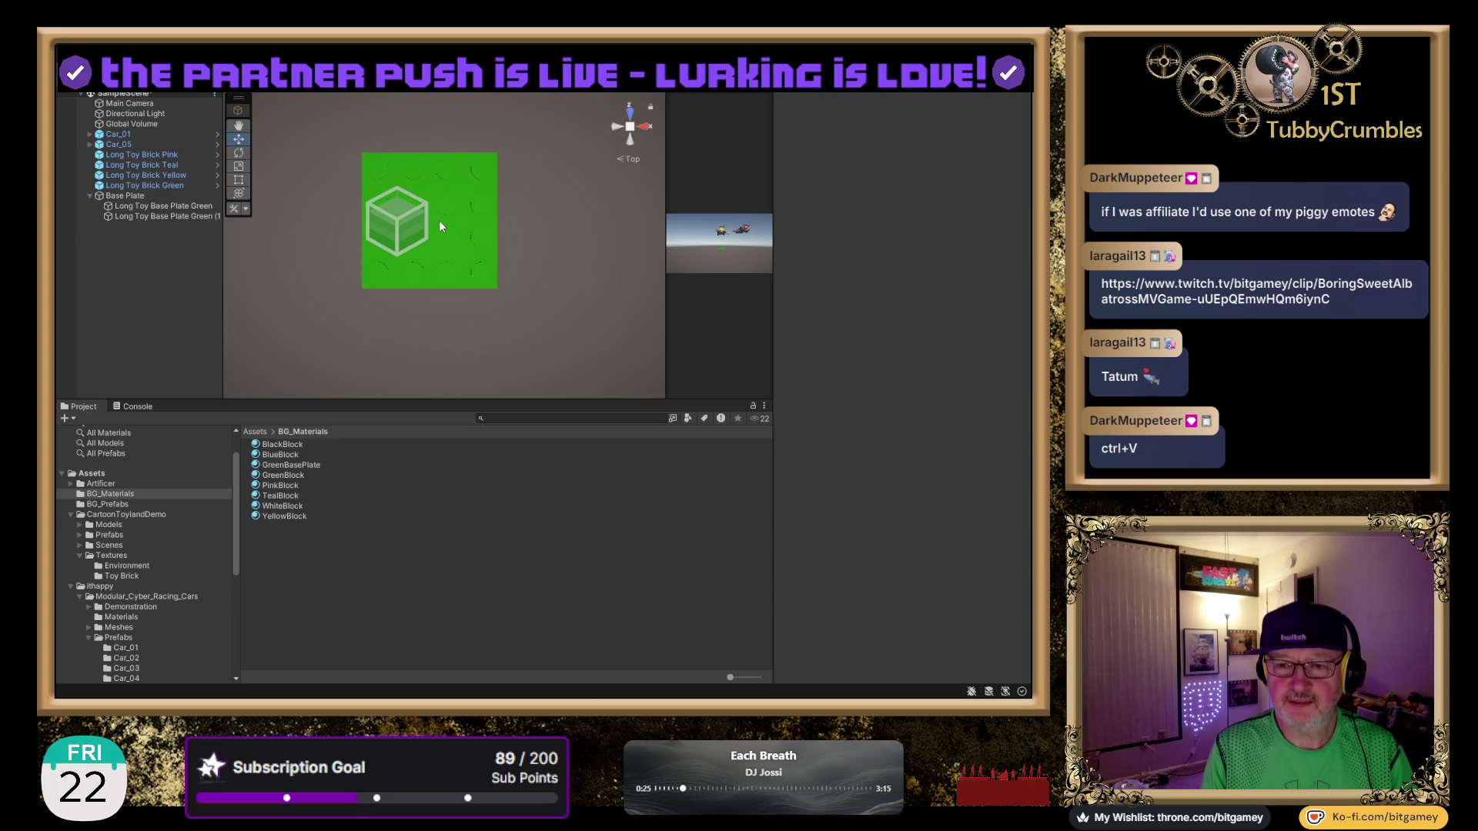
scroll(439, 220, "down", 3)
left_click_drag(454, 283, 389, 277)
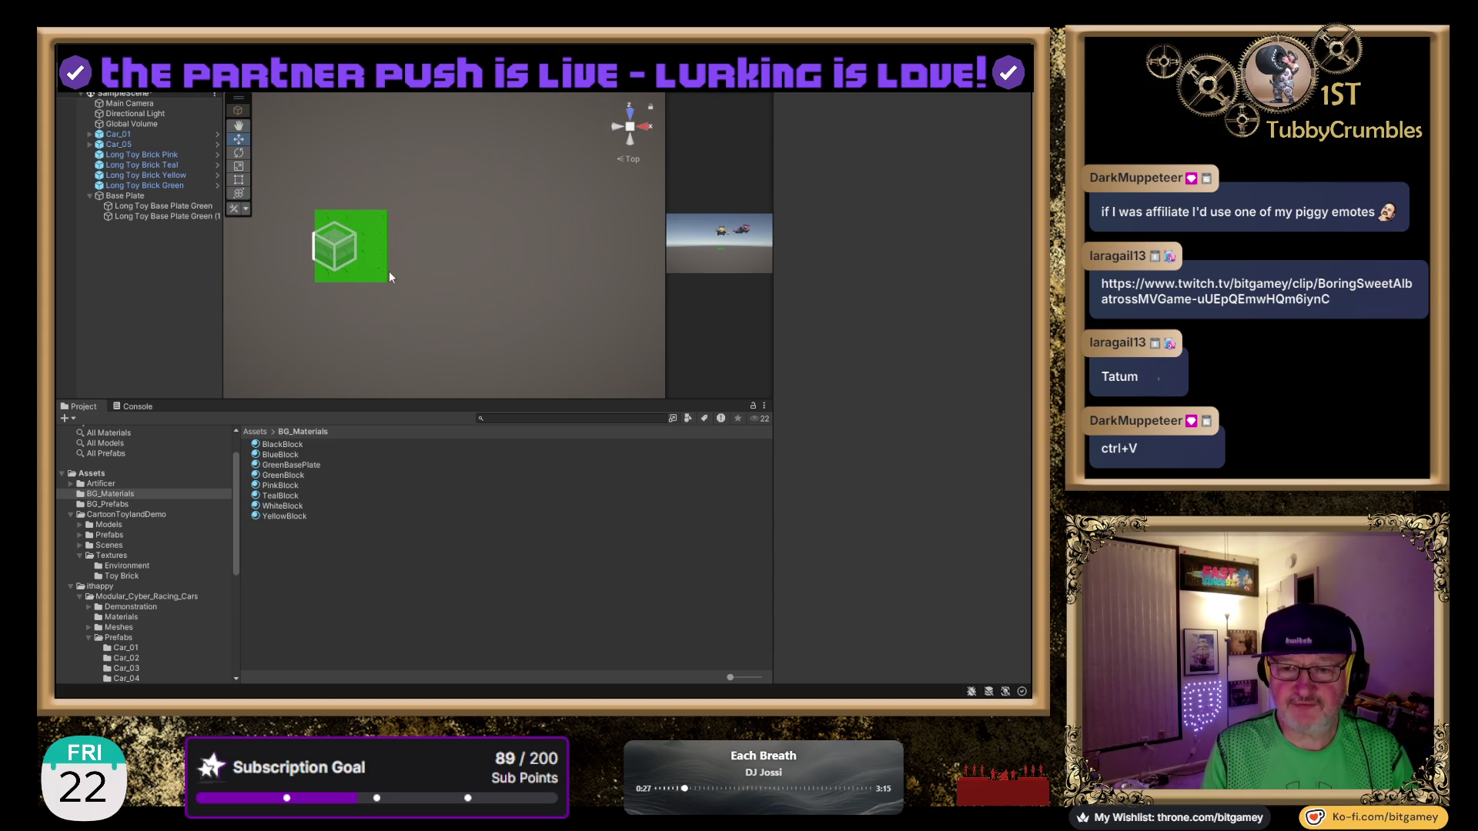
left_click(376, 243)
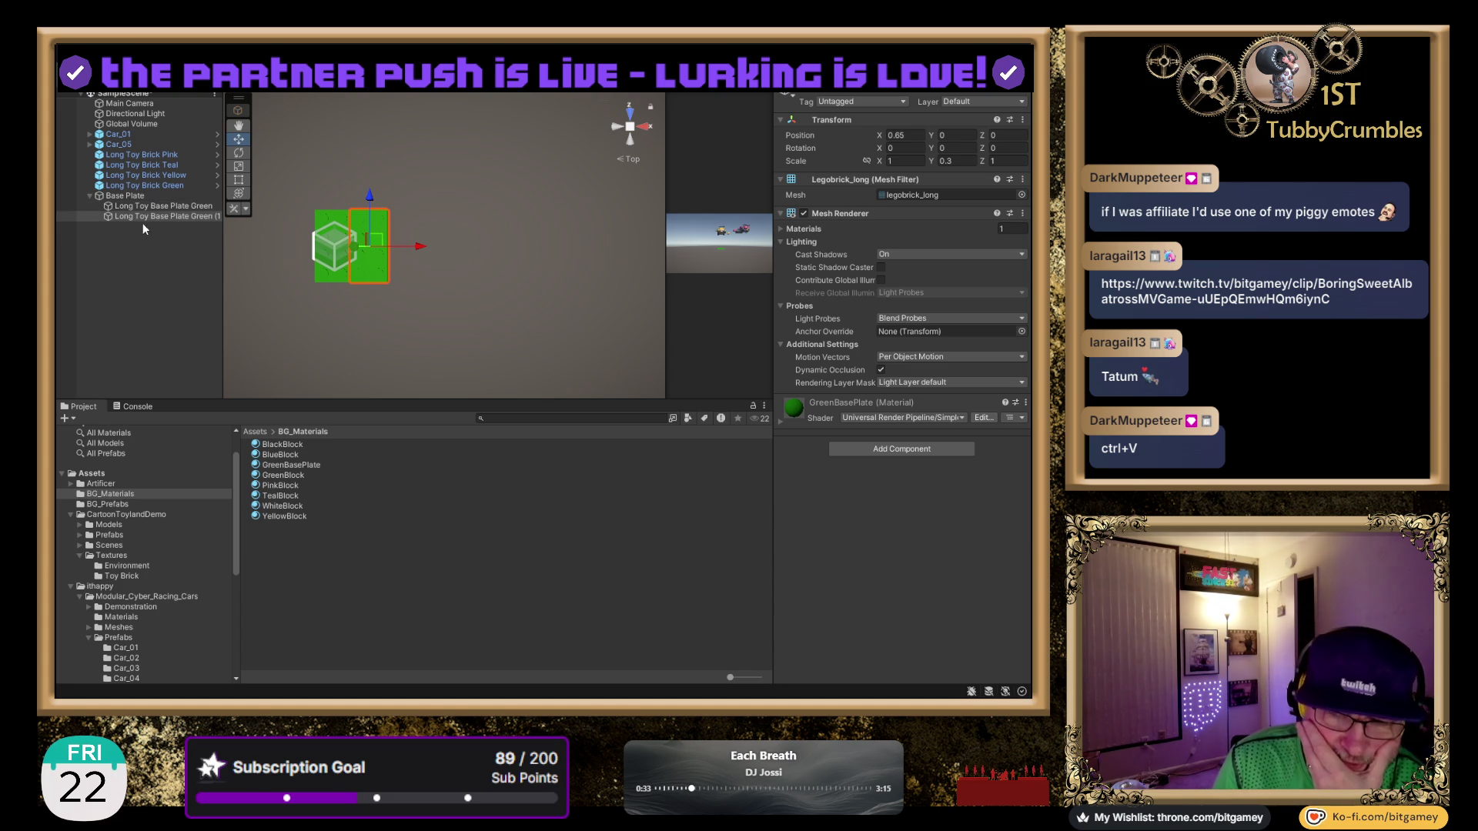
scroll(335, 177, "down", 2)
left_click_drag(375, 179, 350, 120)
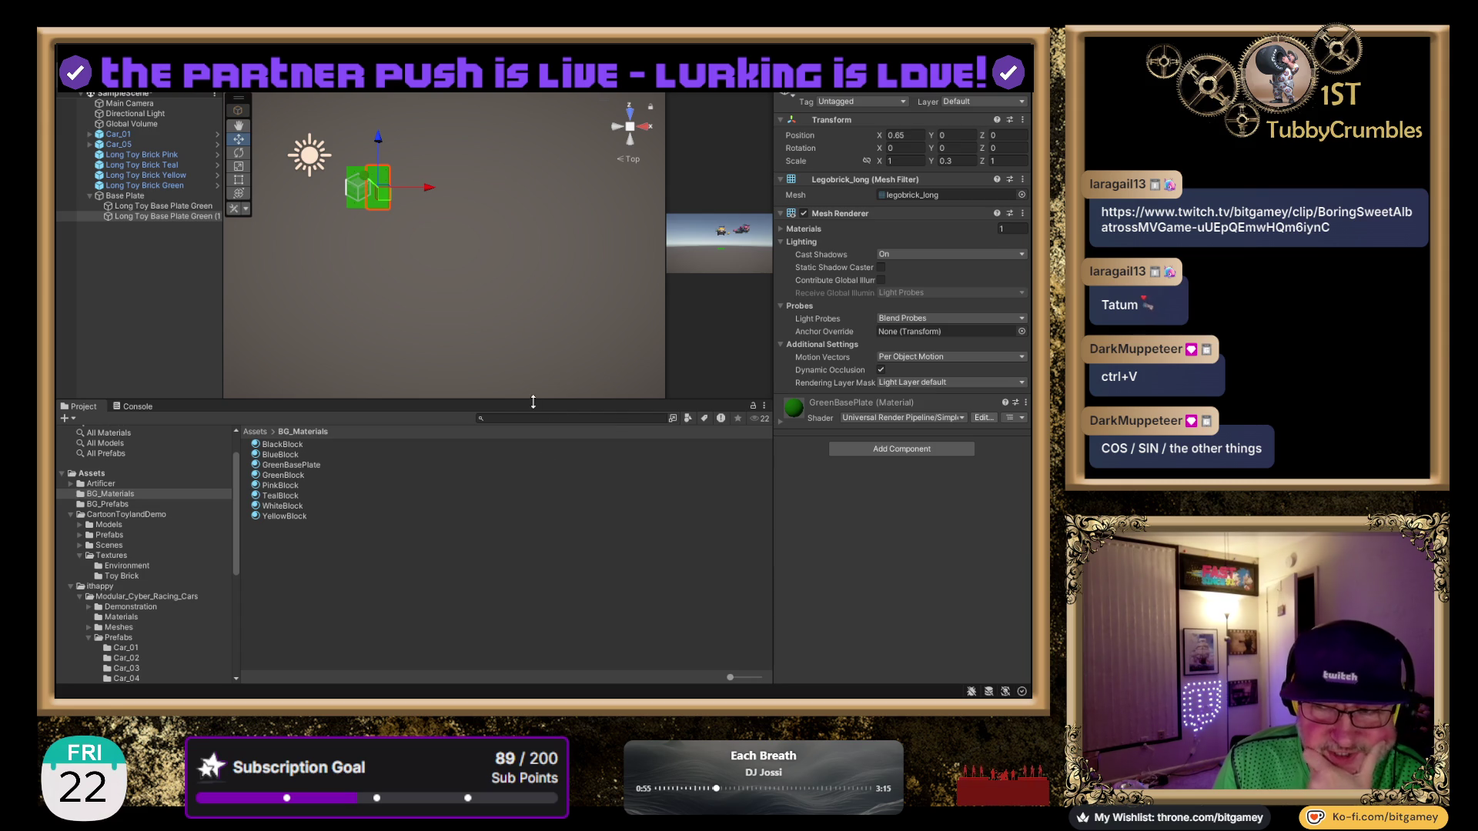
left_click(919, 135)
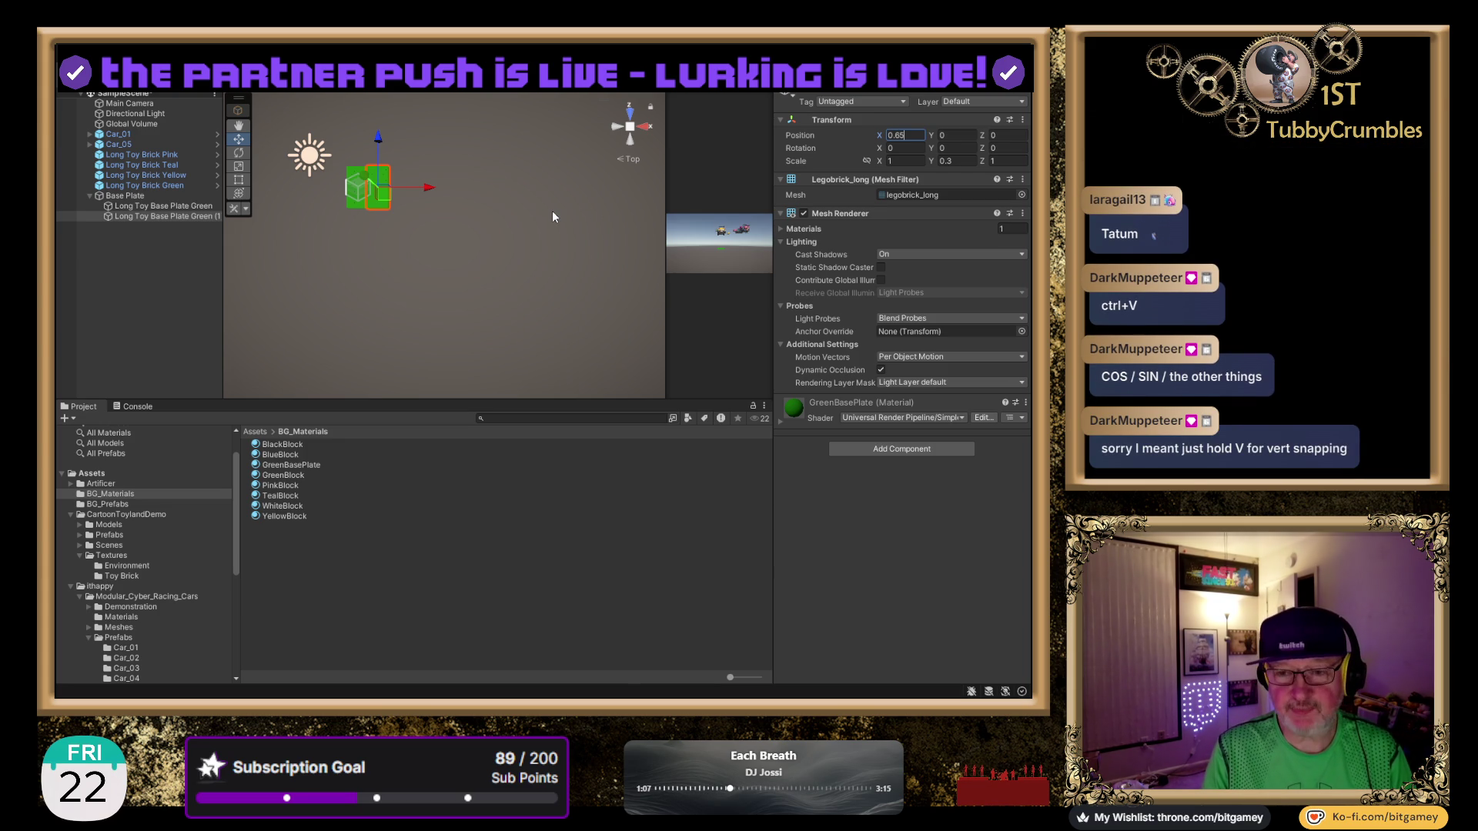
mouse_move(517, 145)
left_mouse_down()
mouse_move(483, 289)
mouse_move(485, 162)
mouse_move(514, 264)
left_mouse_up()
left_click(163, 219)
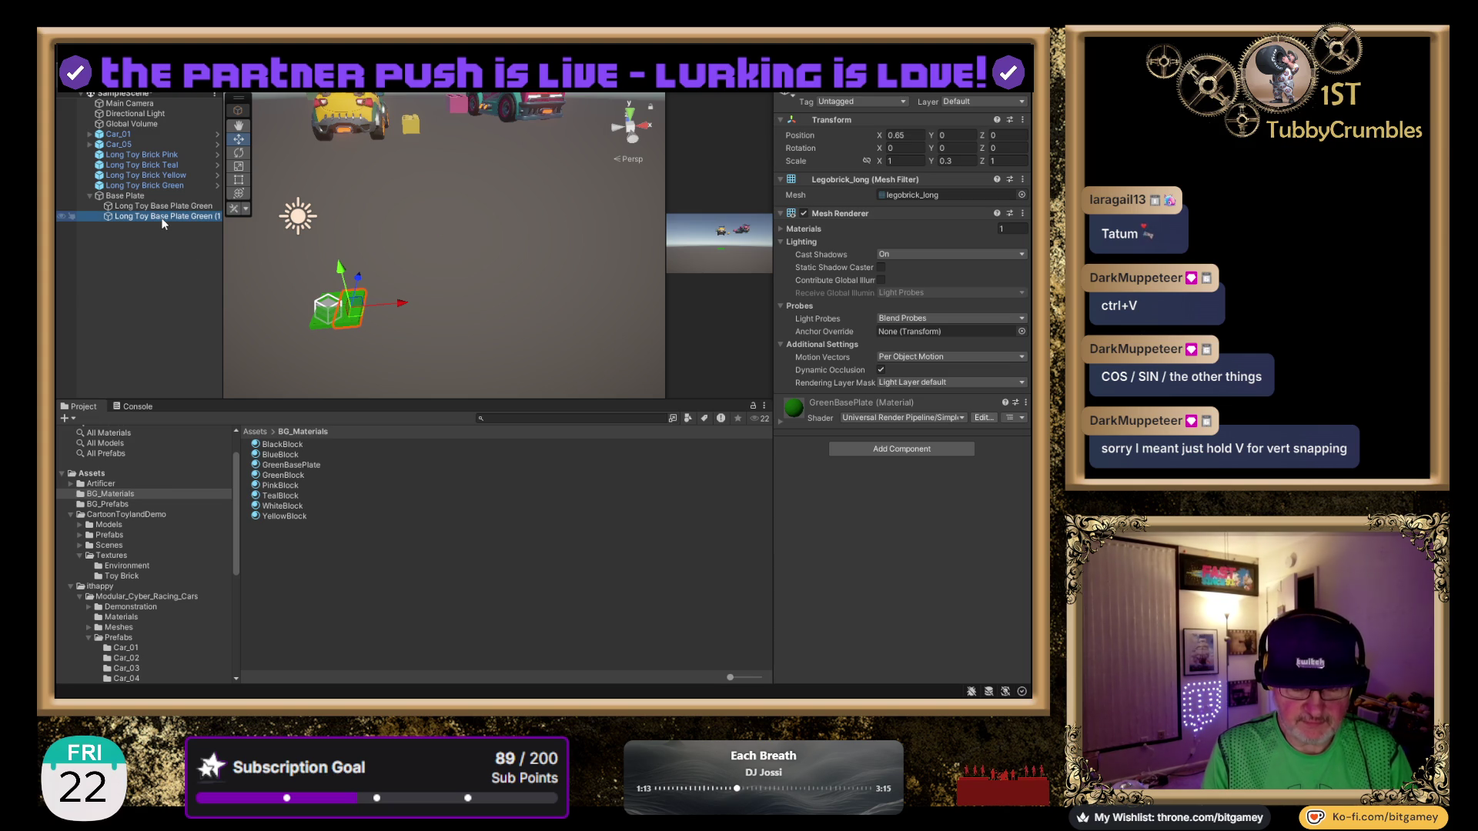
key("ctrl+d")
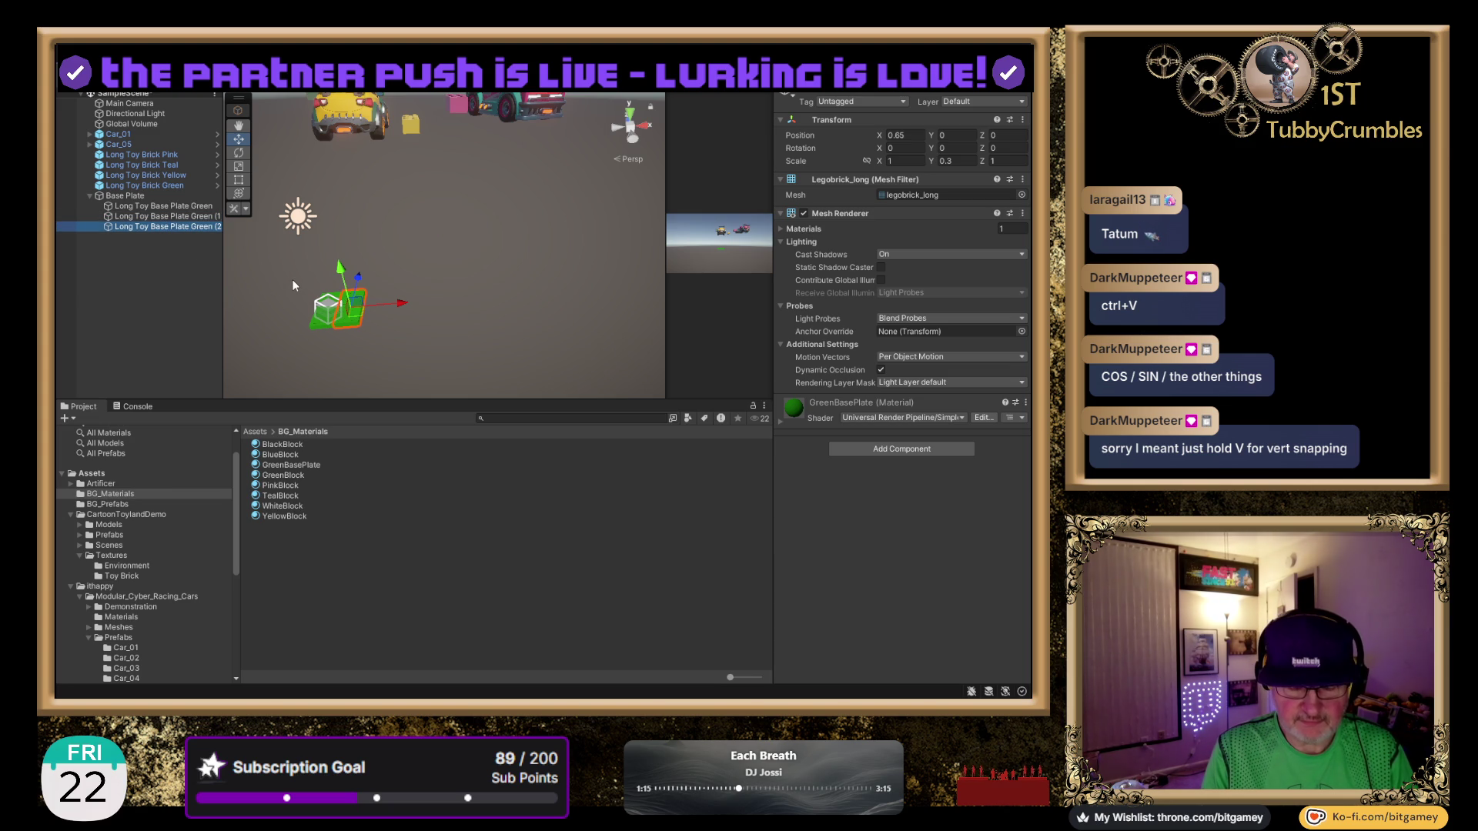
left_click_drag(400, 303, 428, 302)
key("f")
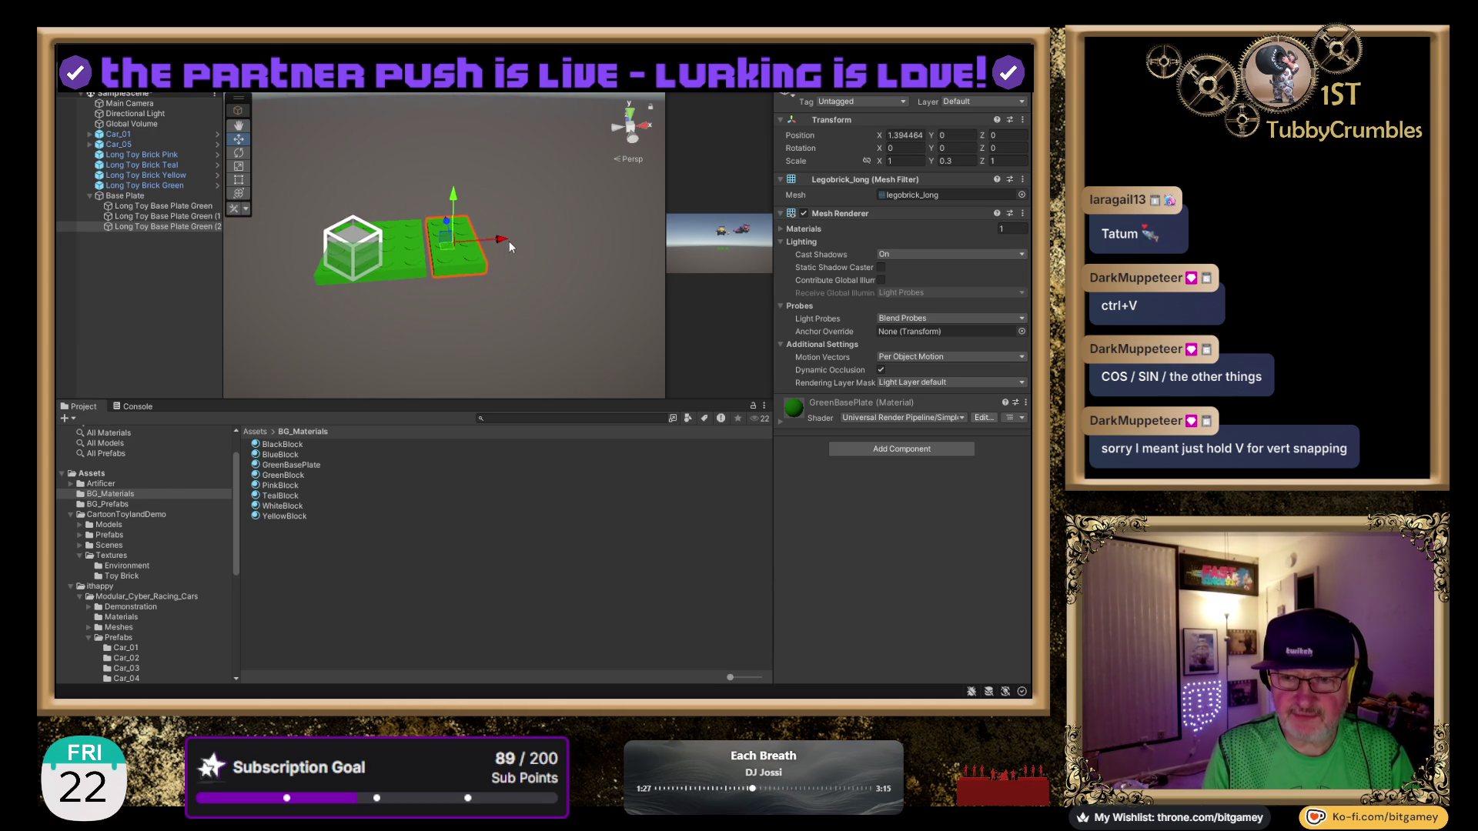
left_click_drag(499, 235, 501, 253)
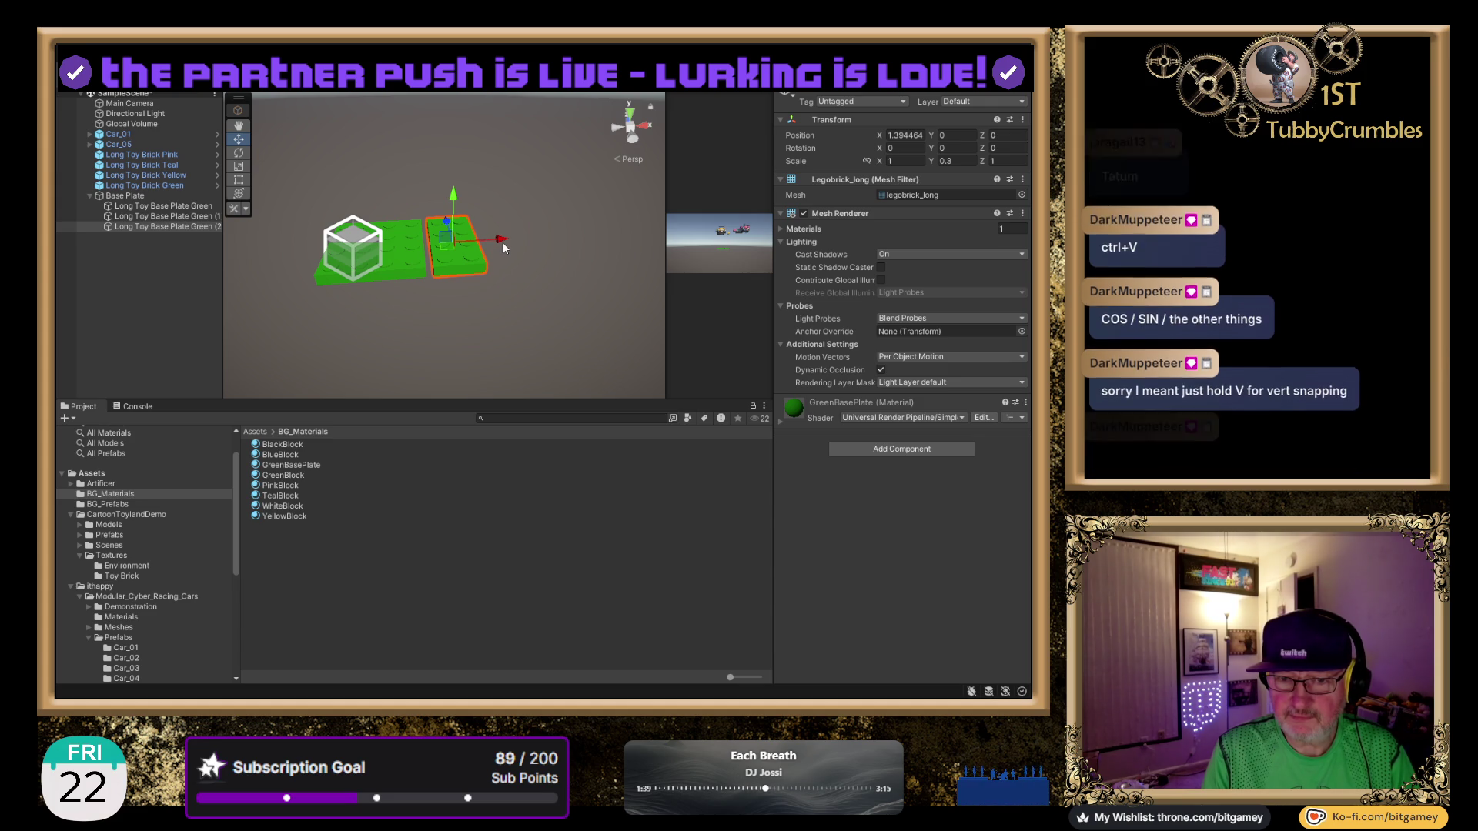
key("ctrl+d")
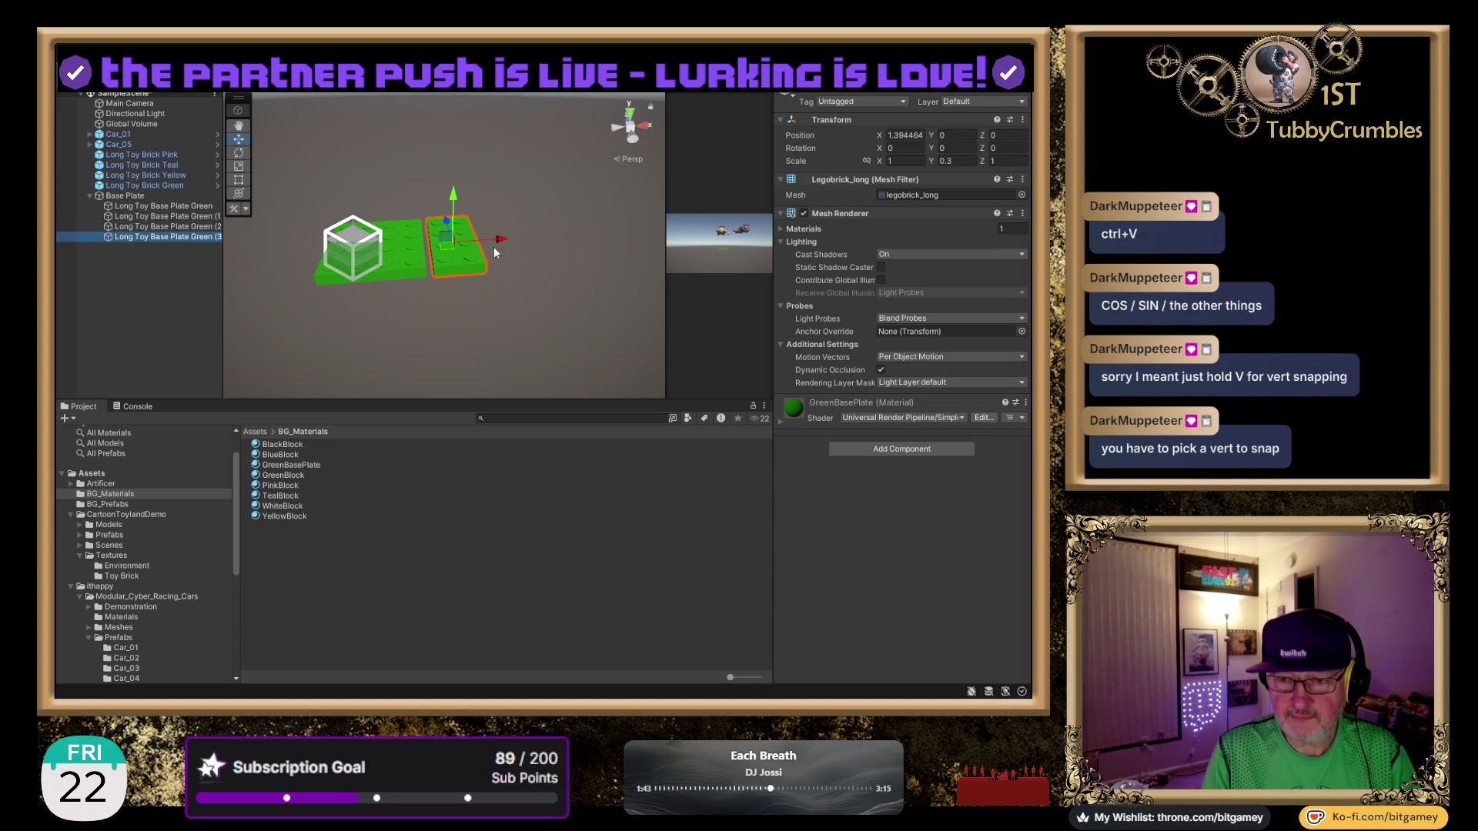
left_click_drag(499, 241, 548, 228)
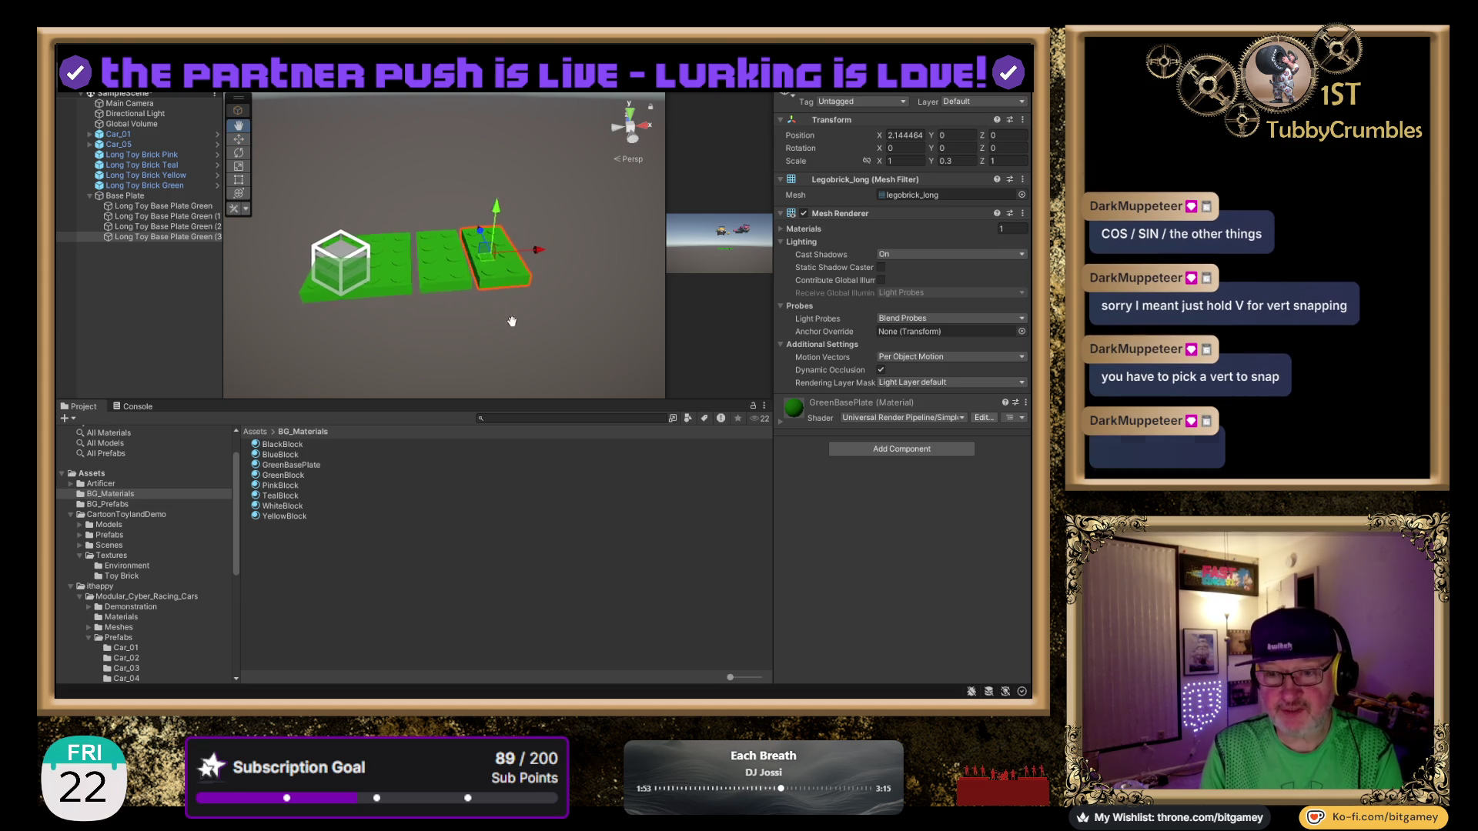
left_click(501, 375)
key("ctrl+z")
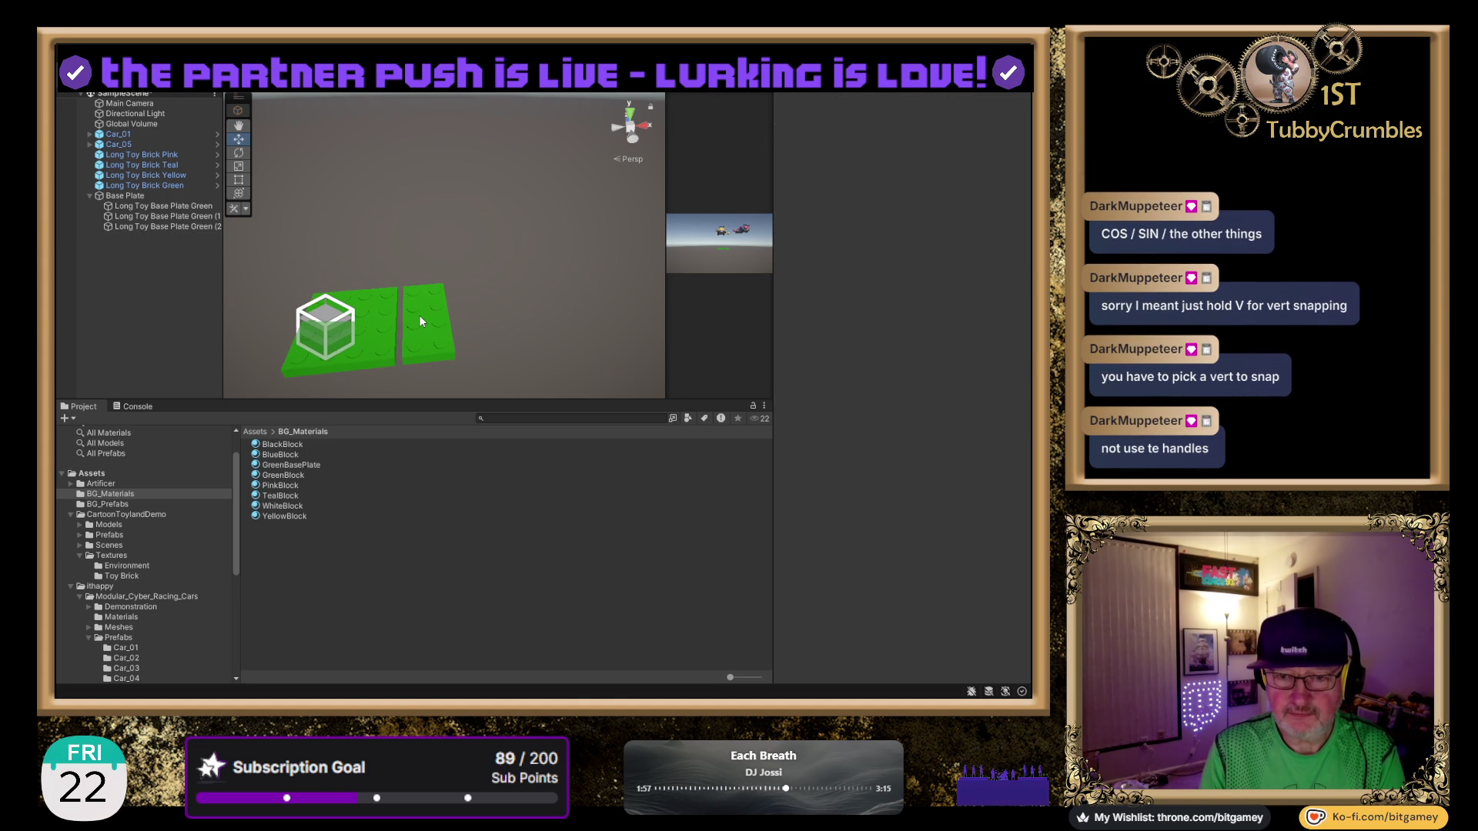
left_click(420, 322)
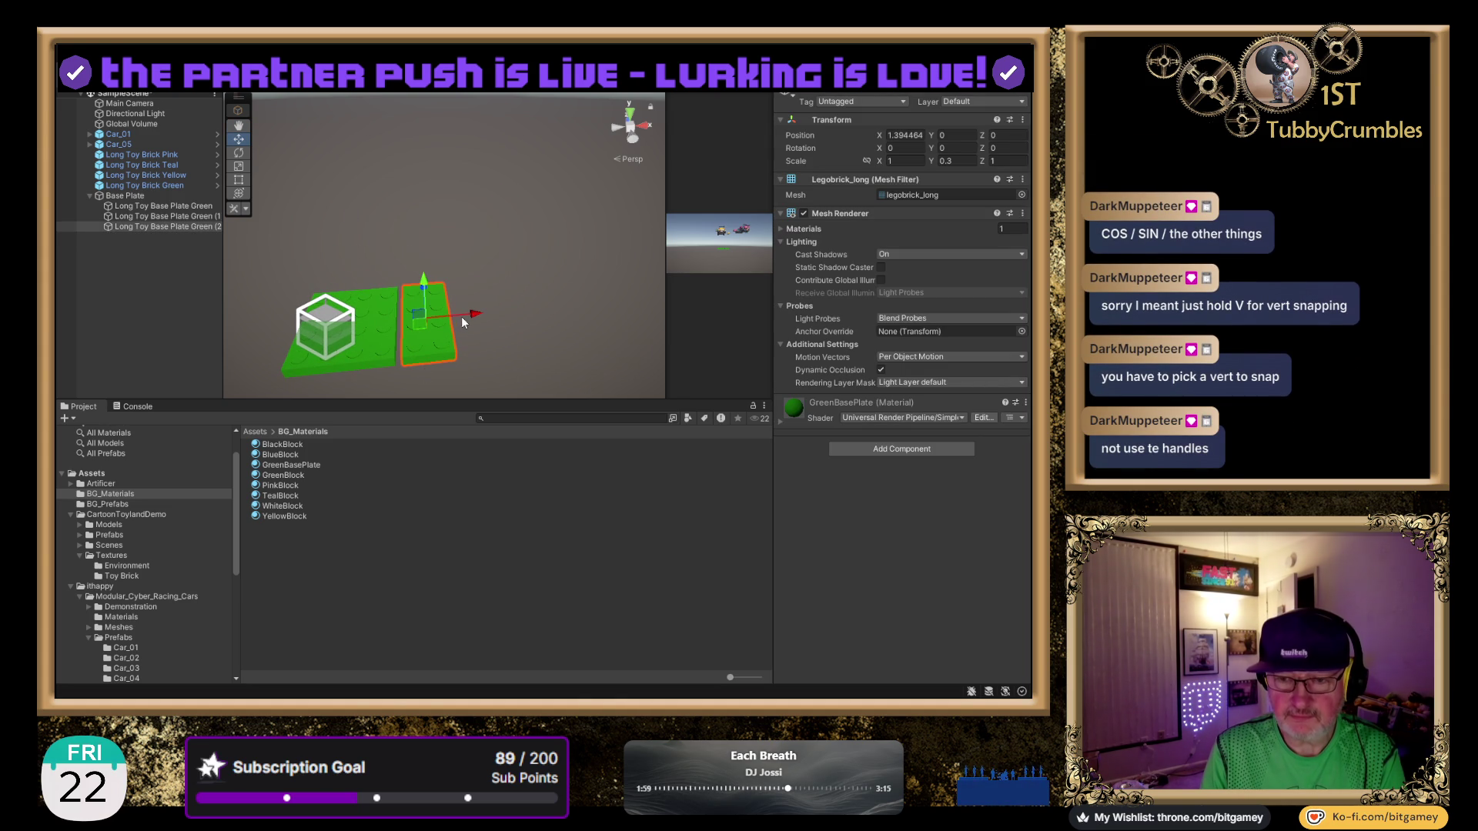
key("Delete")
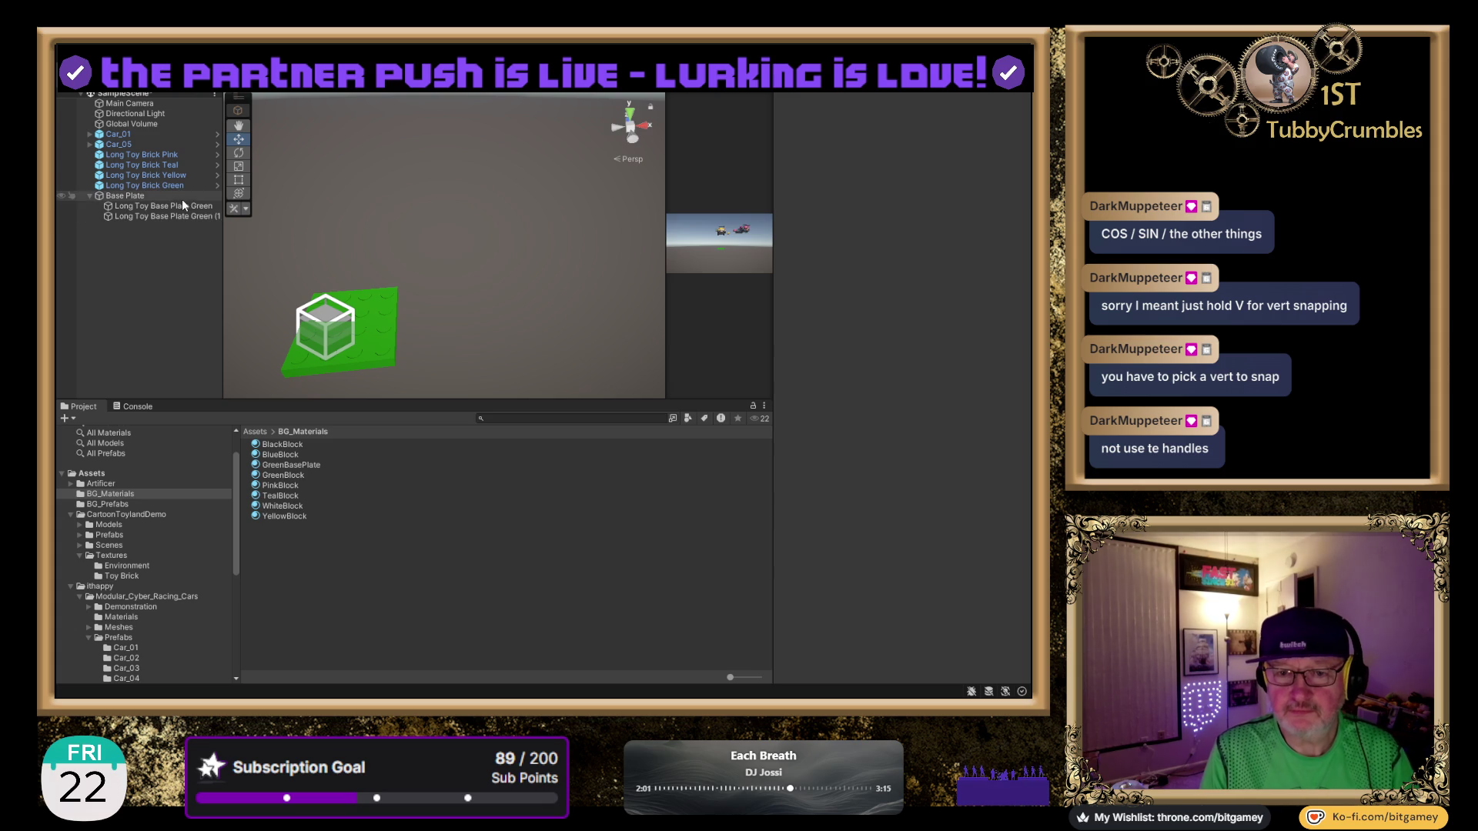
left_click(182, 215)
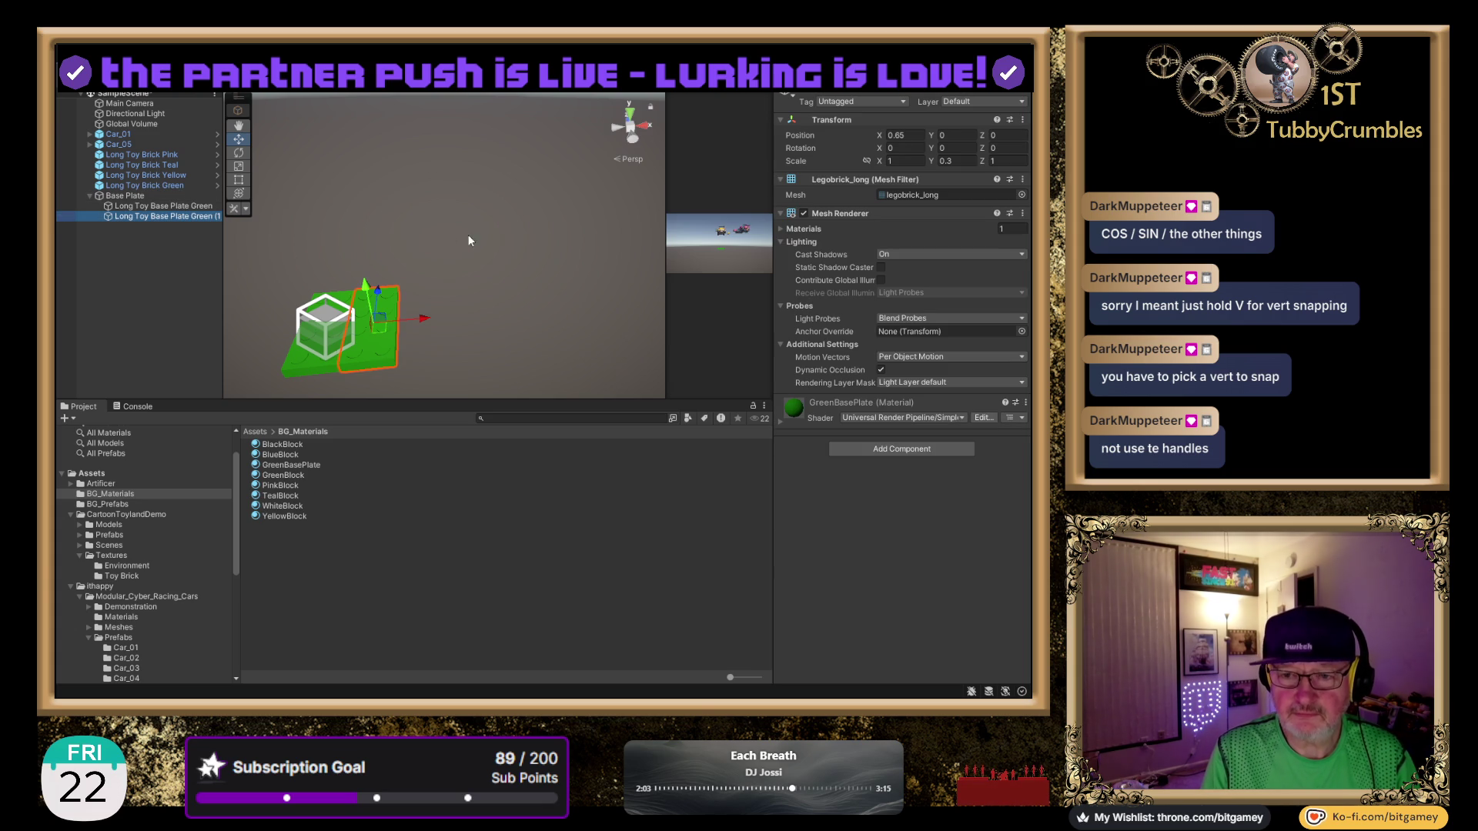
left_click(629, 117)
Duplicate the second green plate to create Long Toy Base Plate Green (2).
mouse_move(434, 306)
left_mouse_down()
mouse_move(450, 218)
mouse_move(487, 278)
left_mouse_up()
scroll(431, 265, "up", 5)
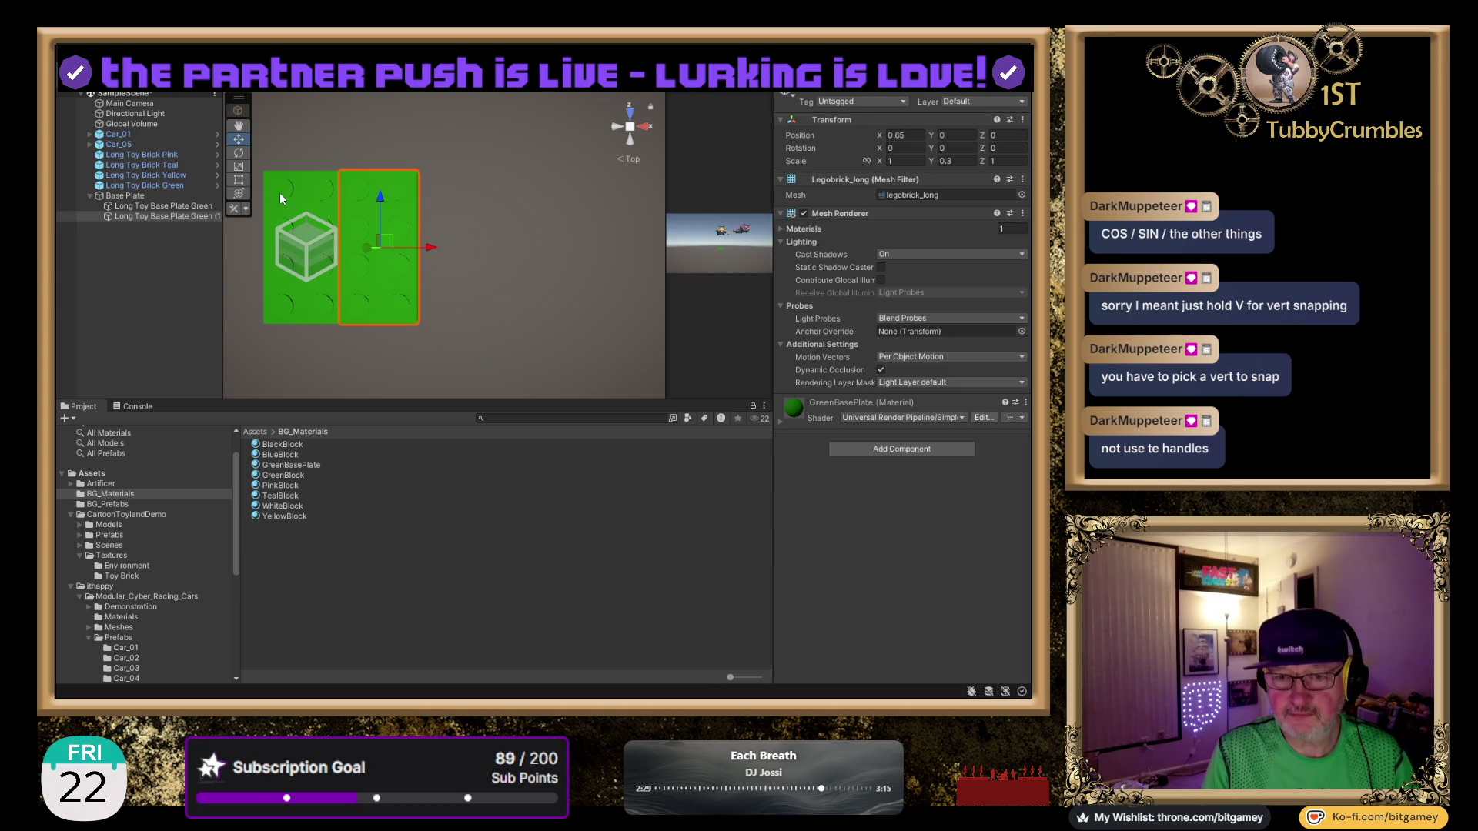
mouse_move(474, 275)
left_mouse_down()
mouse_move(498, 305)
mouse_move(528, 264)
mouse_move(524, 185)
left_mouse_up()
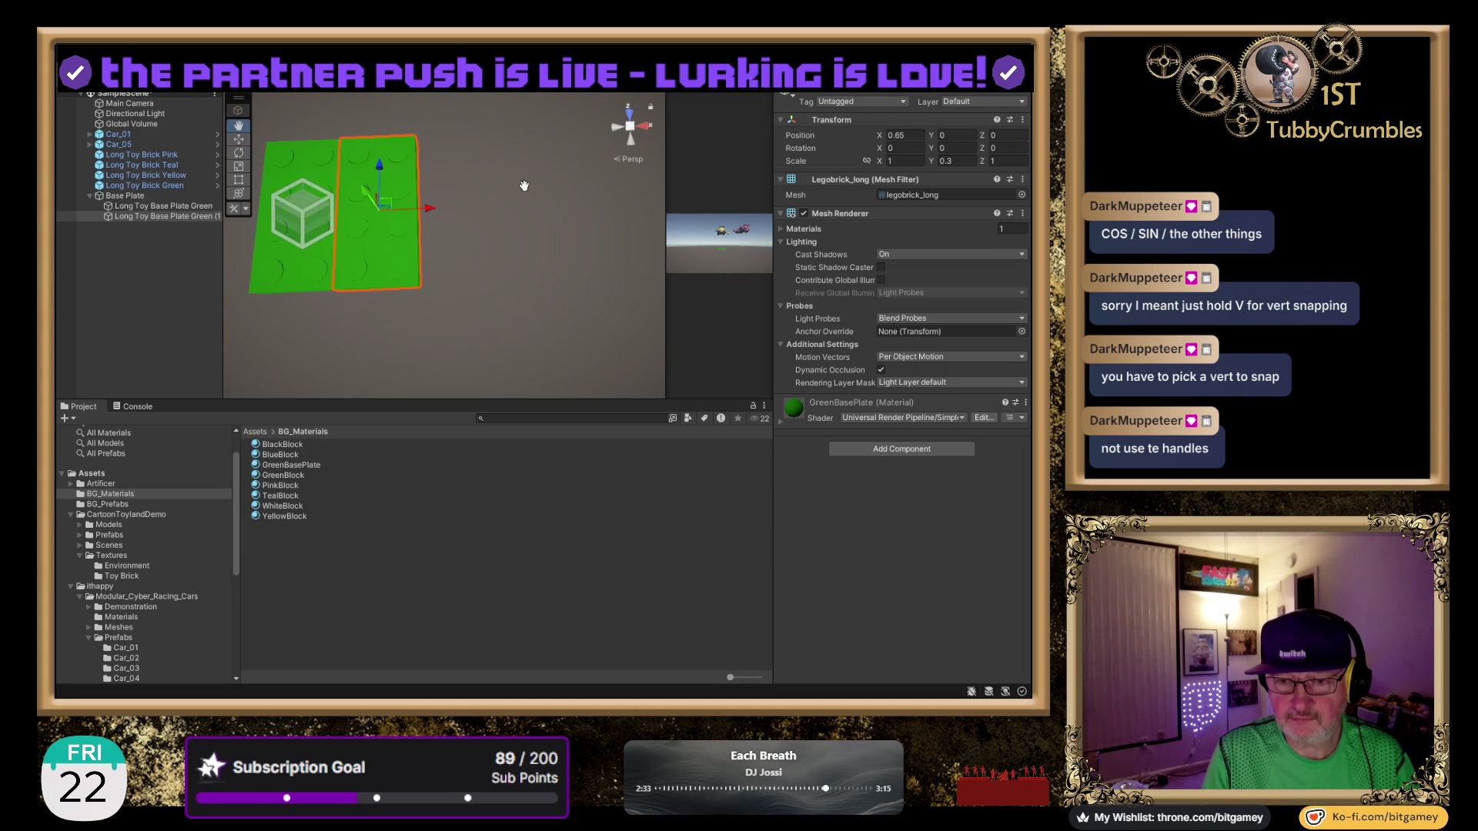
mouse_move(523, 284)
left_mouse_down()
mouse_move(531, 298)
mouse_move(544, 267)
mouse_move(524, 312)
left_mouse_up()
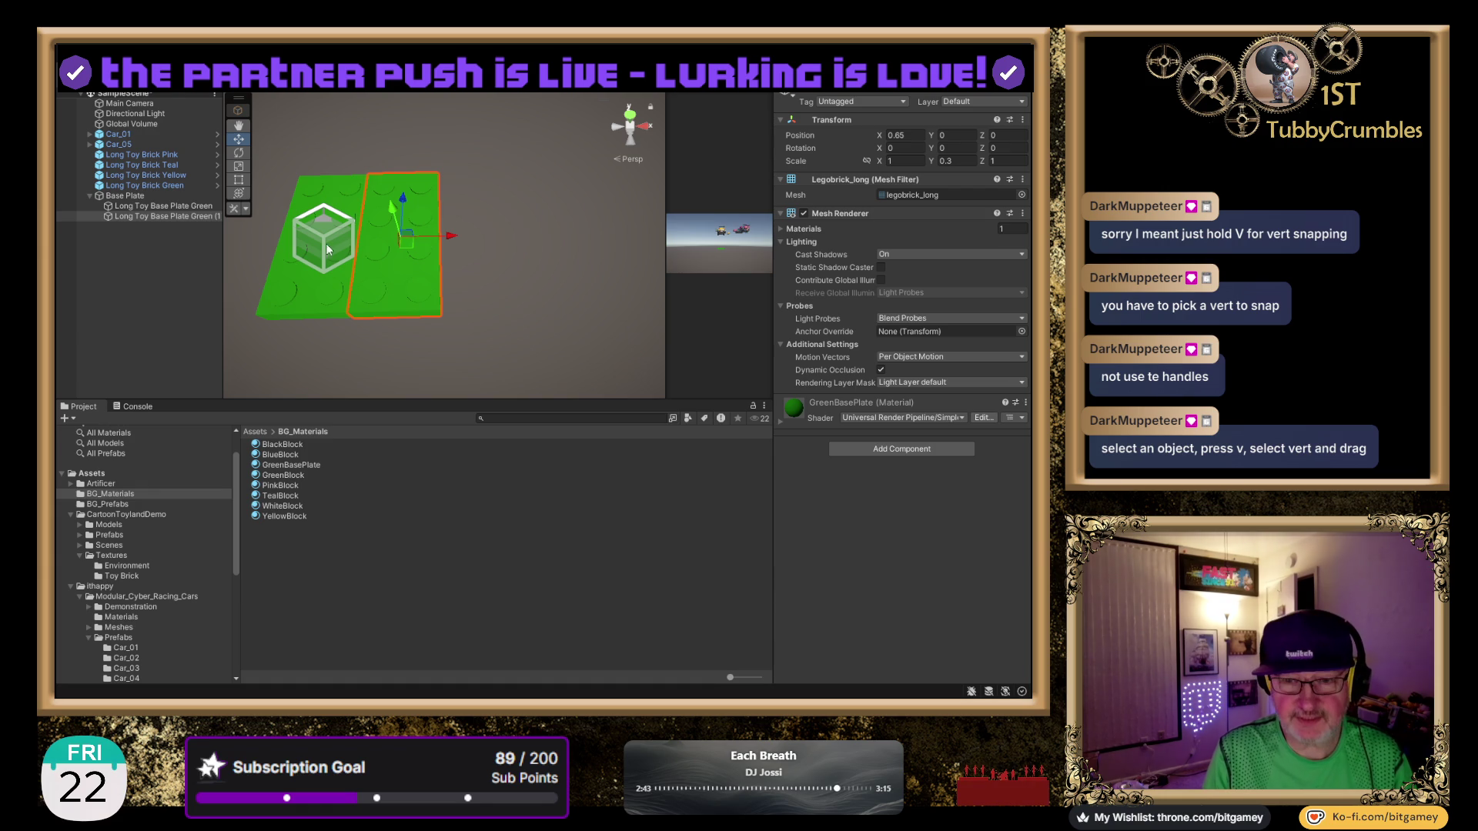
key("ctrl+d")
left_click(188, 227)
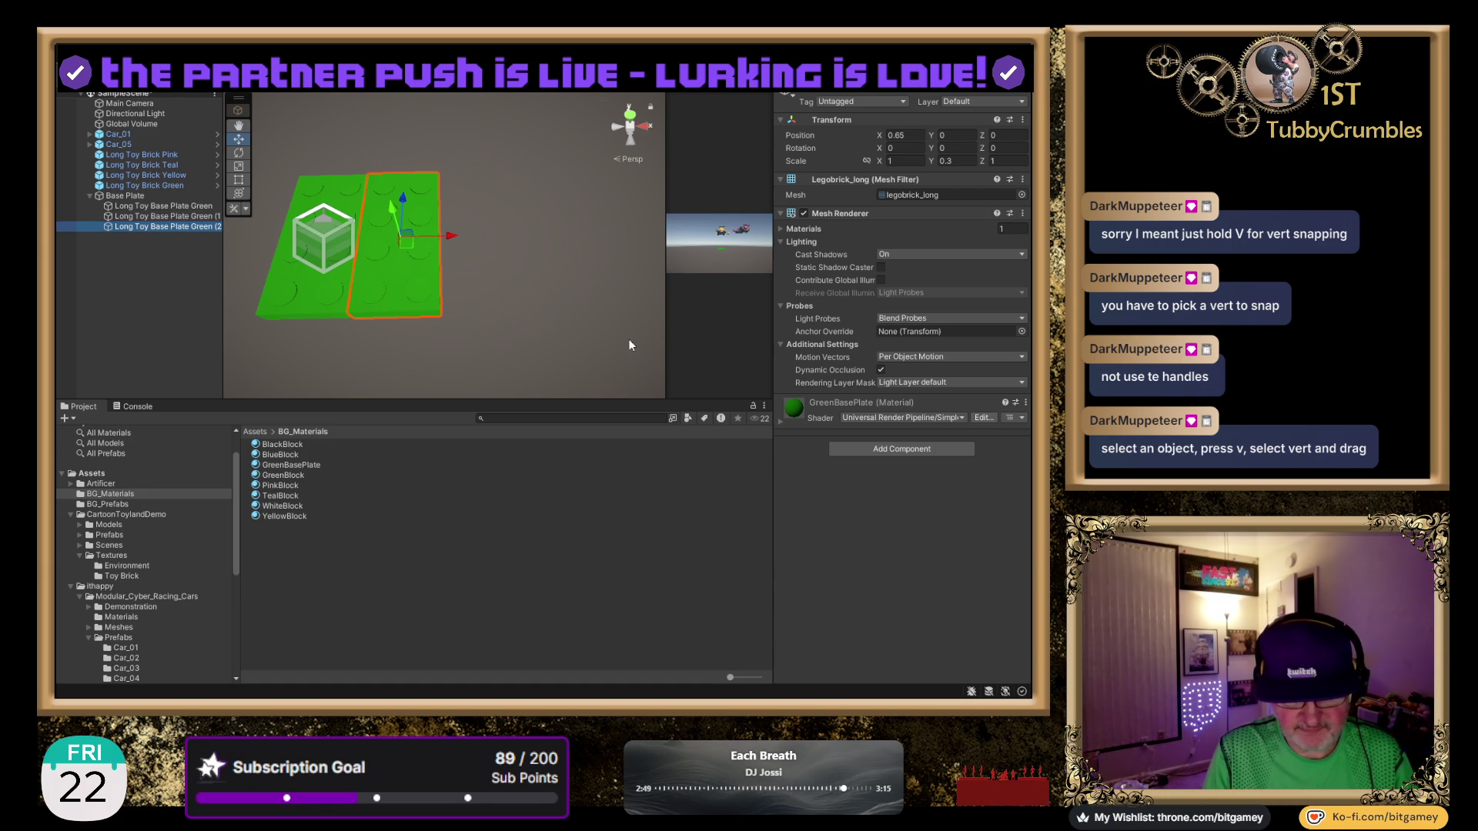
Vertex-snap the new plate against the second plate's right edge, at about X 1.30.
left_click(441, 247)
left_click(441, 250)
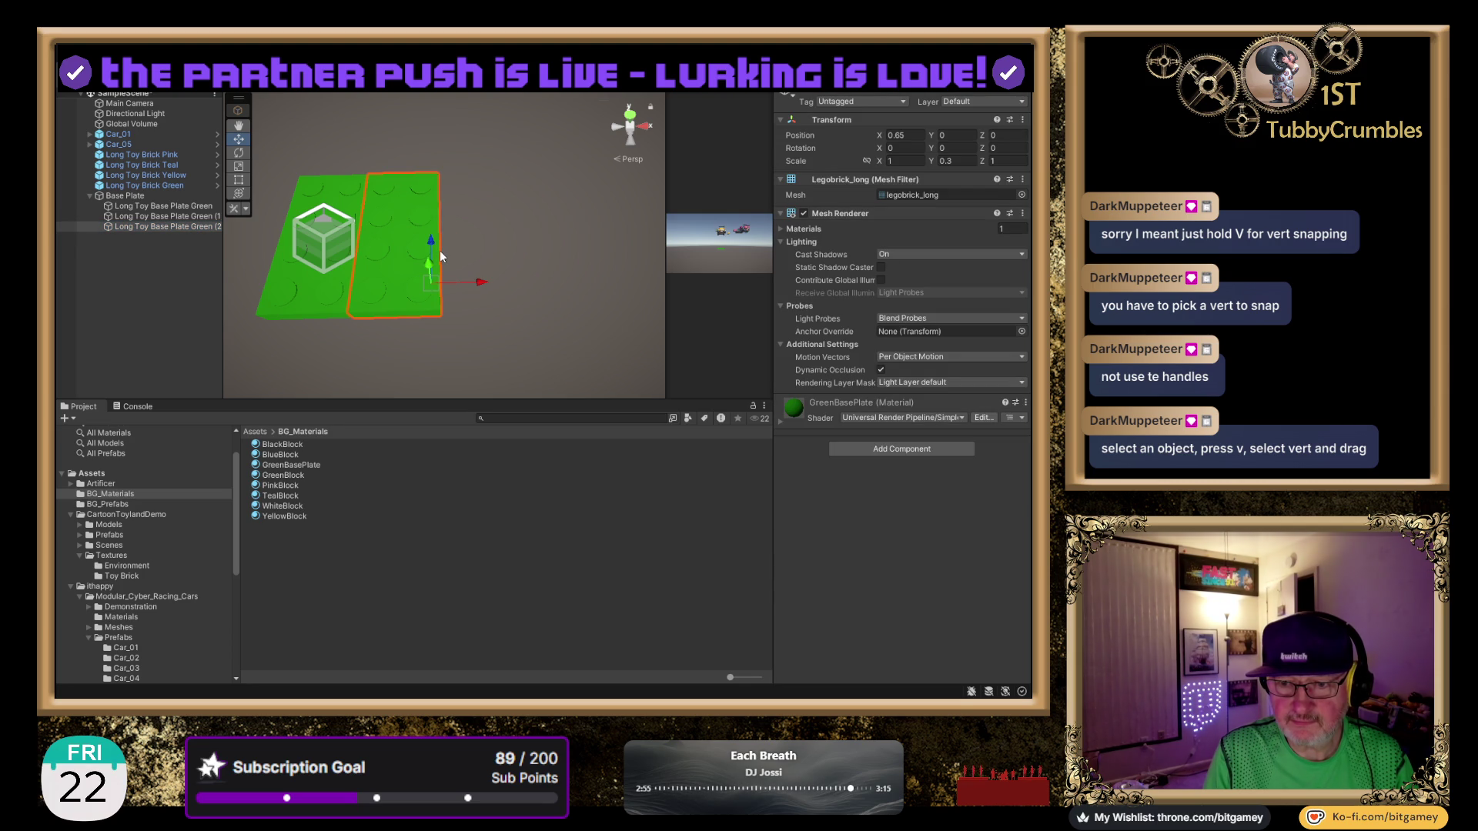
key("v")
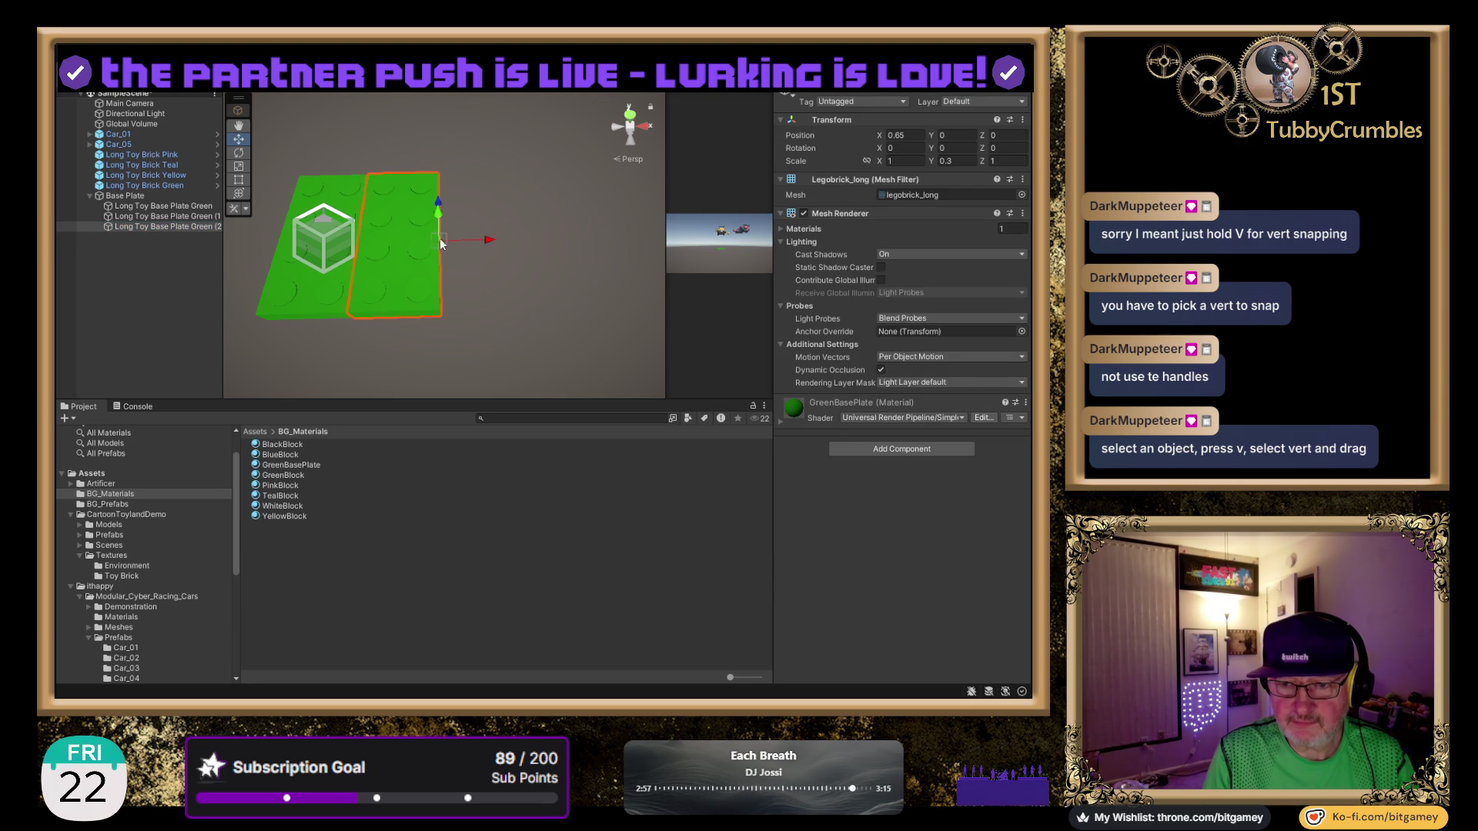
mouse_move(488, 244)
left_mouse_down()
mouse_move(589, 245)
mouse_move(561, 243)
left_mouse_up()
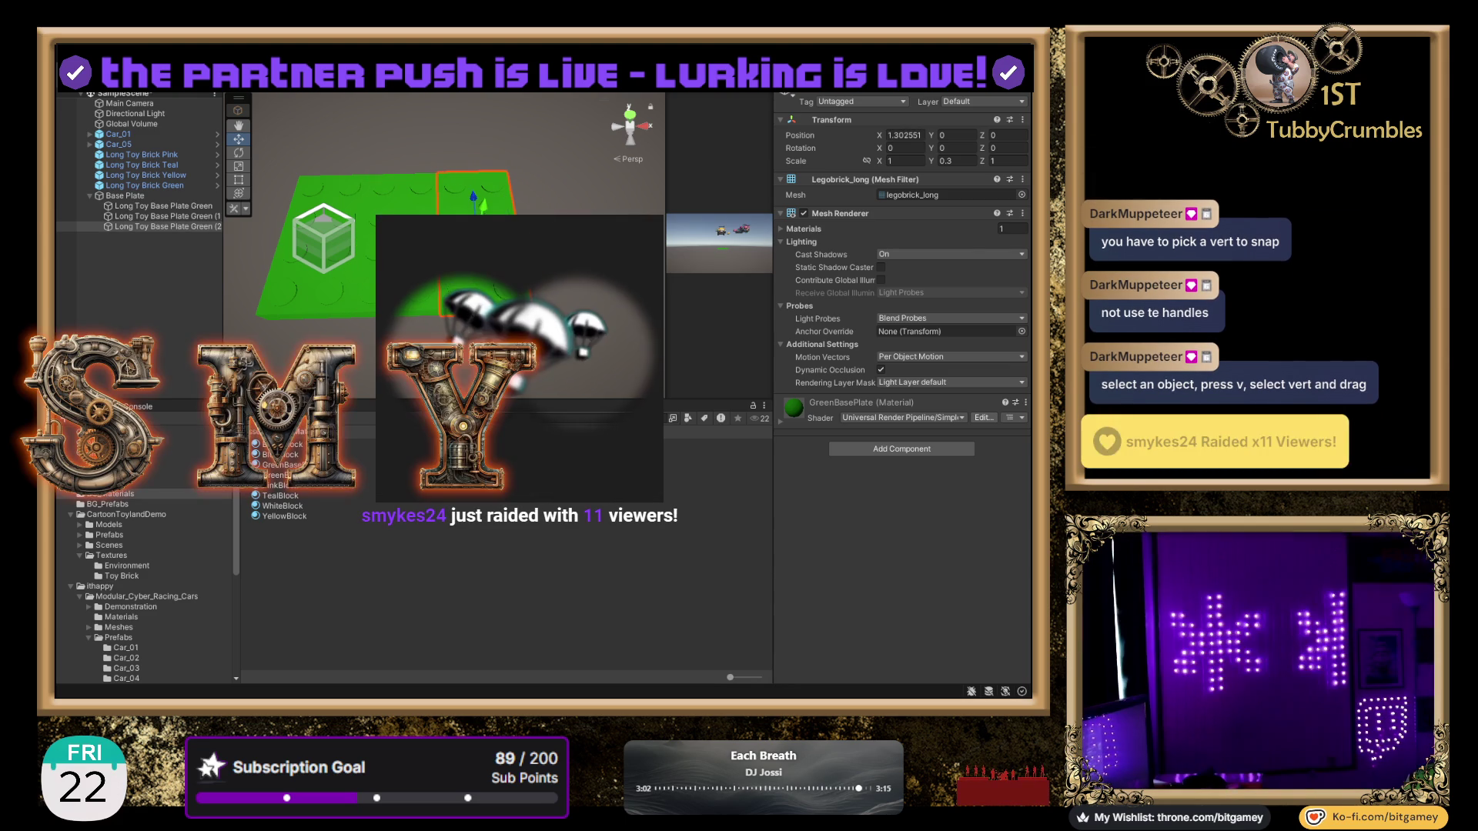
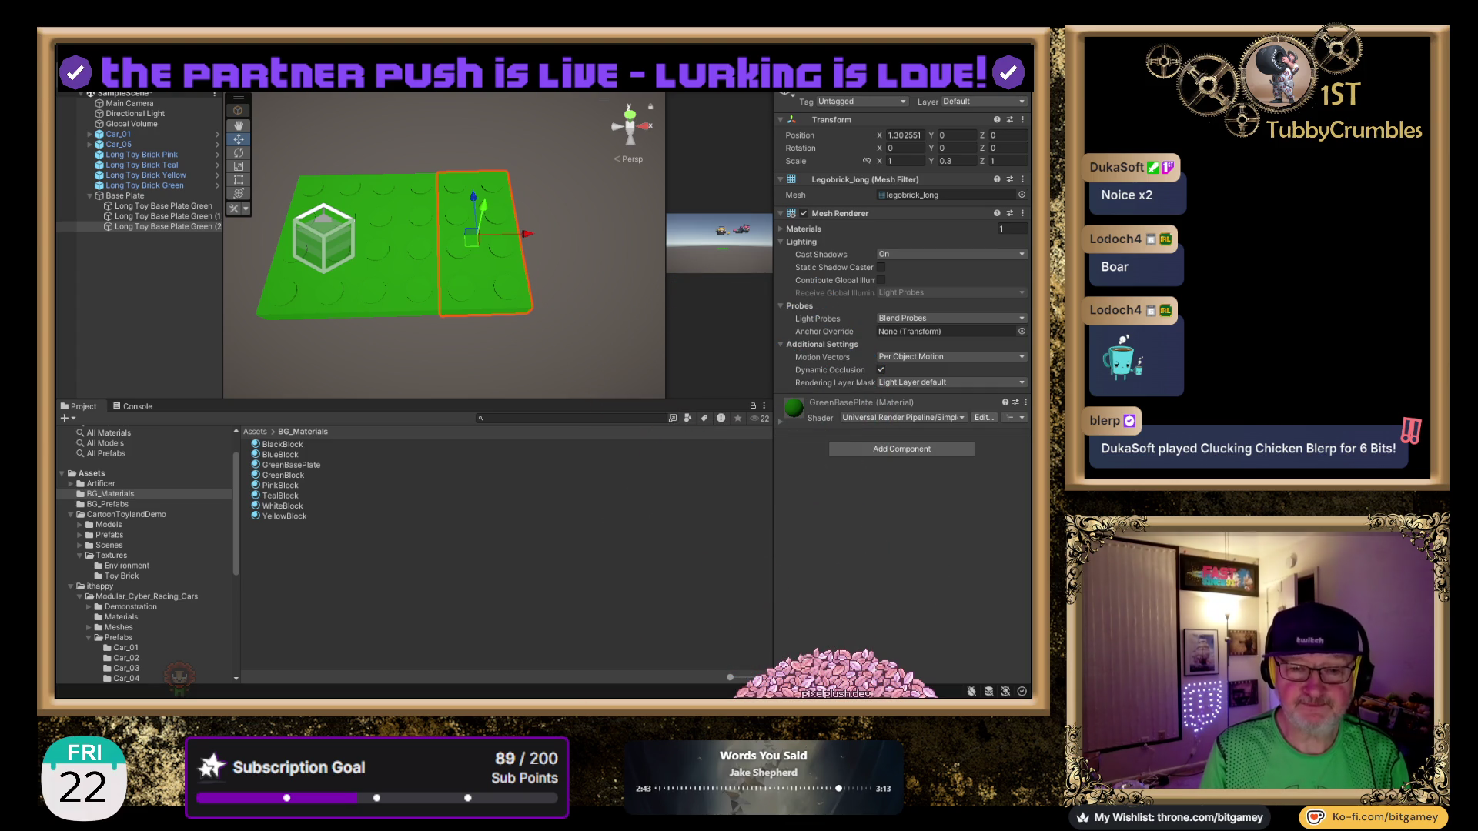
Orbit back from the plates, widen the Hierarchy to show full plate names, and select copy (2).
left_click_drag(422, 196, 456, 243)
left_click_drag(397, 178, 414, 207)
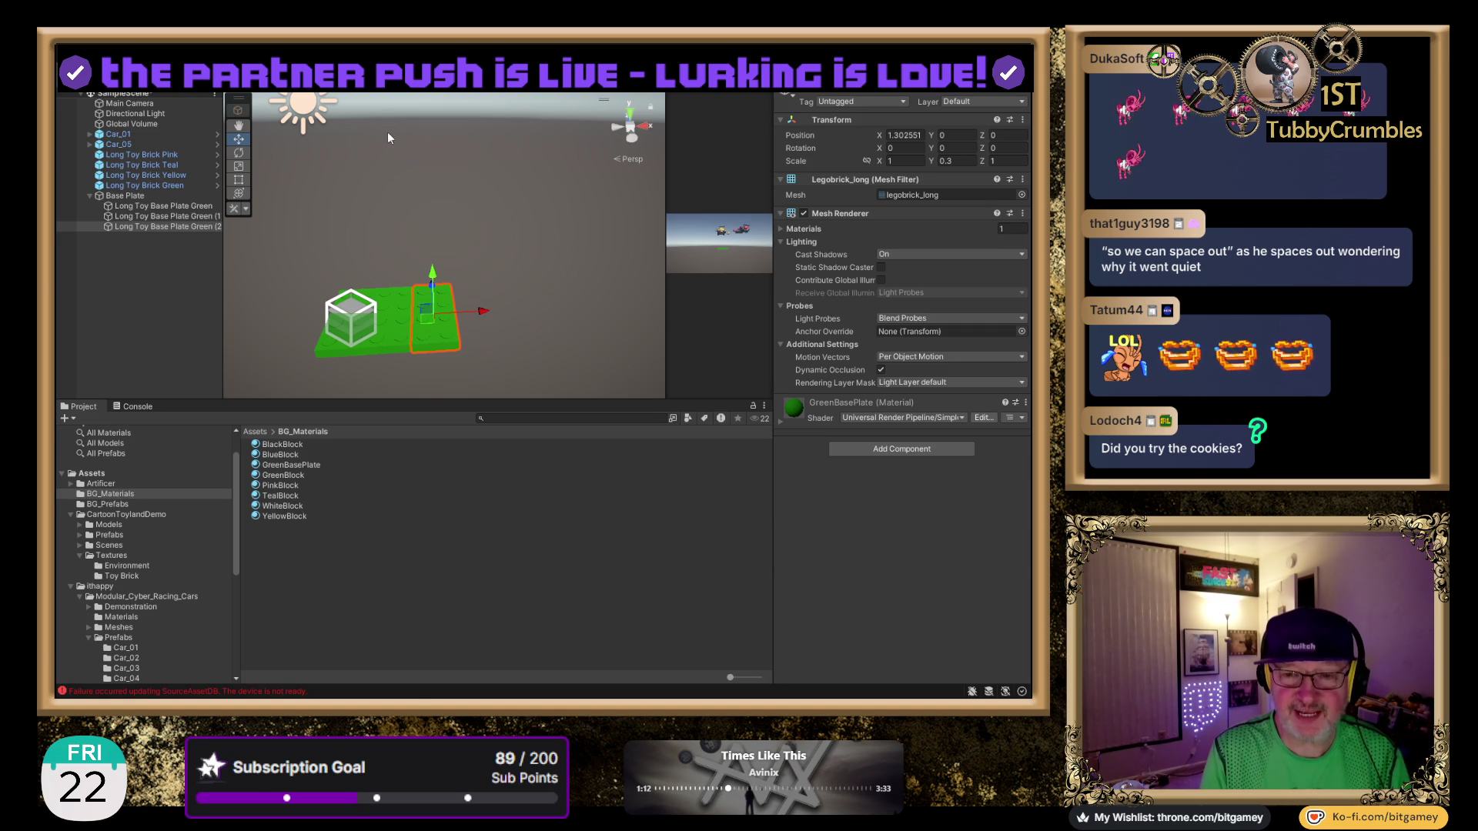
left_click_drag(223, 258, 248, 267)
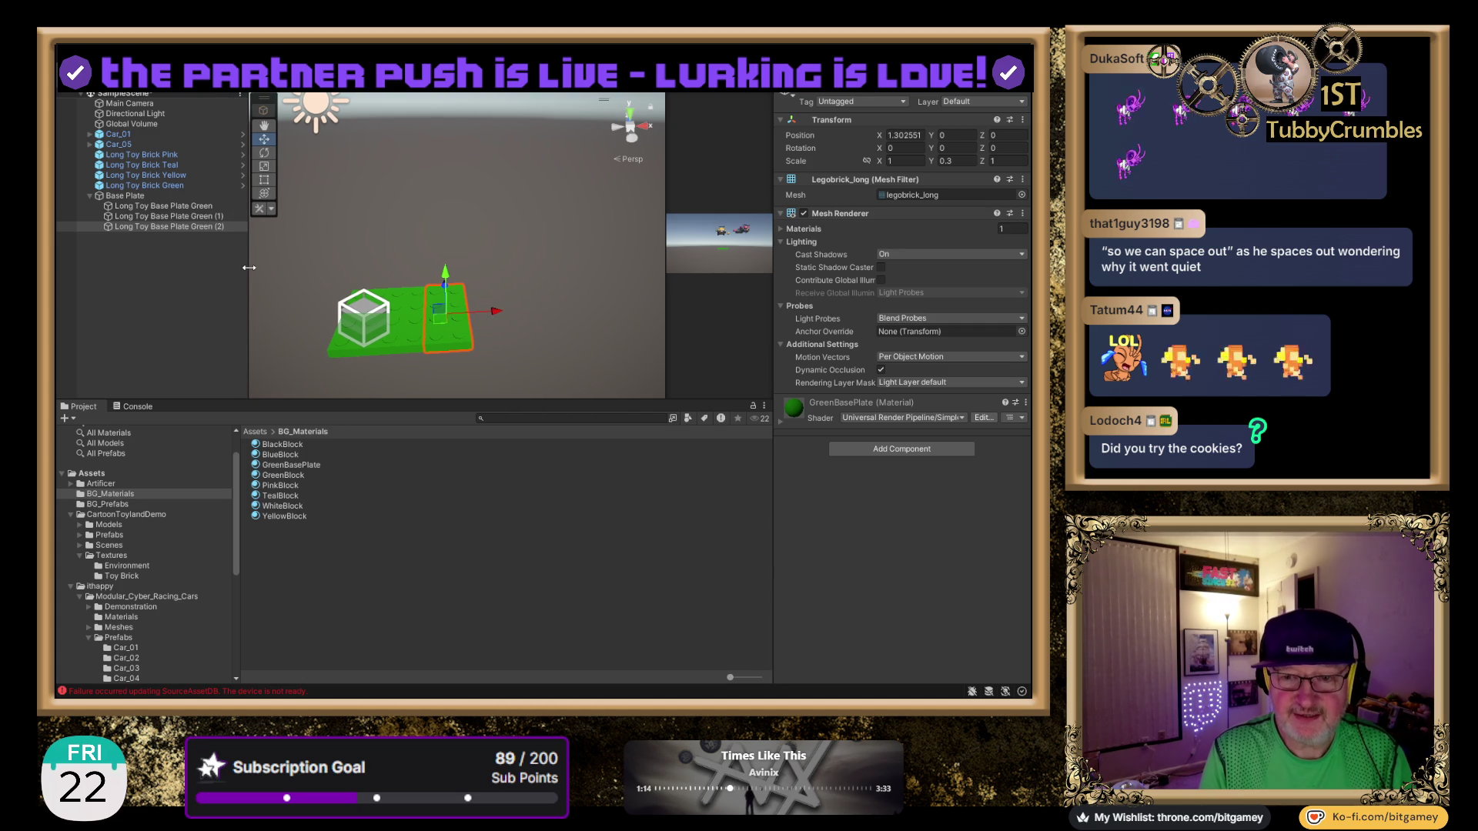
left_click(226, 228)
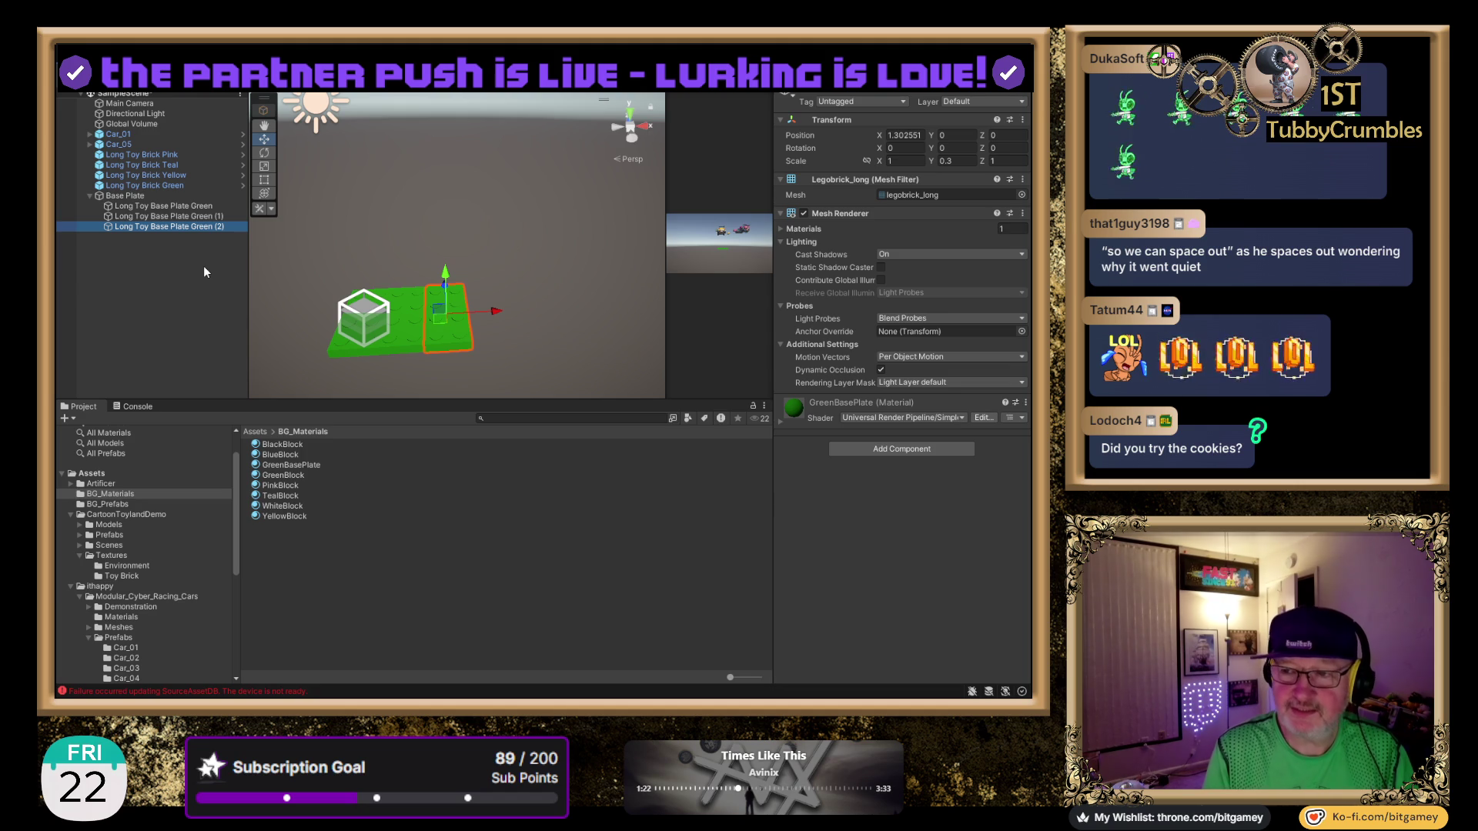
Delete Long Toy Base Plate Green (2), check the remaining plates' X position, and switch to Top view.
key("Delete")
left_click(197, 205)
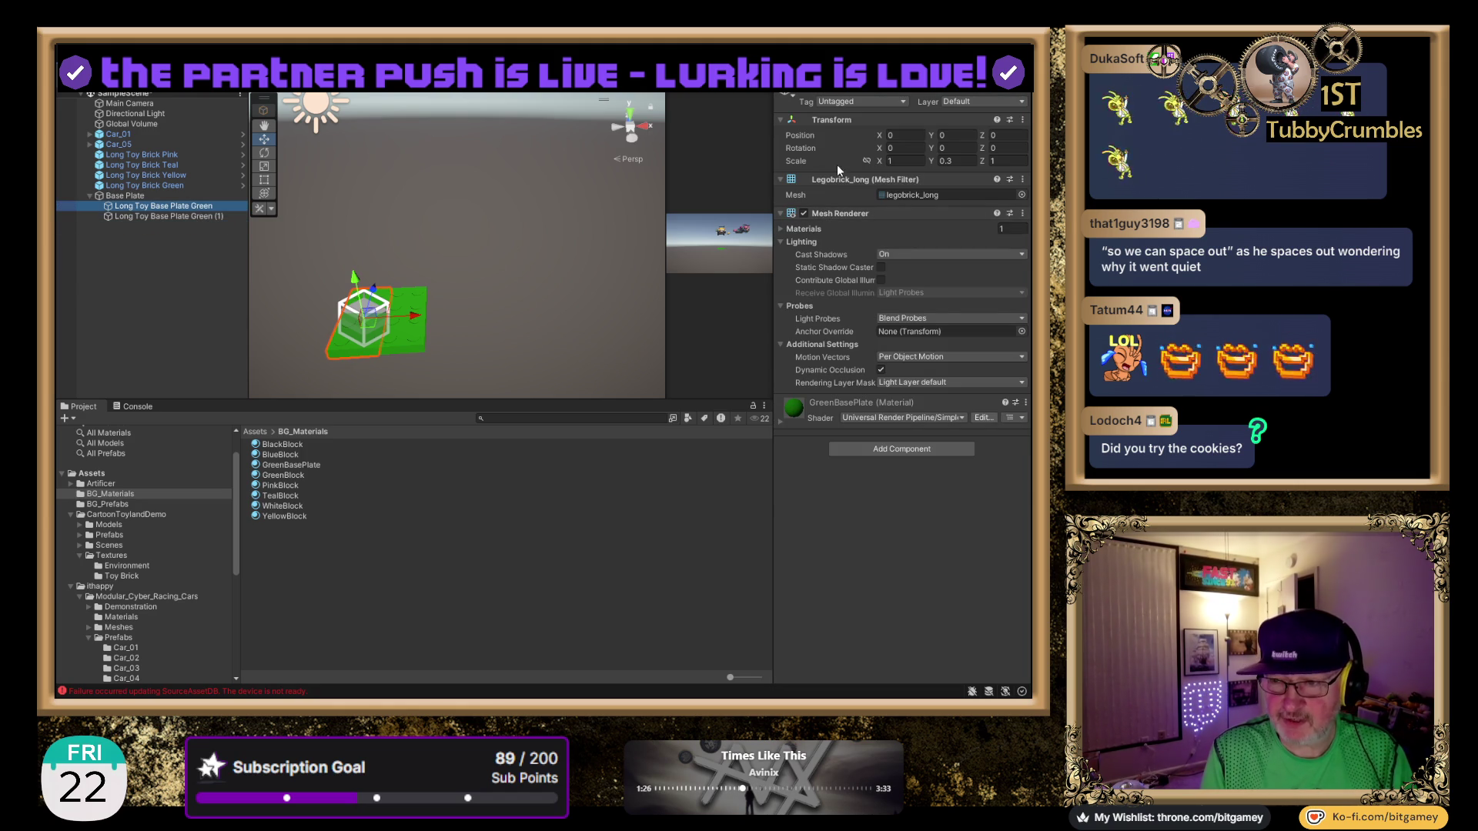
left_click(181, 218)
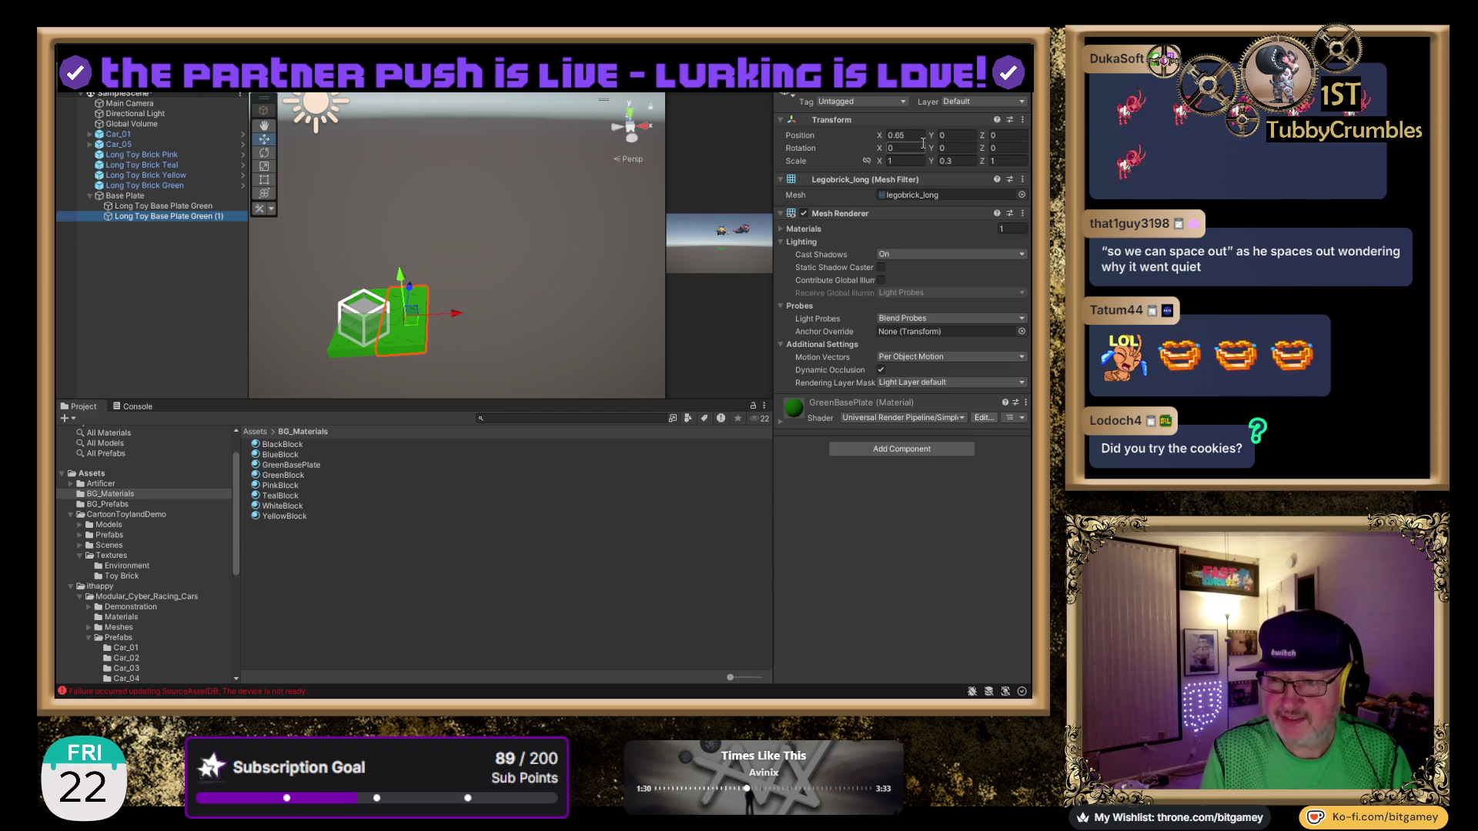
left_click(894, 135)
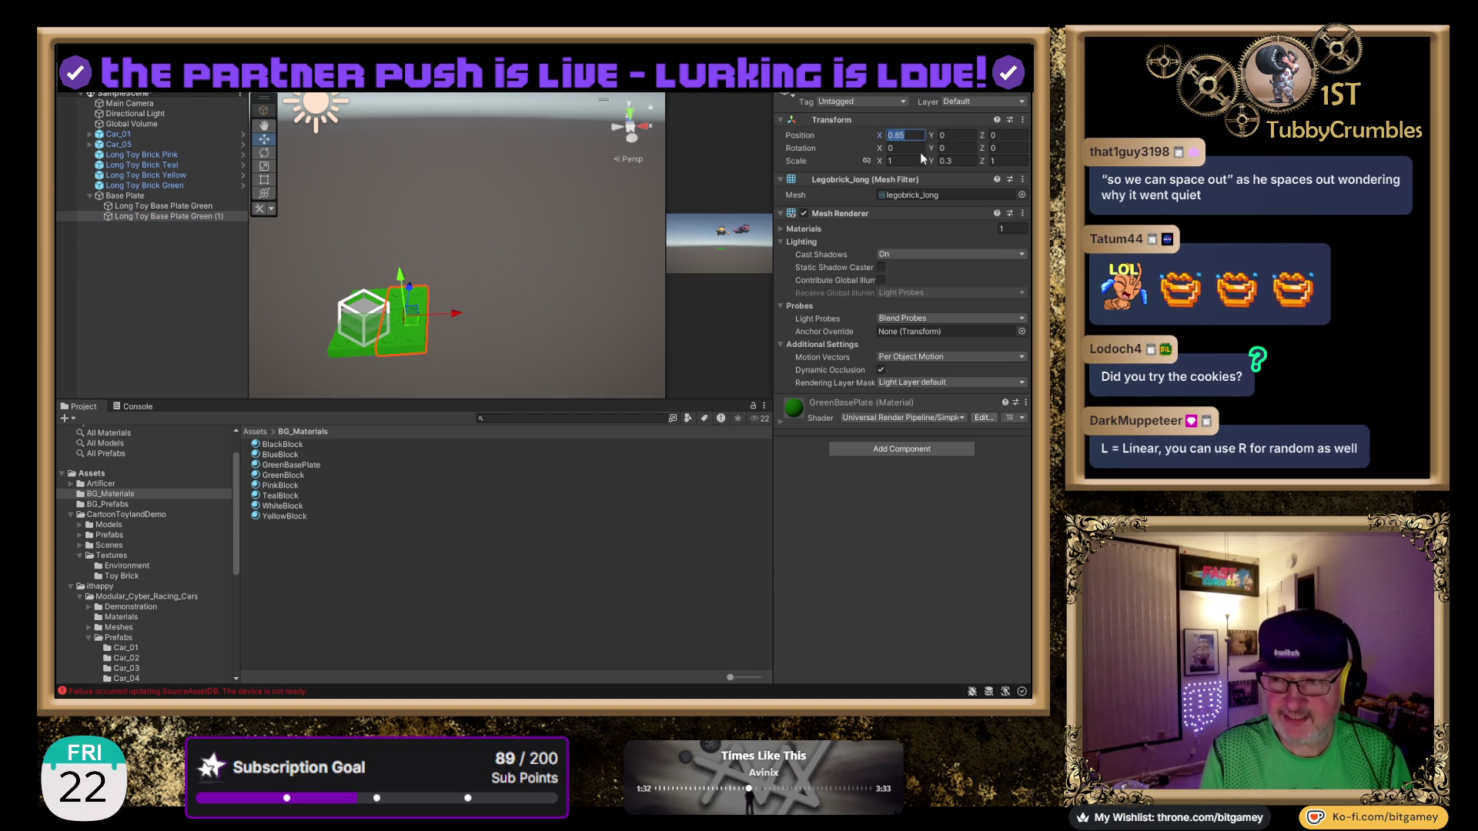
left_click(187, 217)
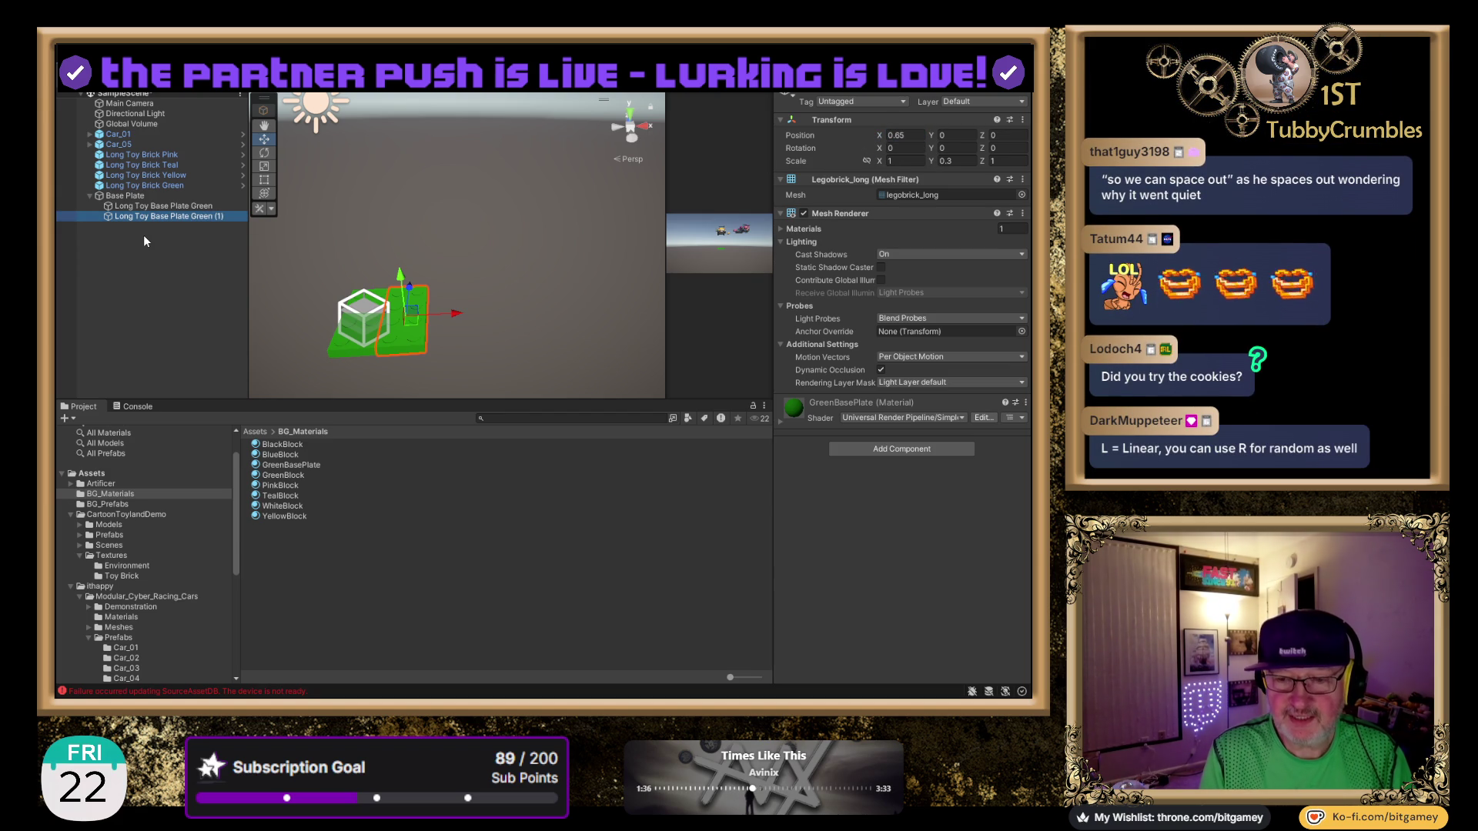
left_click(630, 112)
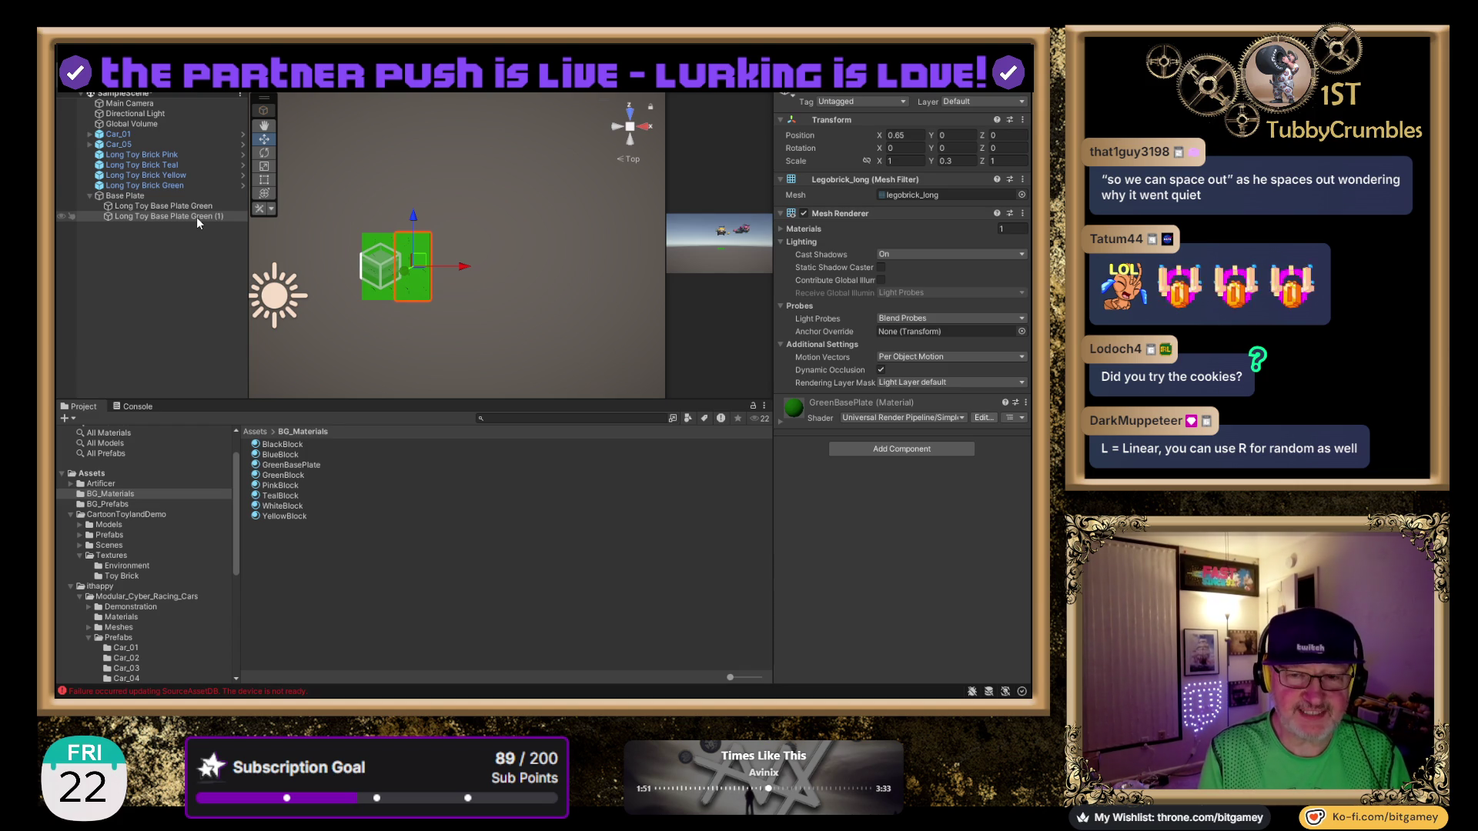
Duplicate Long Toy Base Plate Green (1) repeatedly until copies reach (19).
left_click(191, 217)
key("ctrl+d")
key("ctrl+d")
key("ctrl+d")
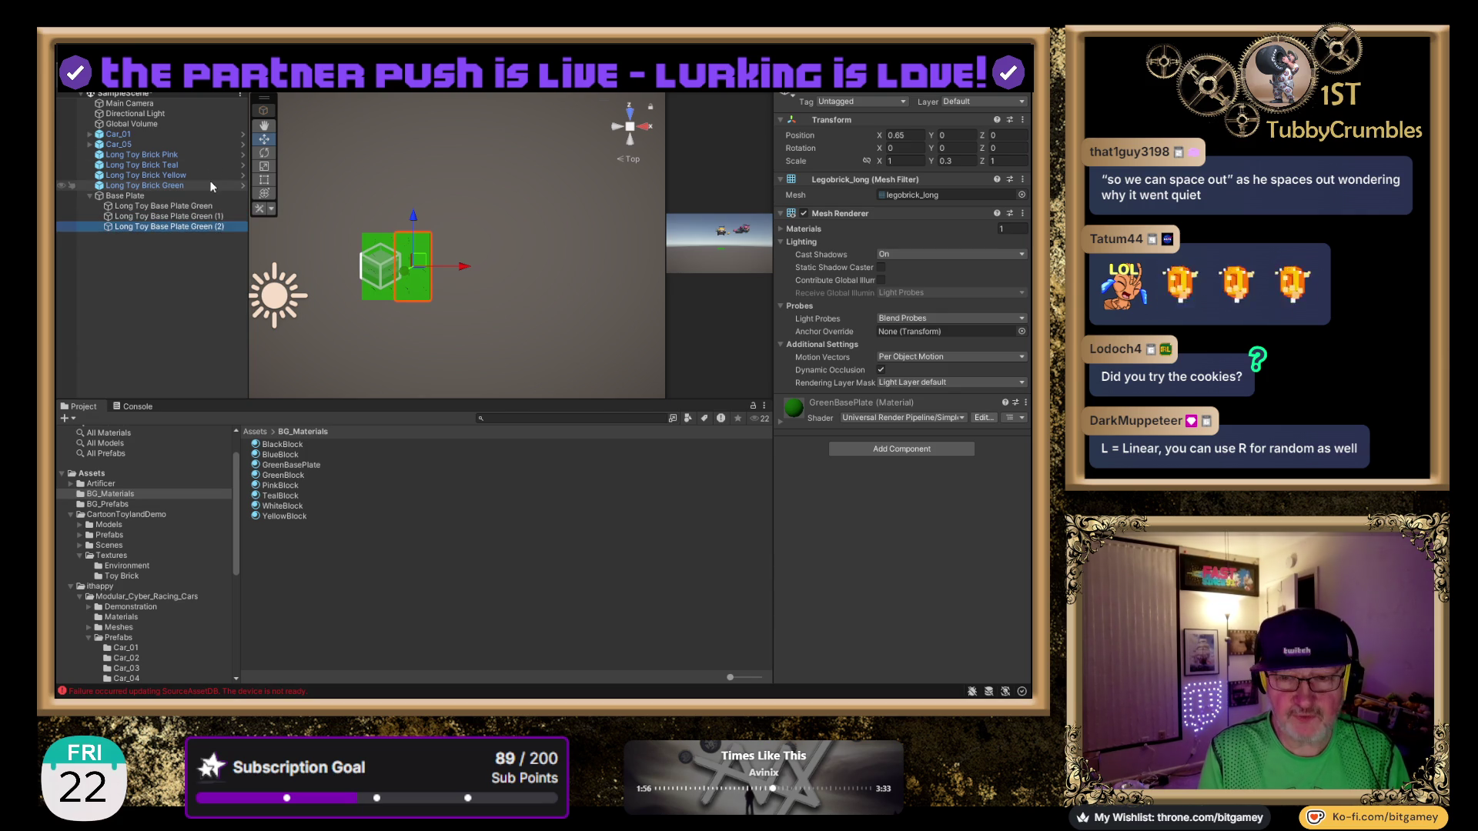
key("ctrl+d")
key("ctrl+d")
key("ctrl+d")
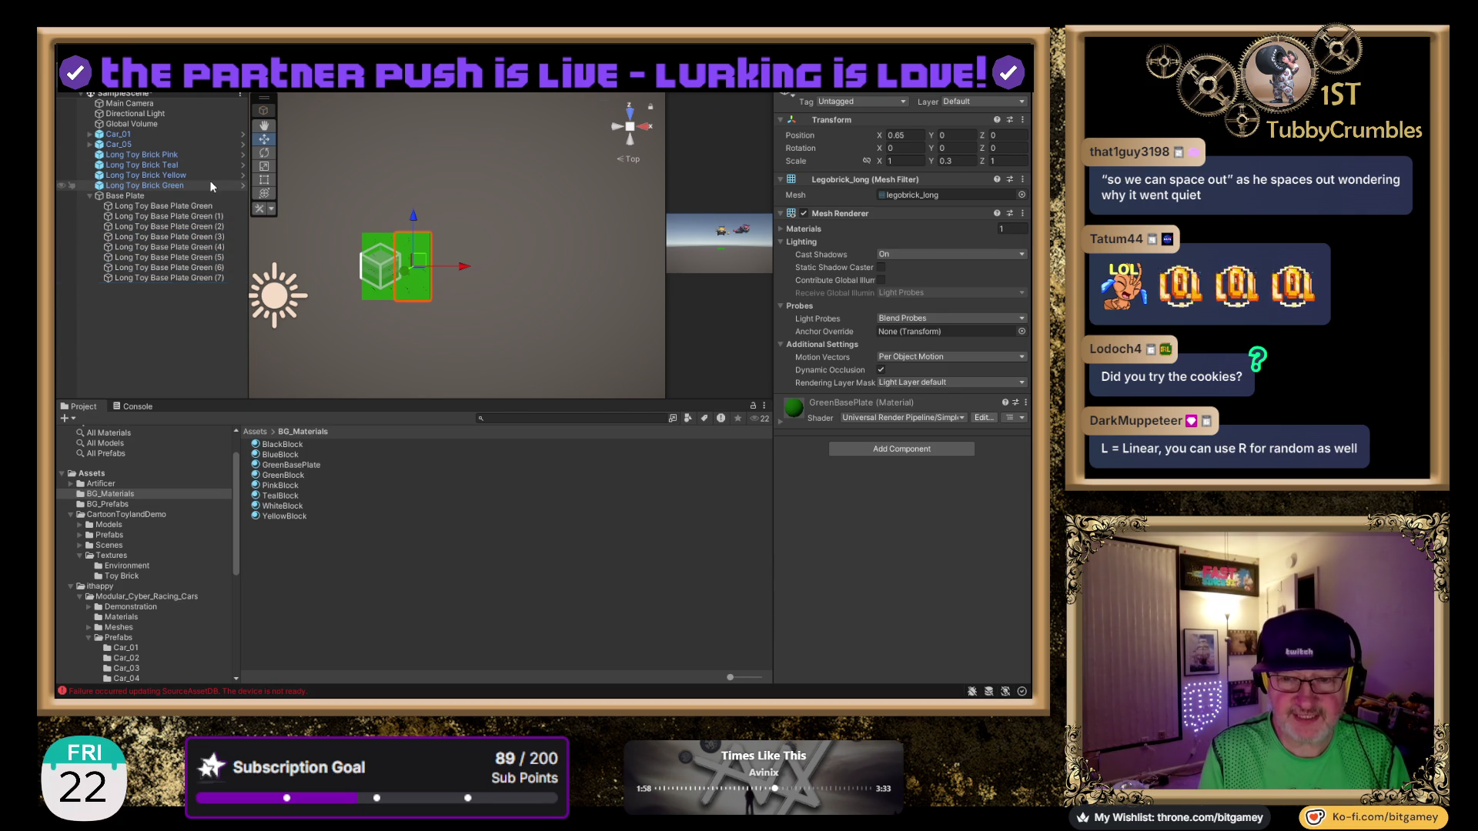
key("ctrl+d")
key("ctrl+d")
key("ctrl+d")
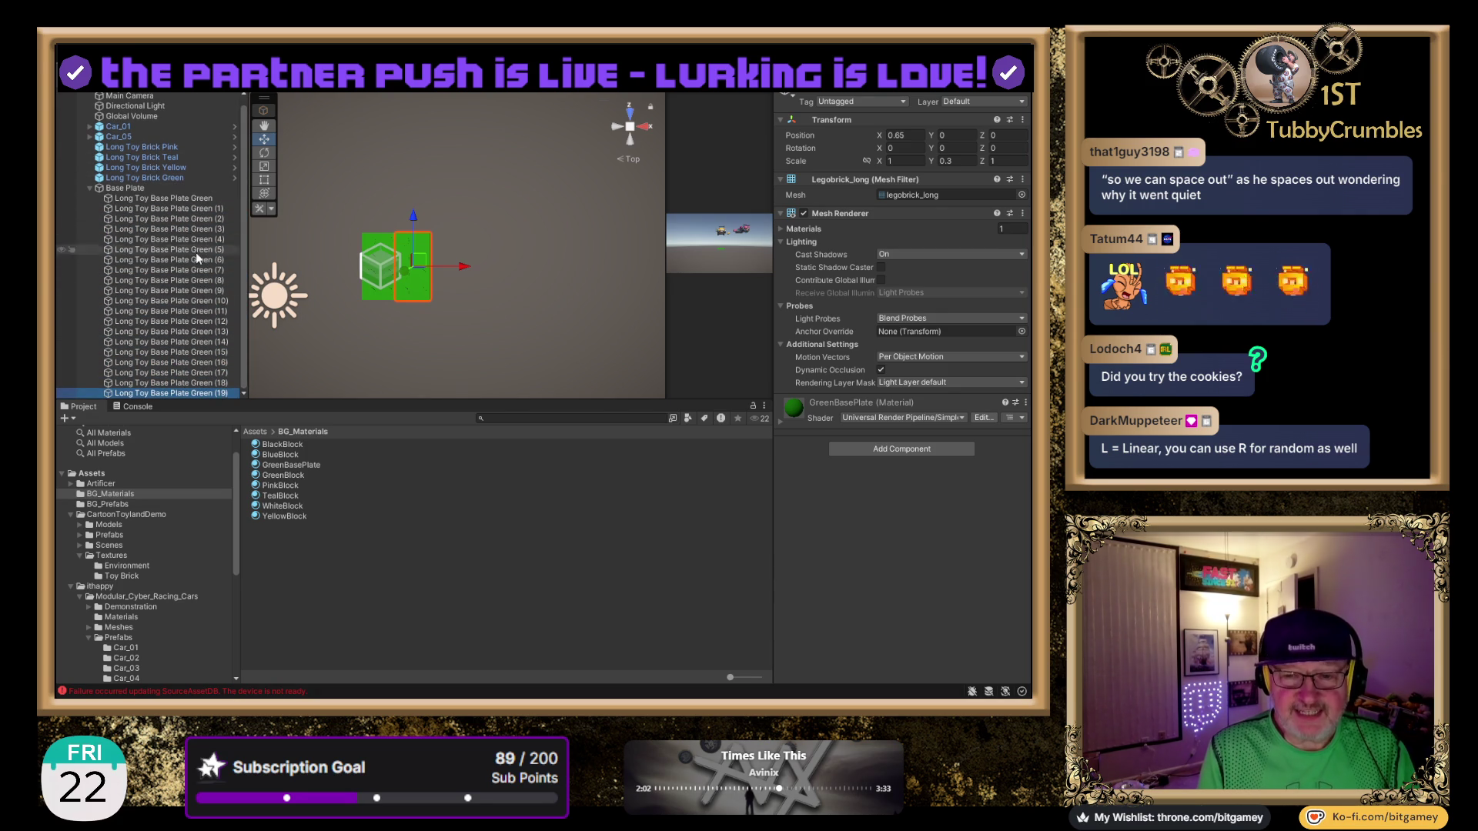
Select copies (2) through (19) and begin entering 'L(1).30' as their Position X.
left_click(202, 209, "shift")
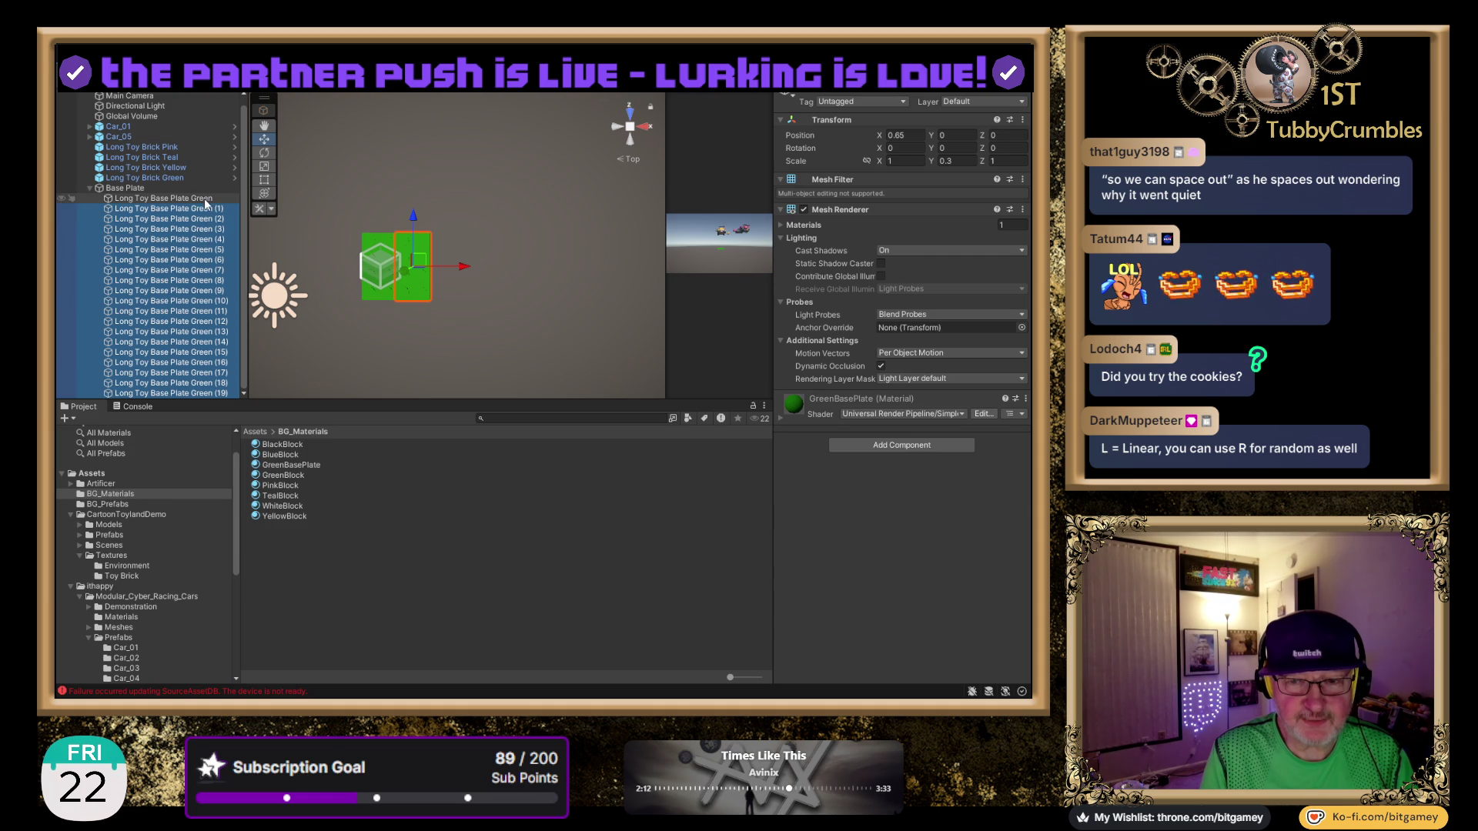
left_click(208, 208, "ctrl")
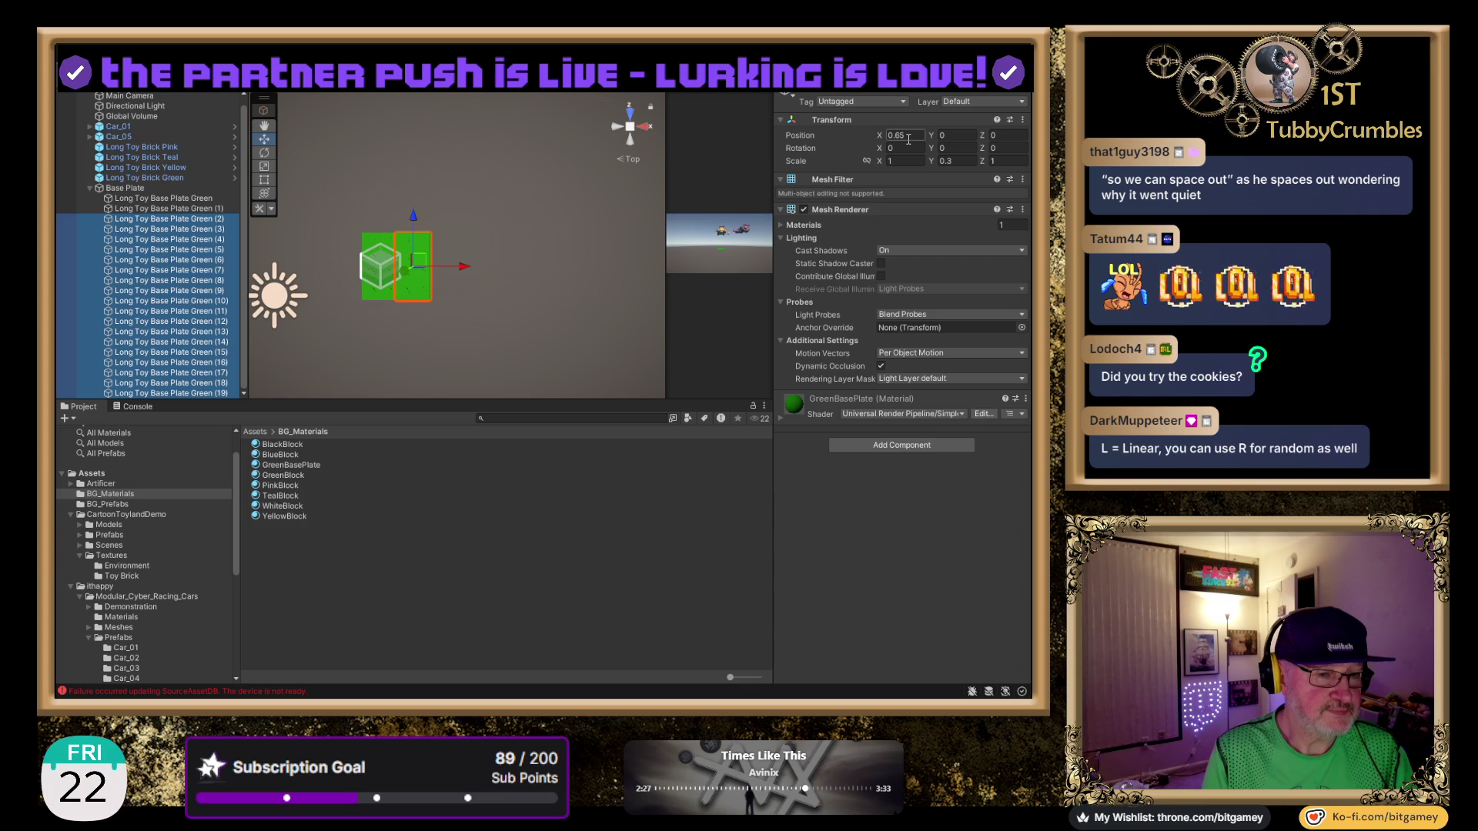
left_click(909, 138)
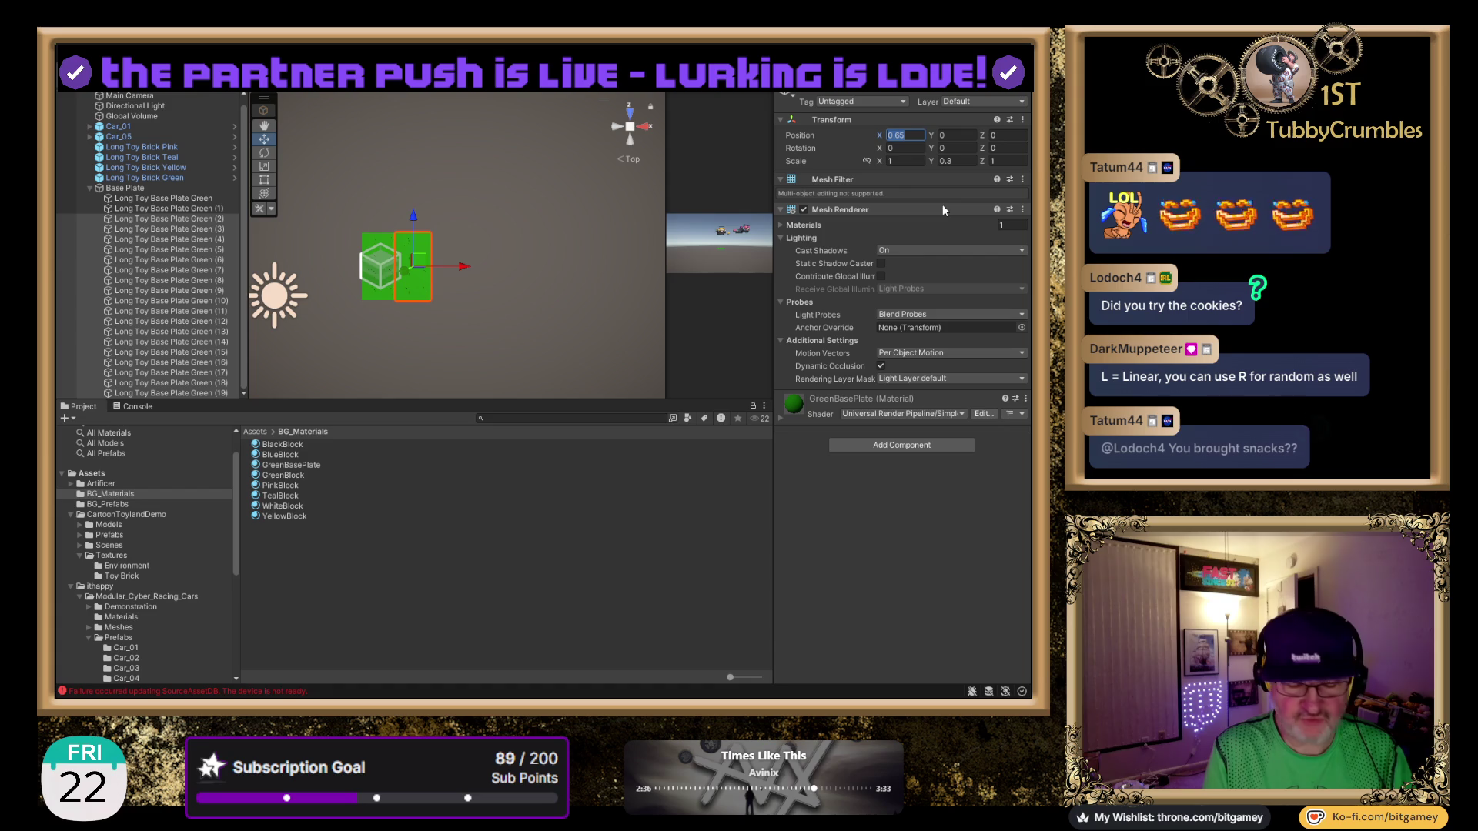
type("L")
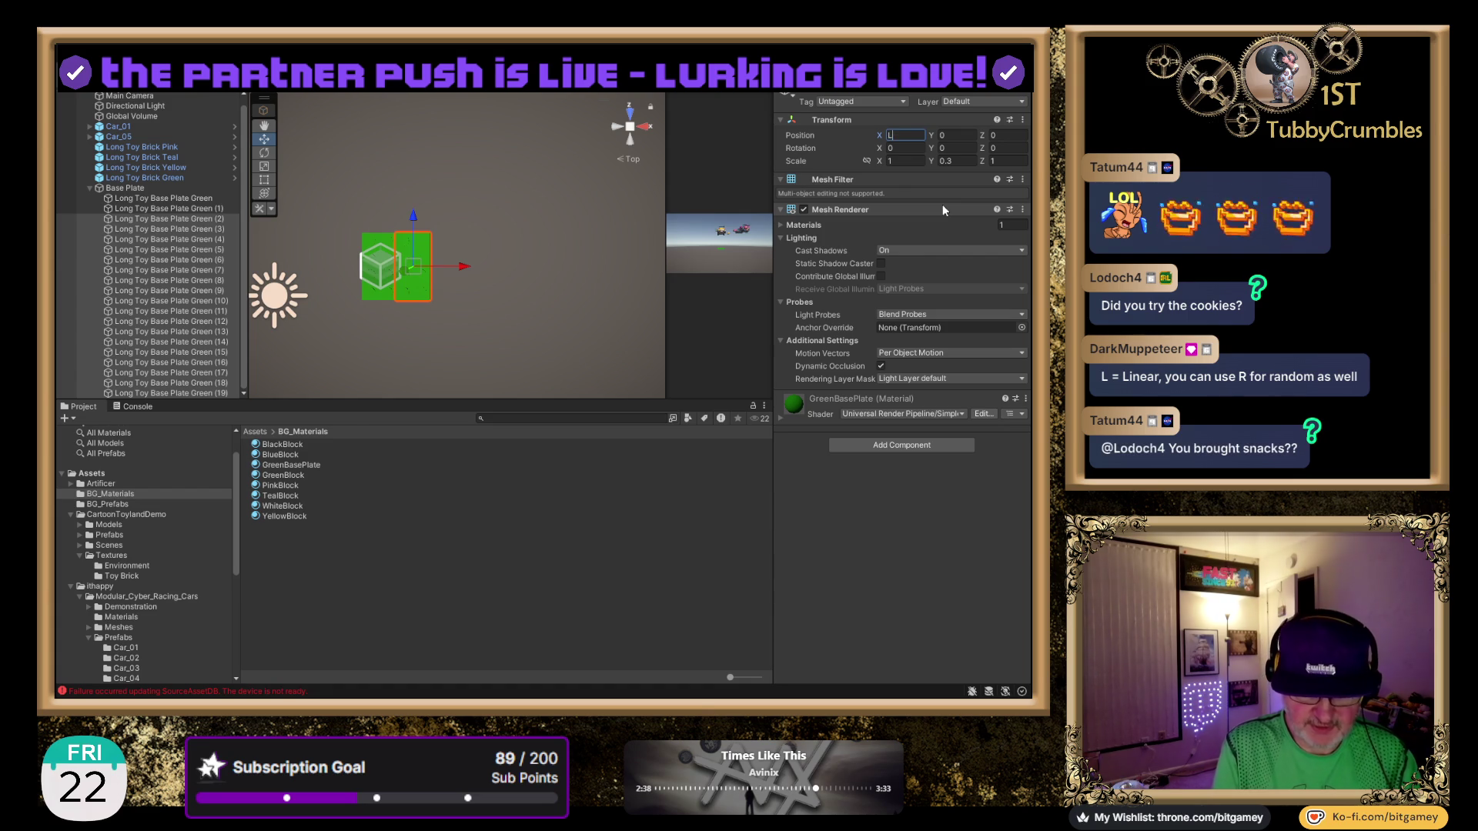
type("(1)")
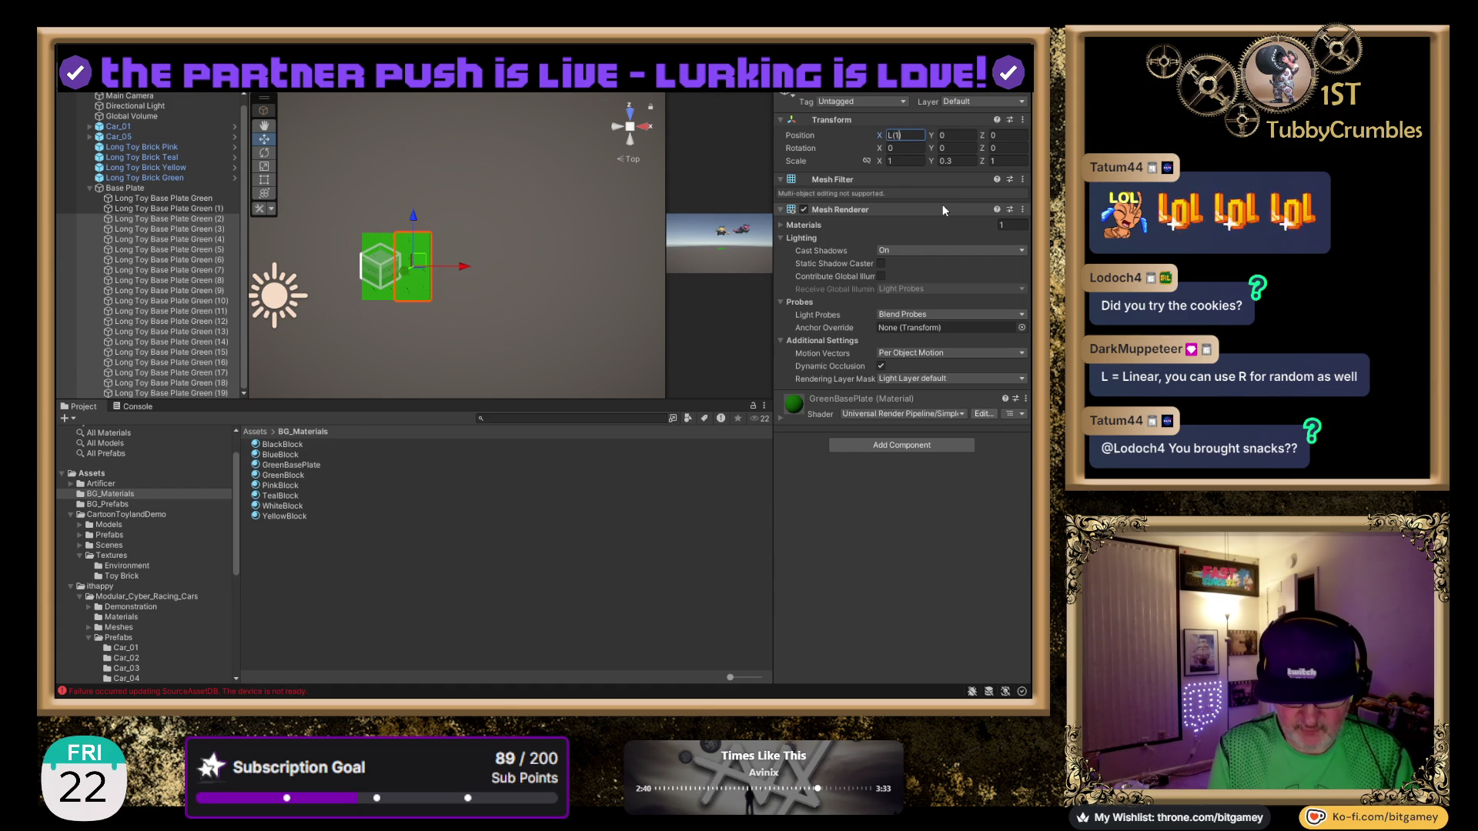
type(".30")
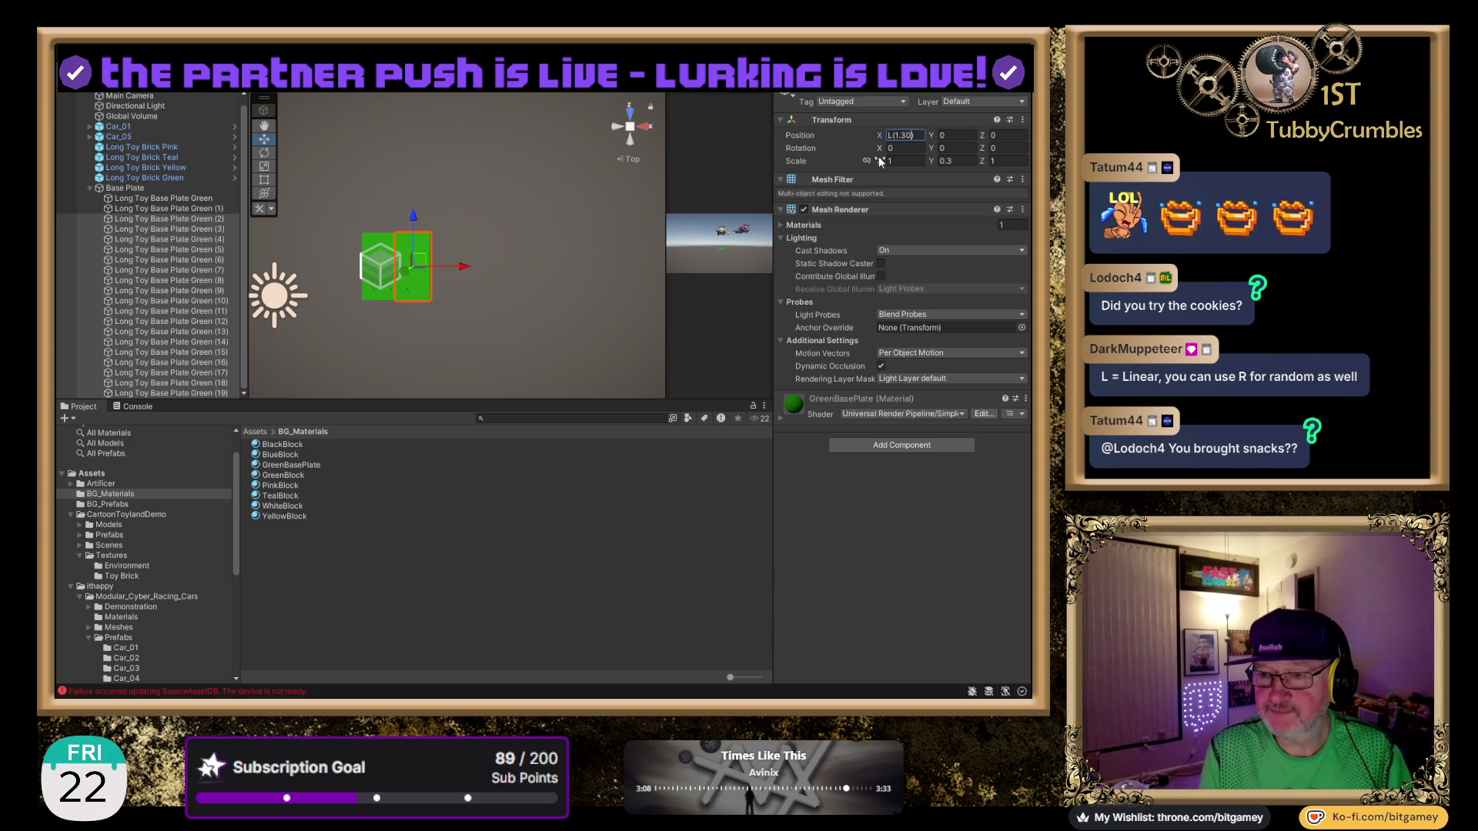
Commit the L(...) Position X expression, which leaves copies (2)–(19) stacked at X 0.85, and pan to inspect.
key("Return")
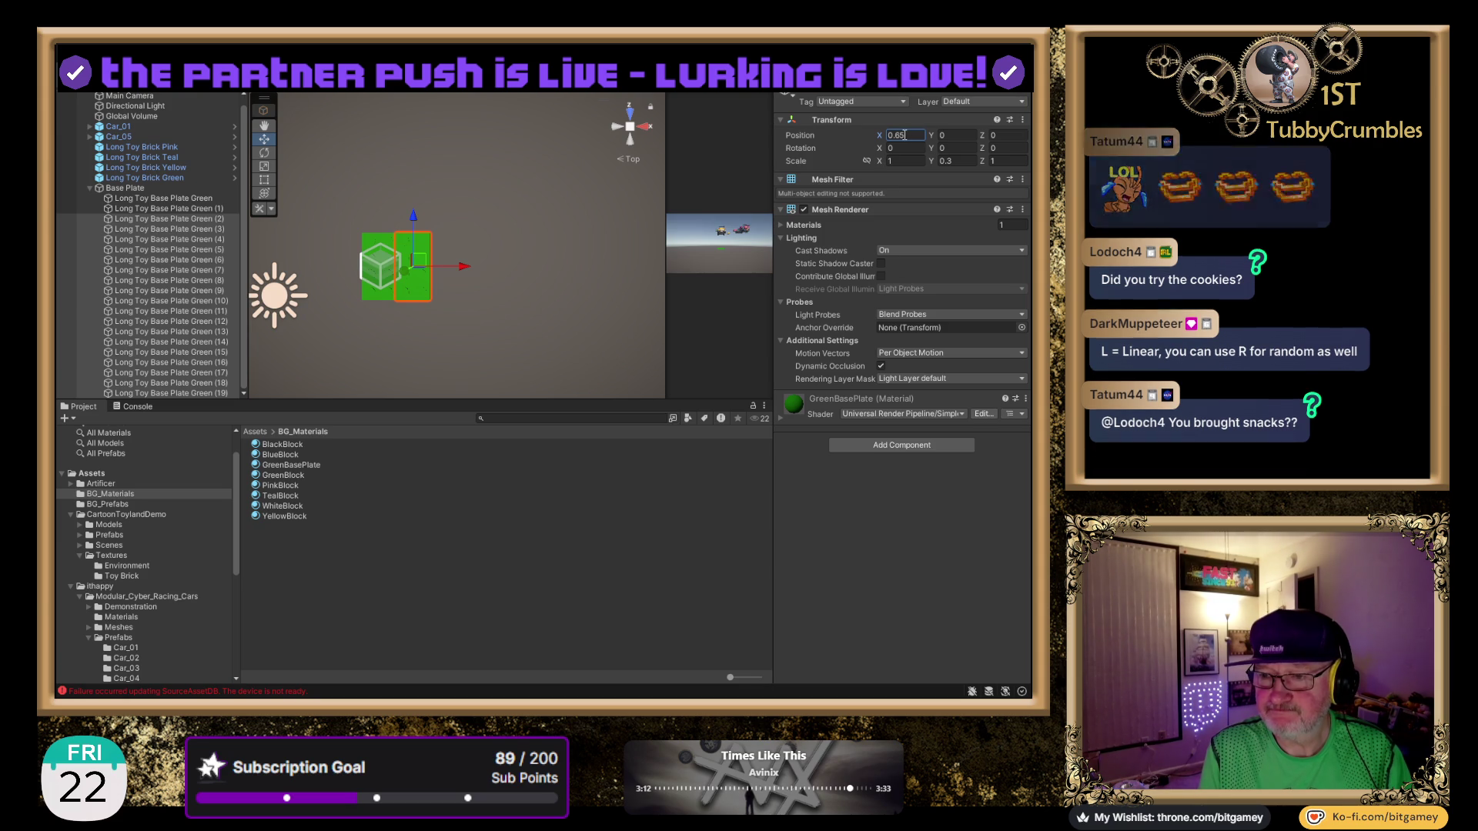
scroll(527, 259, "down", 1)
mouse_move(527, 259)
left_mouse_down()
mouse_move(485, 254)
mouse_move(431, 277)
mouse_move(354, 340)
left_mouse_up()
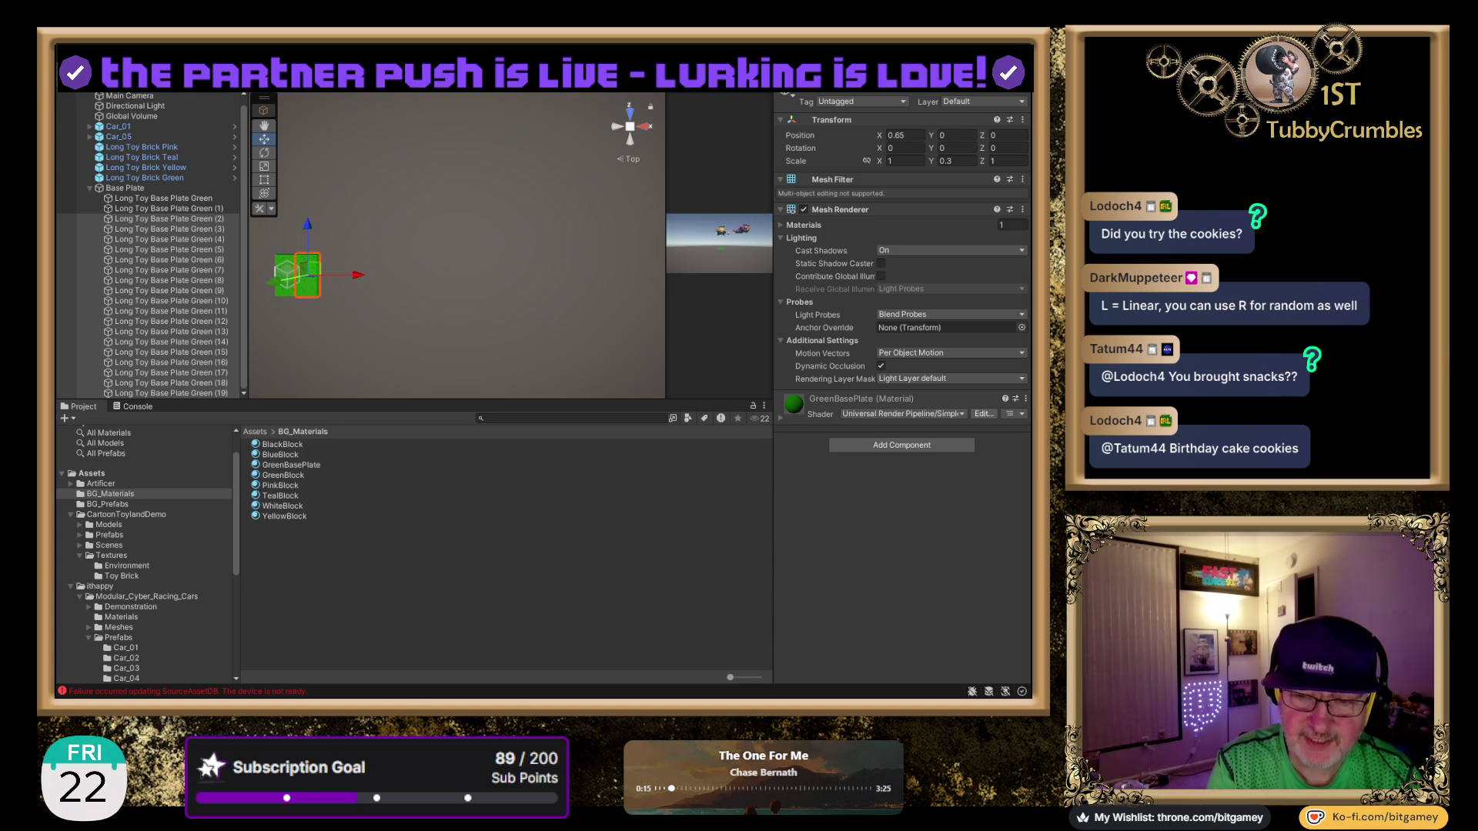
Clear the three asset-database errors from the Console and return to the Project browser.
left_click(135, 409)
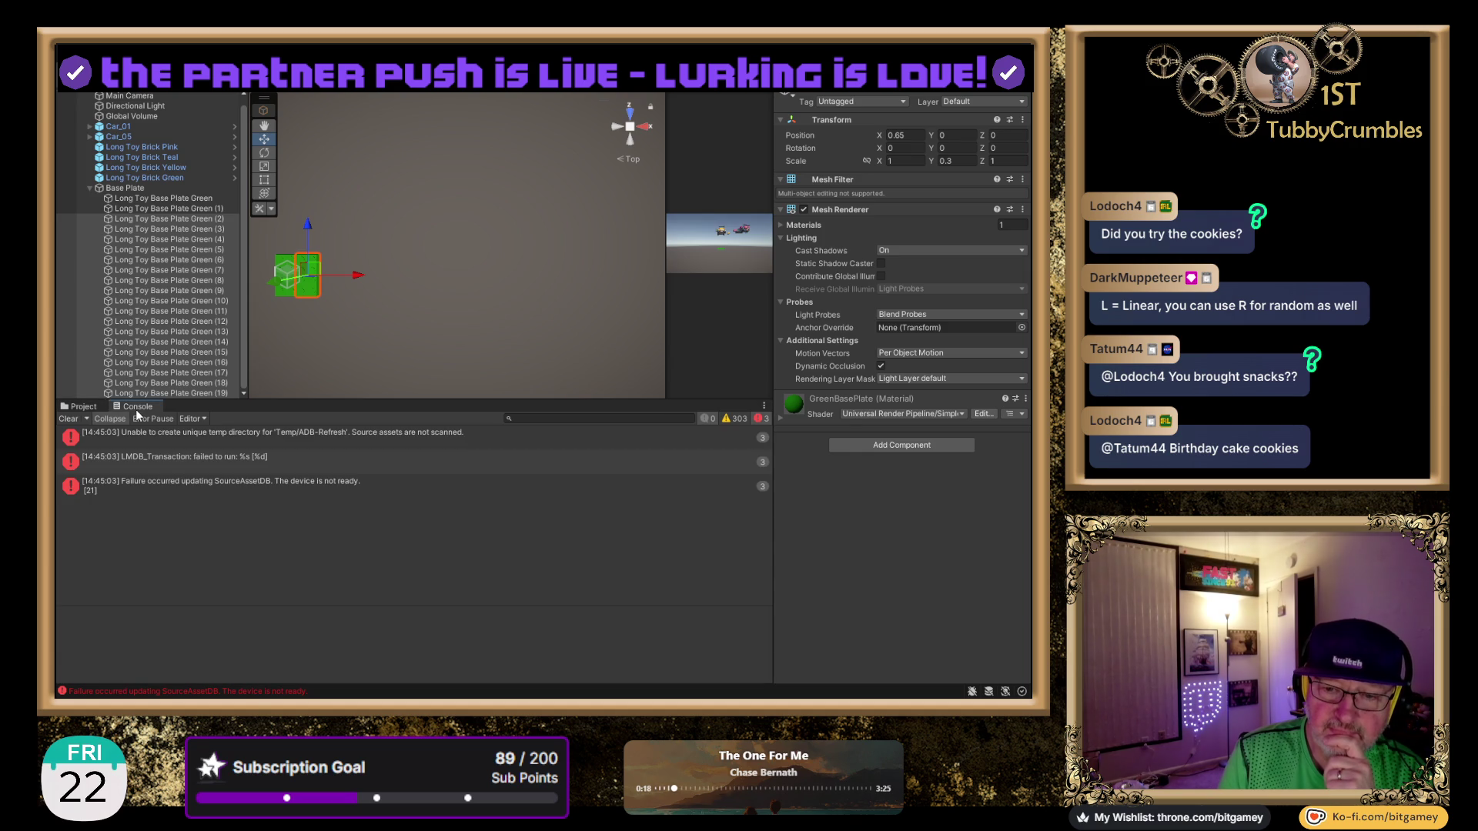
left_click(69, 420)
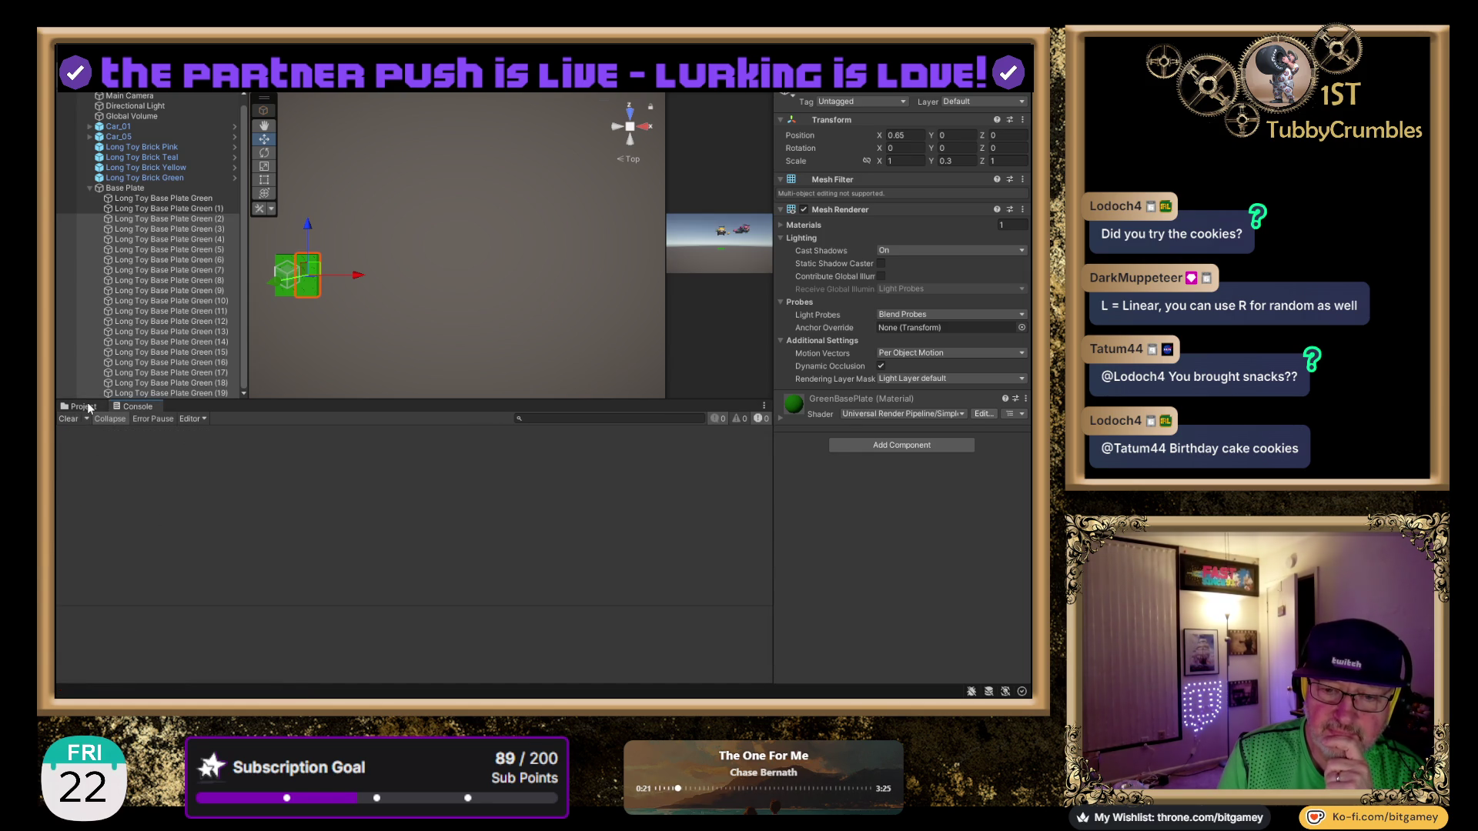
left_click(85, 406)
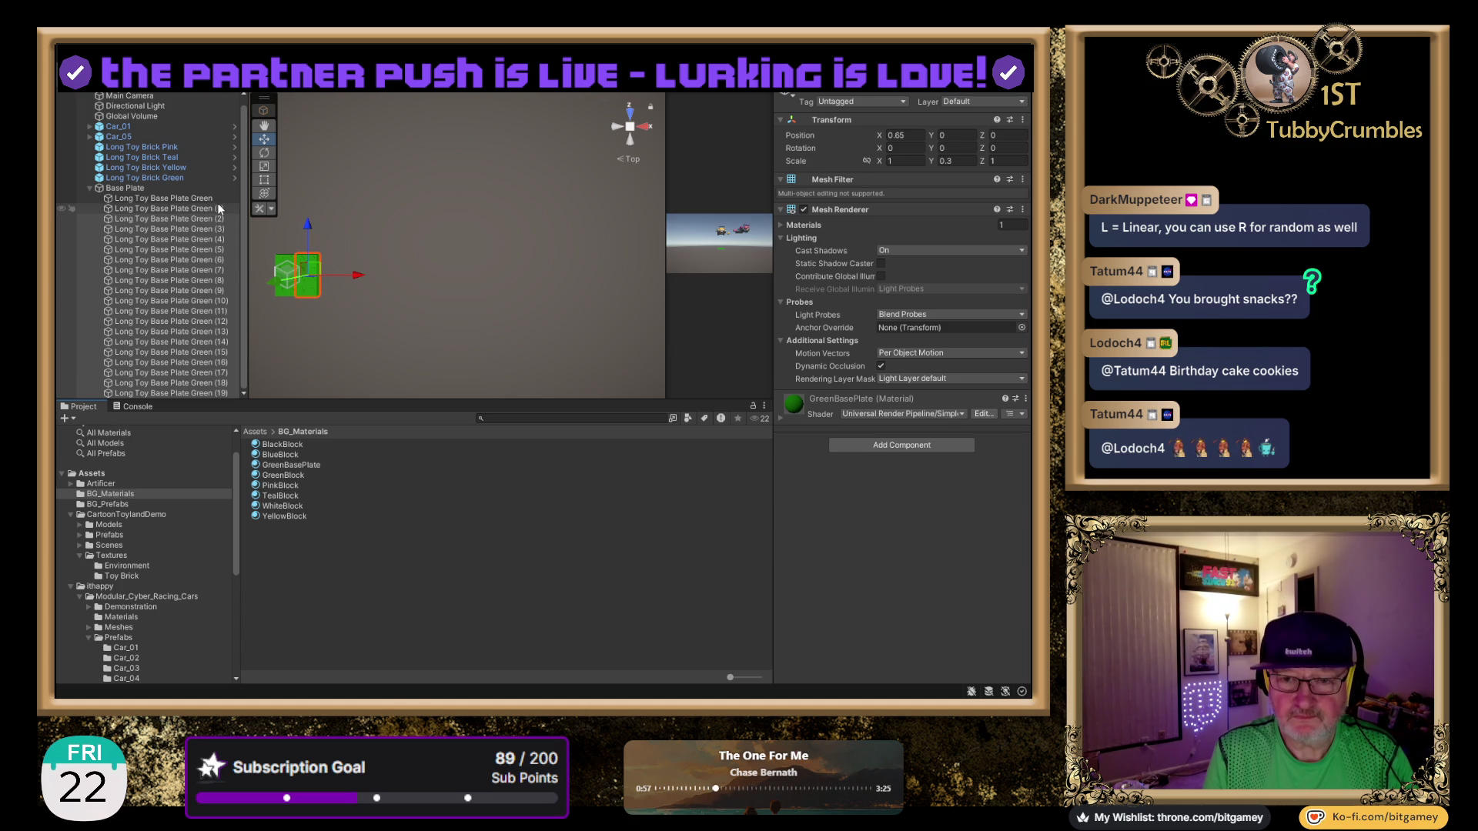
Delete base plate copies (10) through (19).
left_click(217, 207)
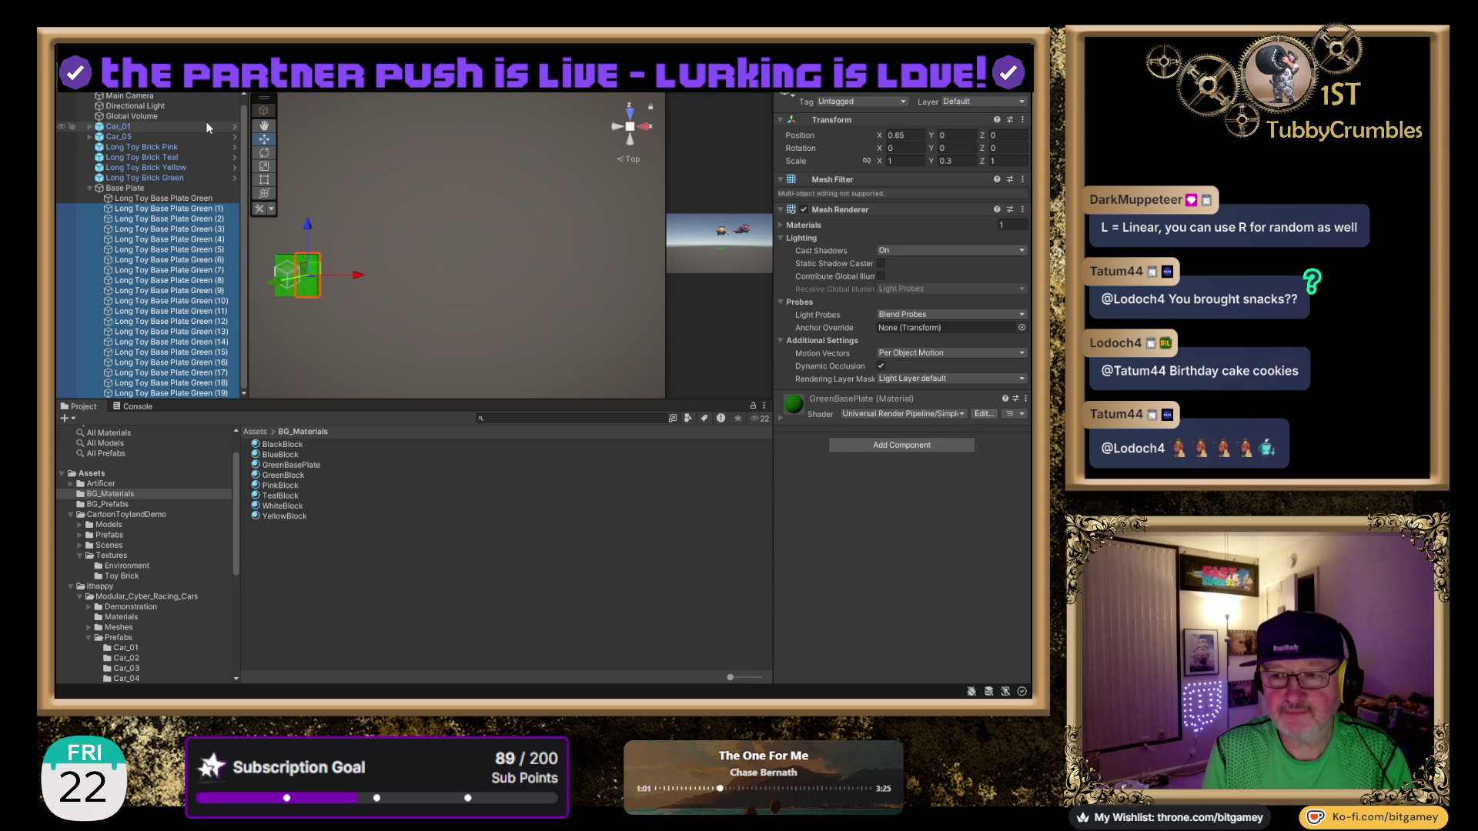
key("Right")
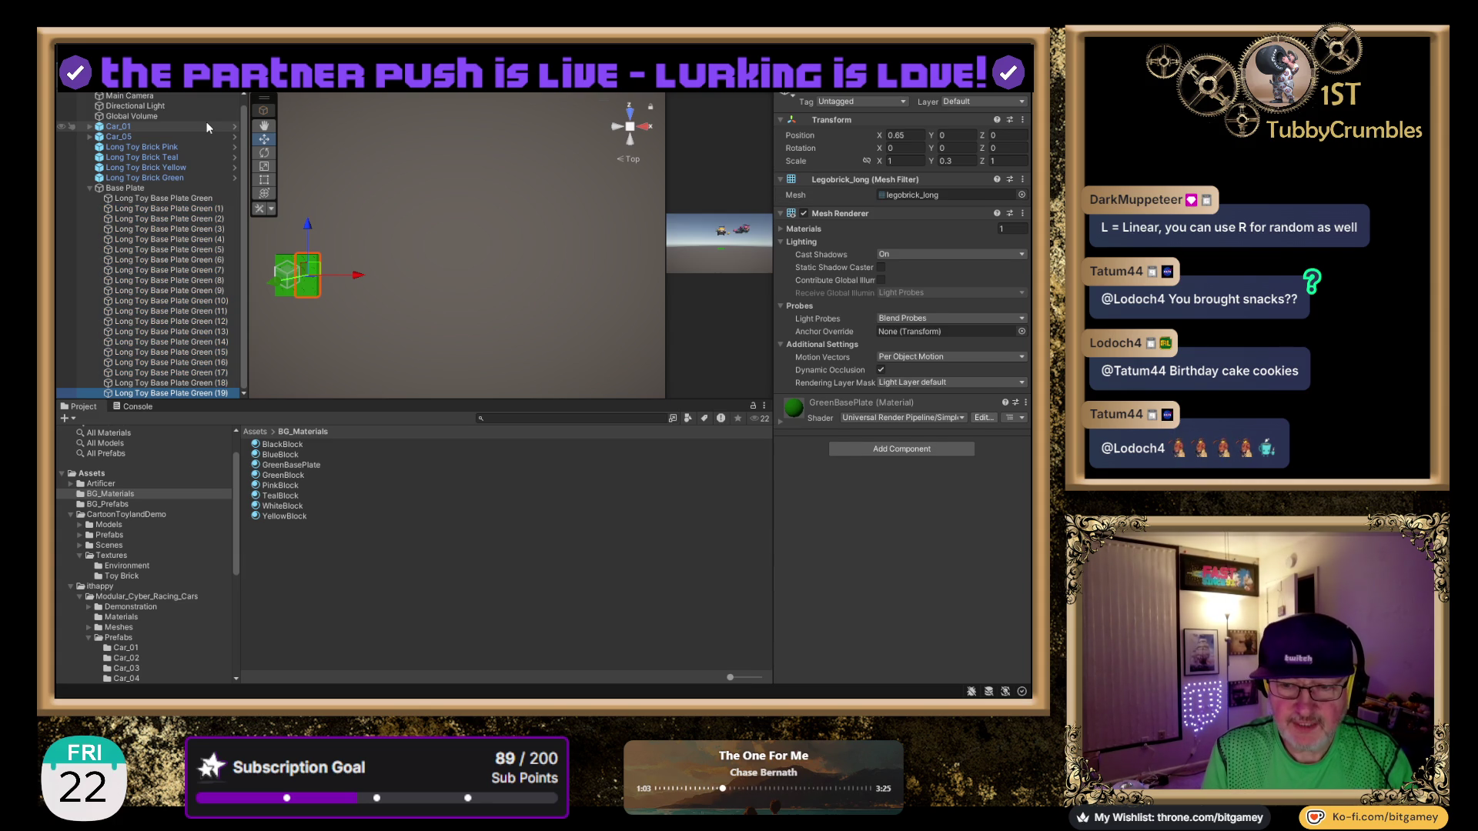
key("shift+Up")
key("shift+Up")
key("shift+Up")
key("shift+Up")
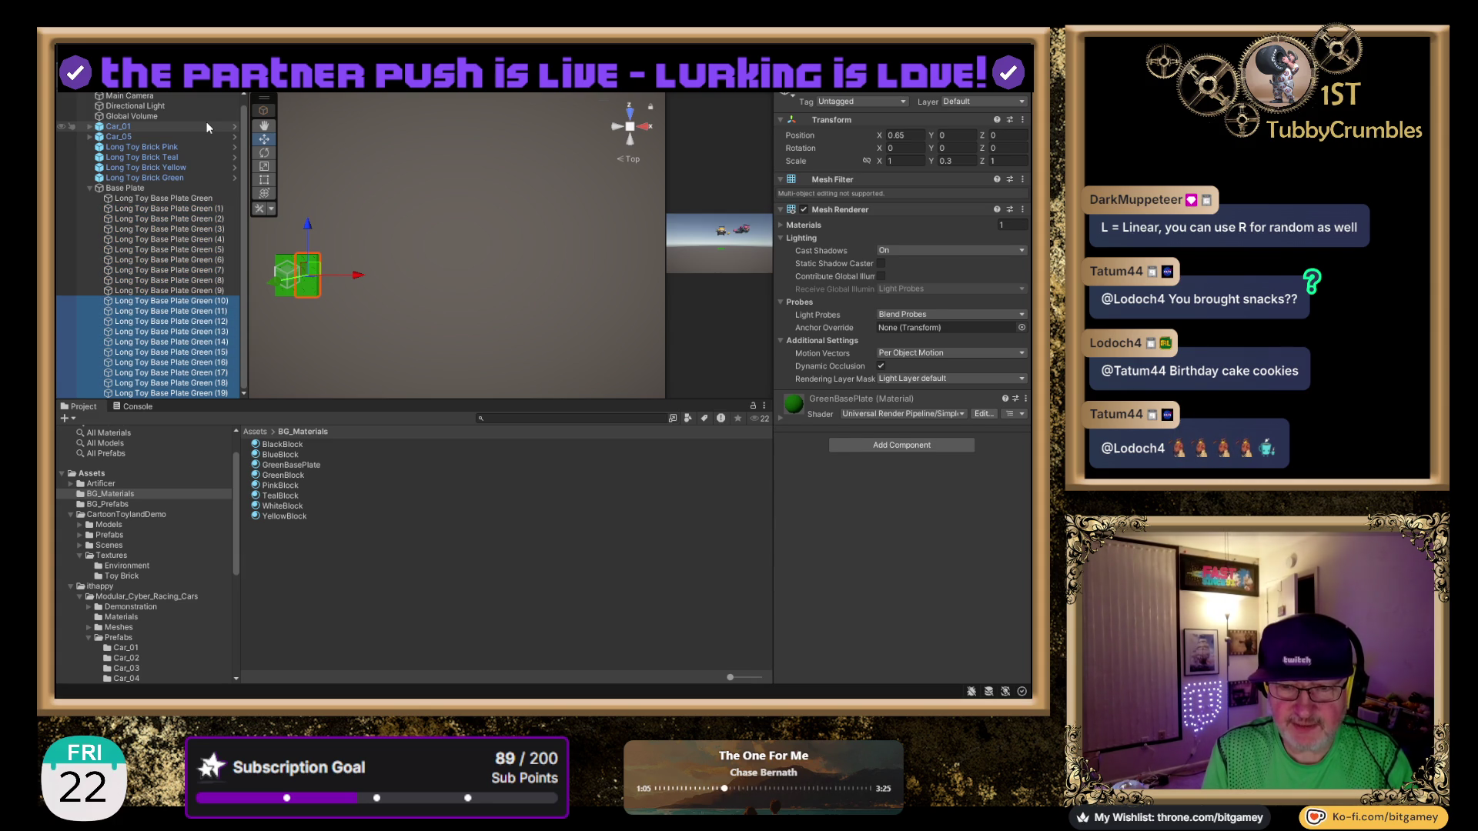
key("Delete")
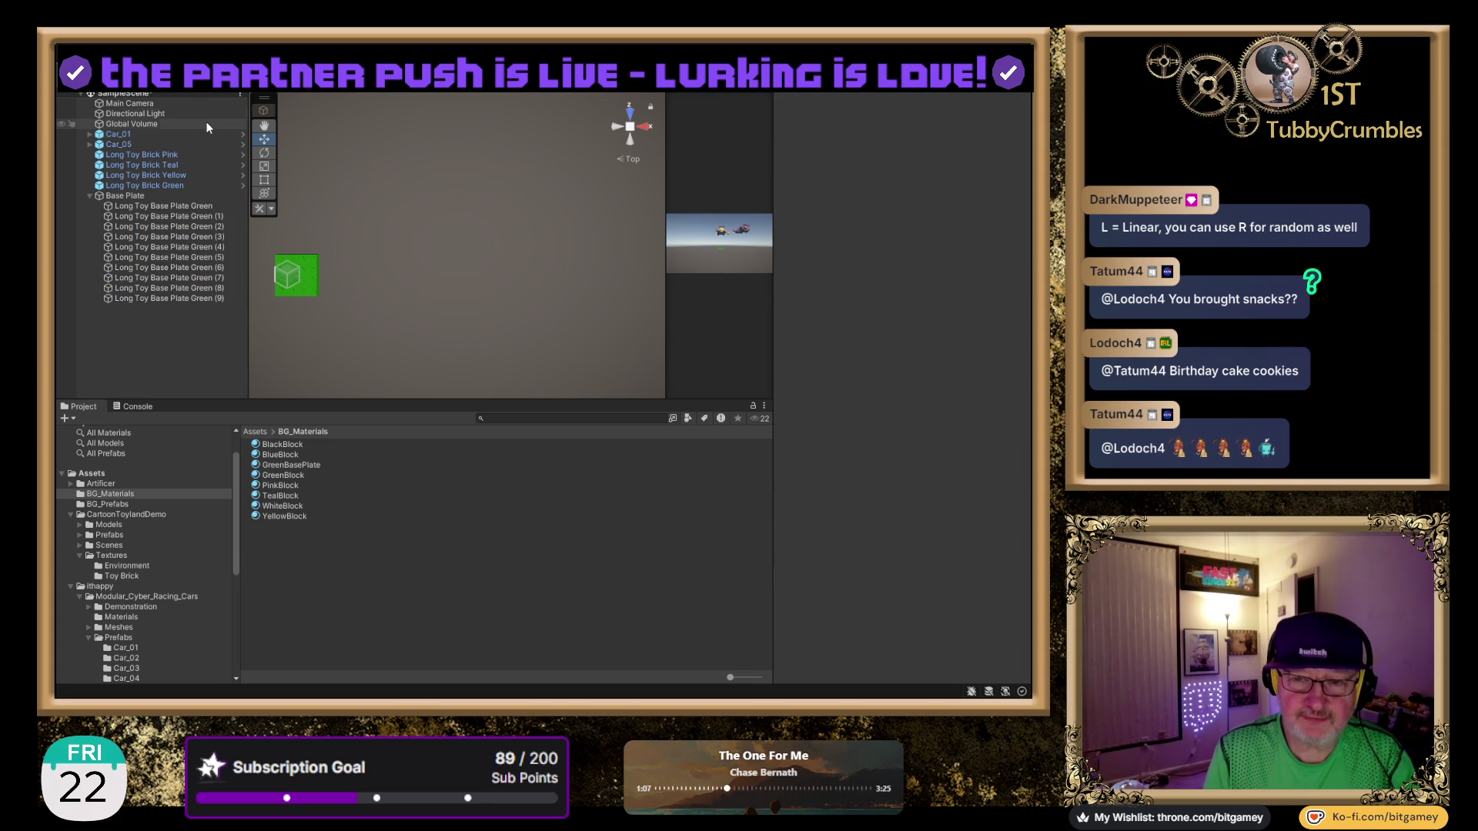
Select copies (1) through (9) and enter L(0.65,6.6) as their Position X.
left_click(194, 208)
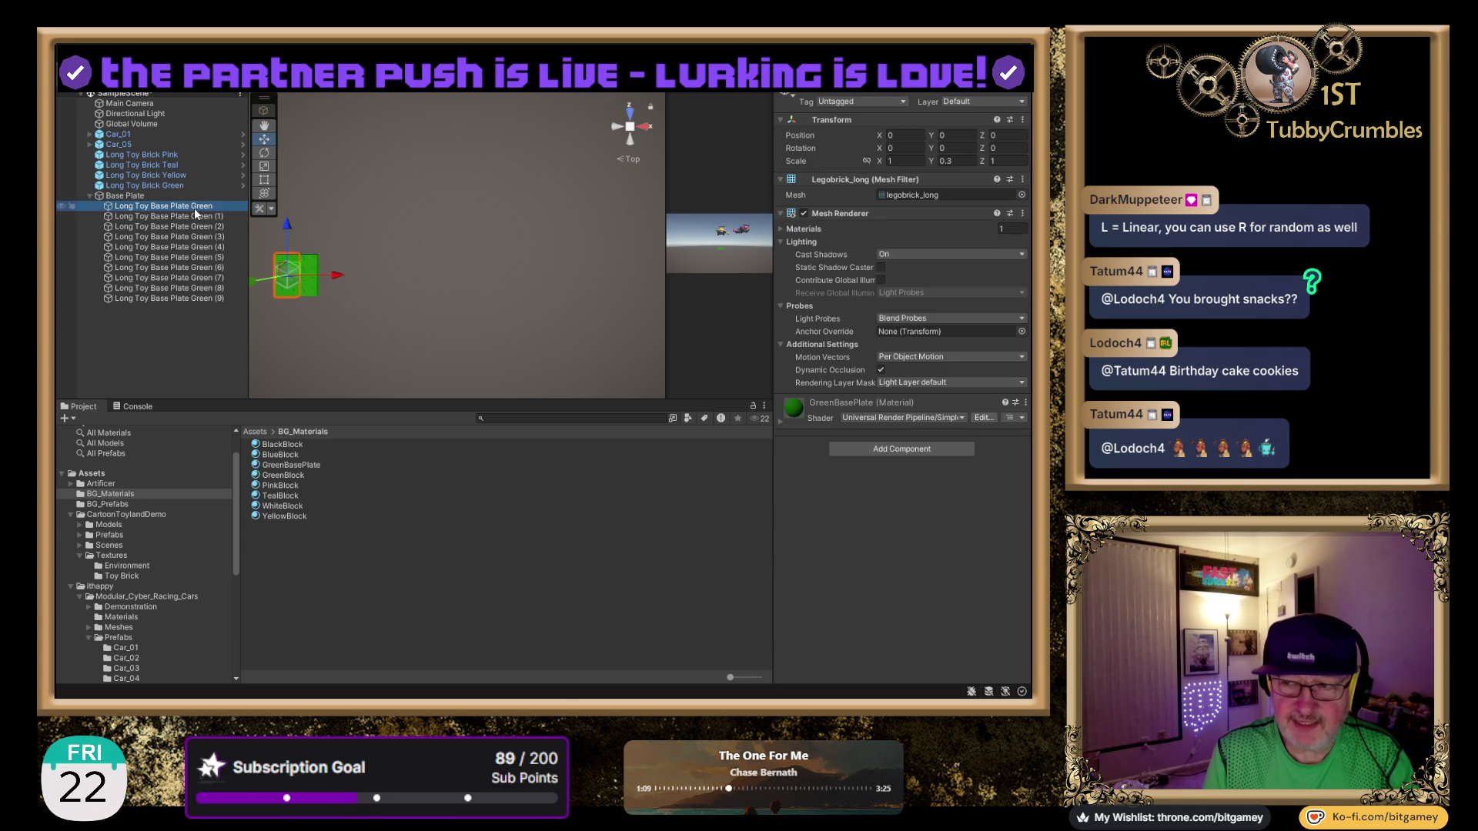
left_click(198, 219)
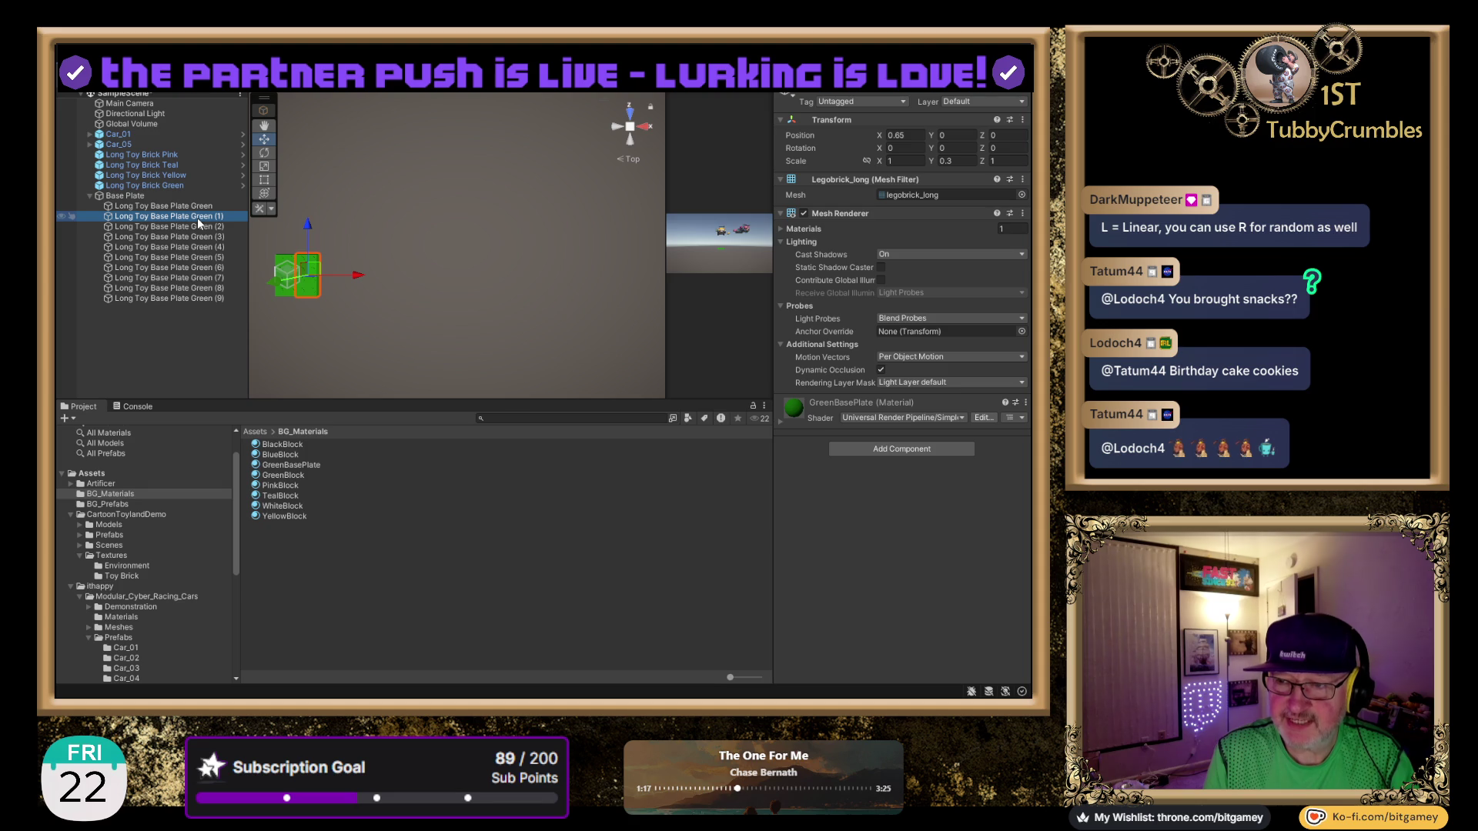
left_click(204, 299, "shift")
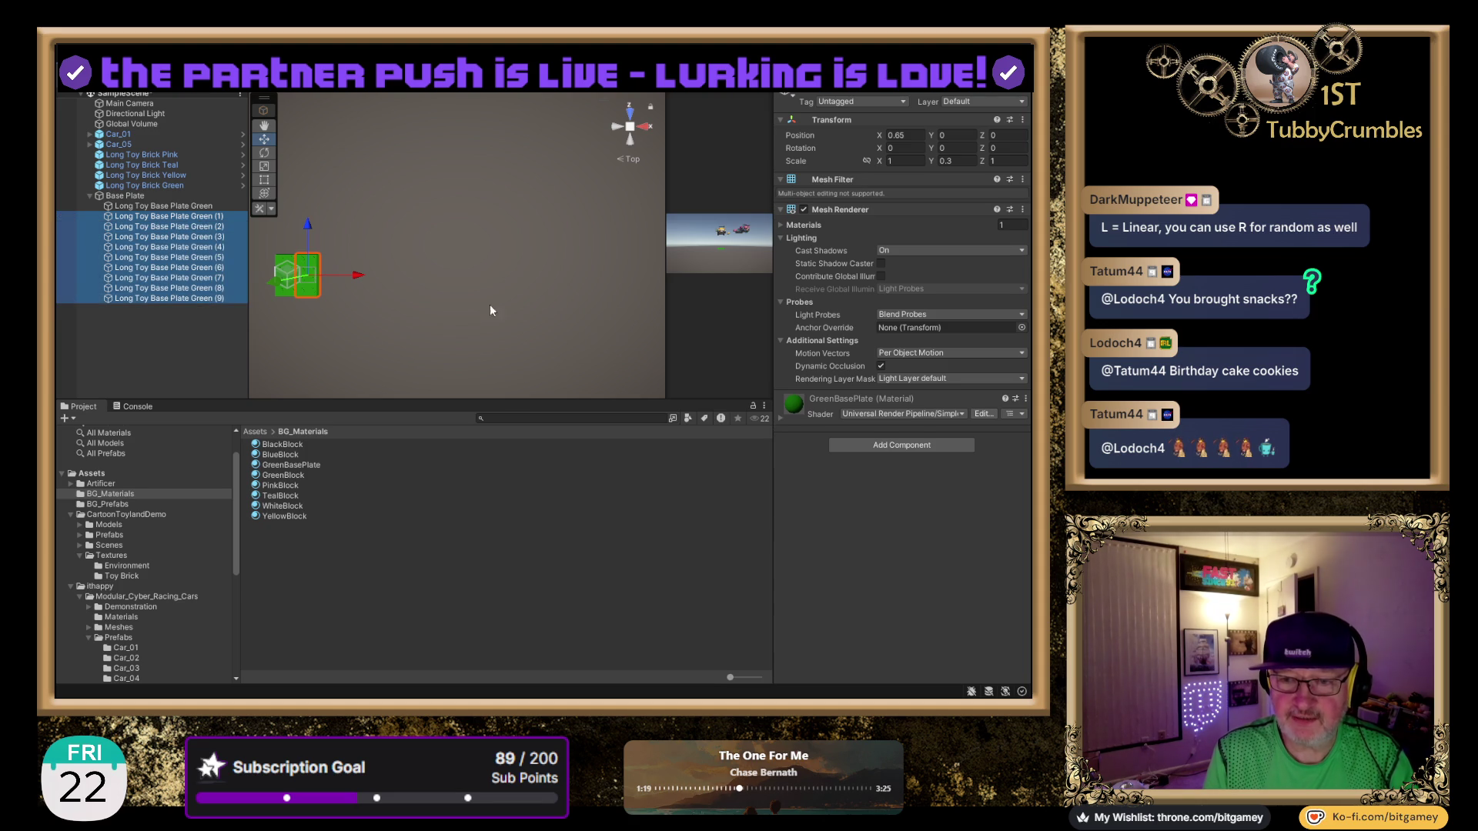
left_click(914, 137)
key("Home")
type("L(0.65")
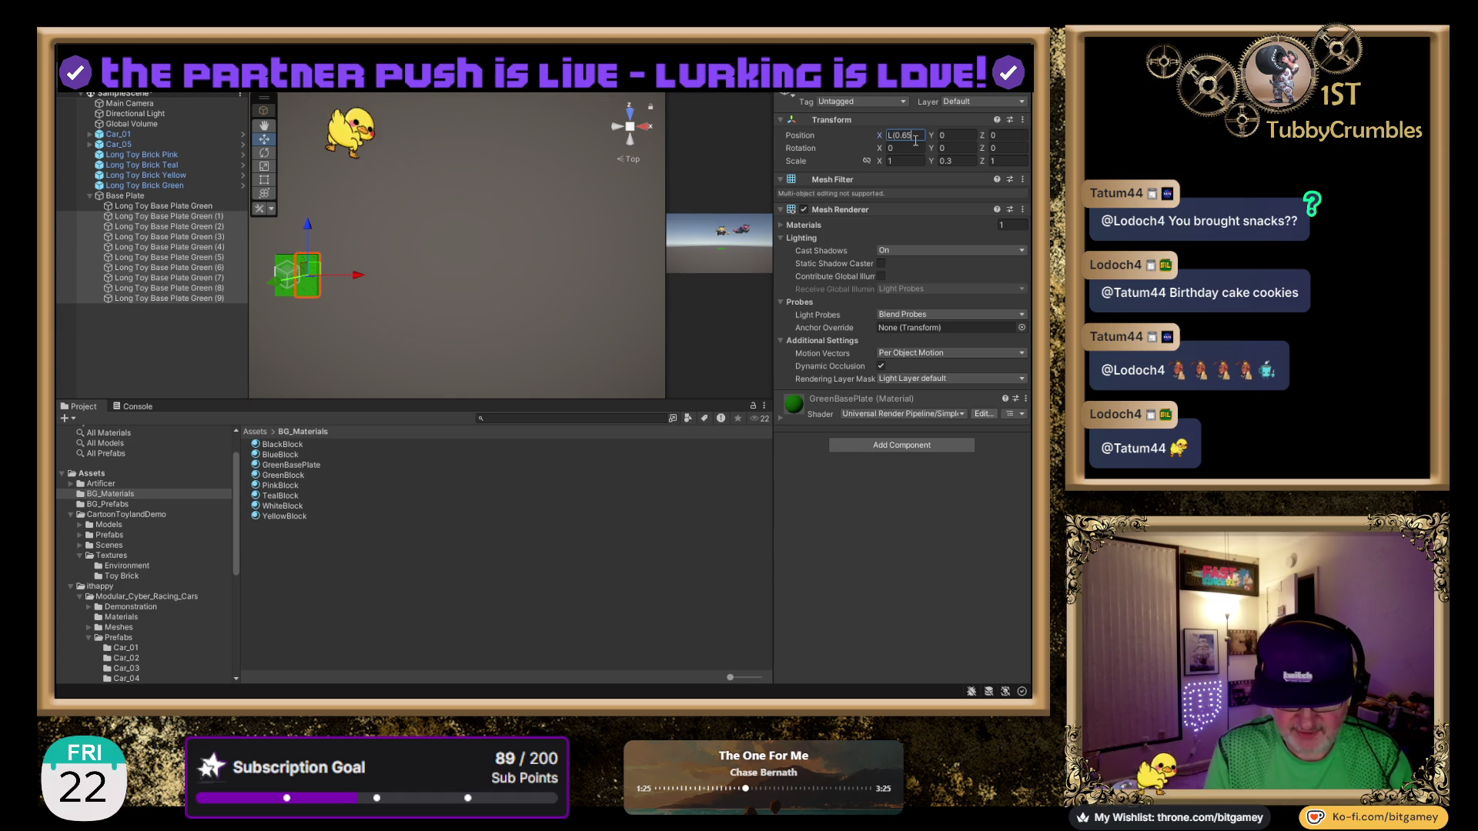
type(",6")
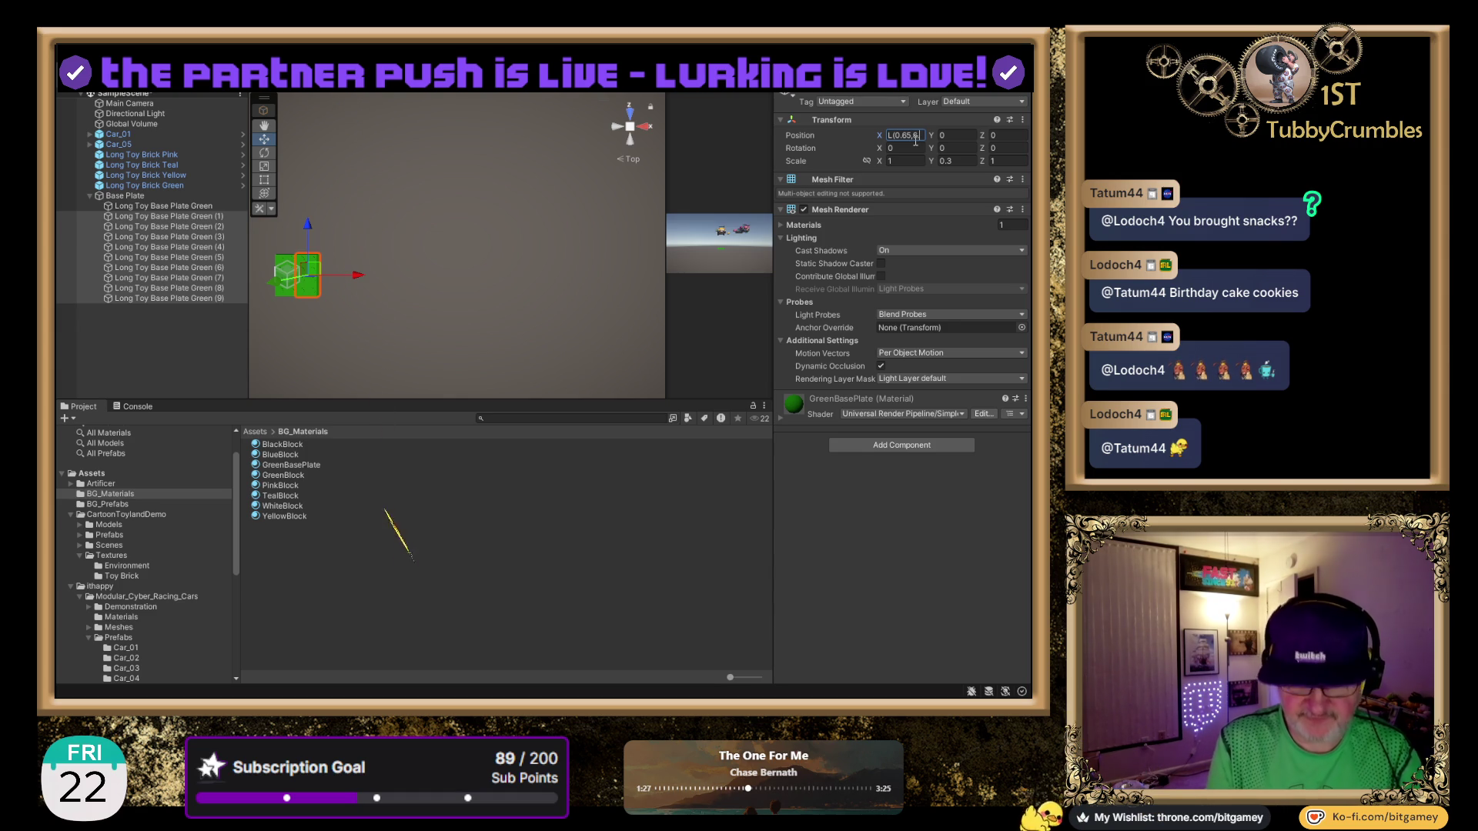
type(".6)")
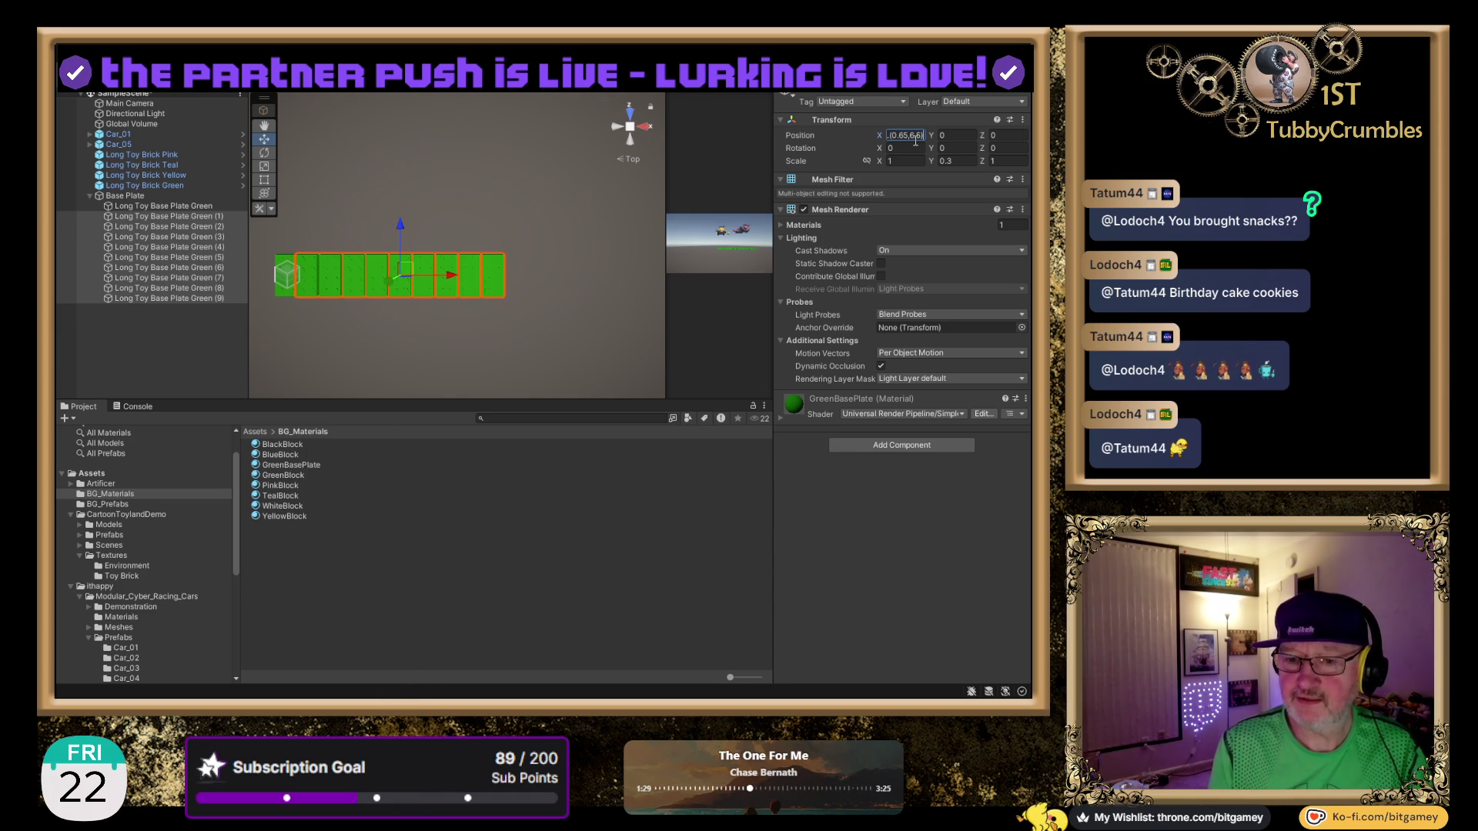
Switch to a perspective view looking down on the plates and apply an L(0.6) X spread.
left_click(627, 137)
scroll(518, 206, "up", 6)
left_click_drag(483, 200, 494, 247)
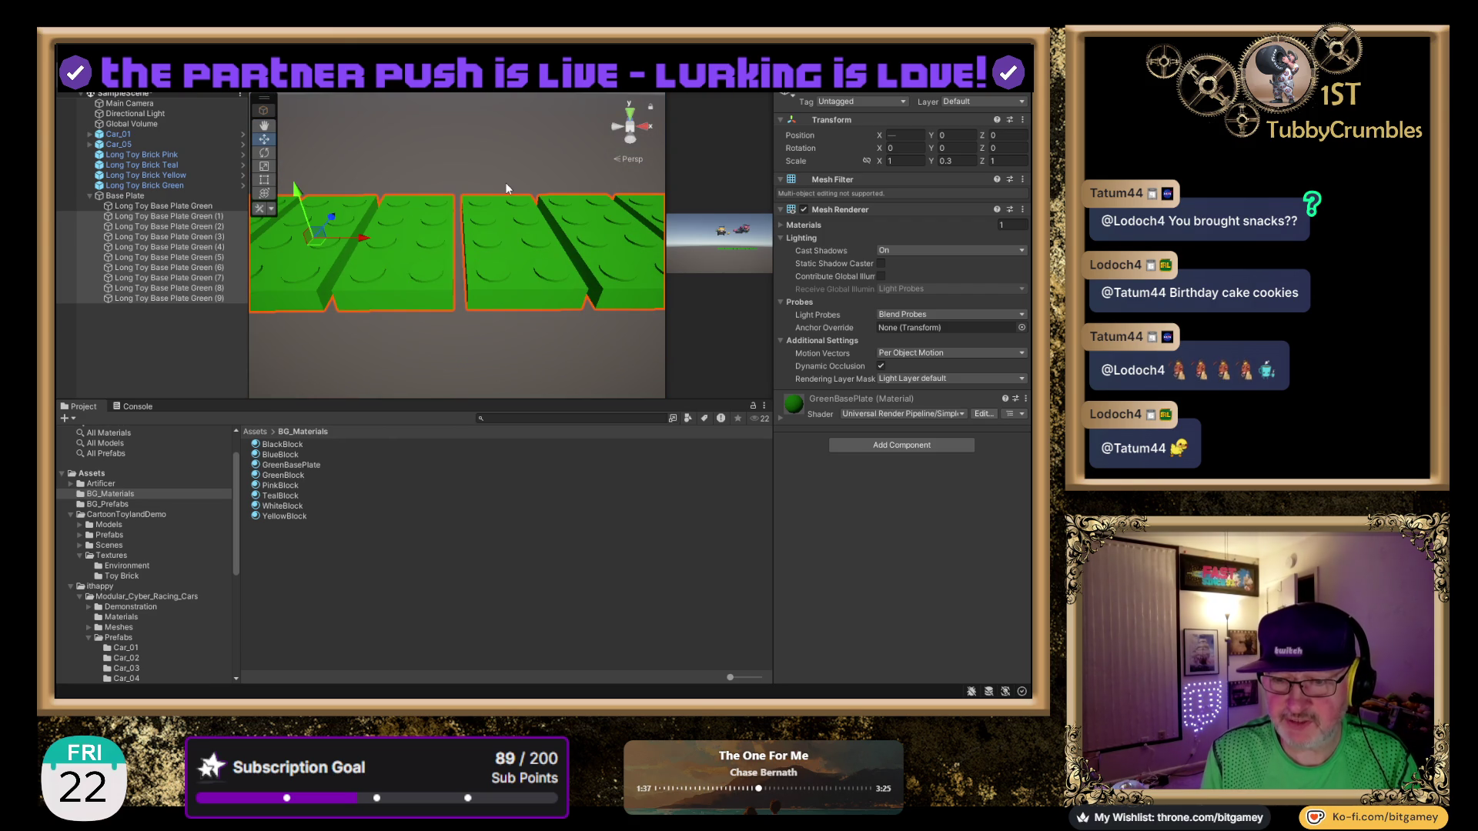
left_click(916, 134)
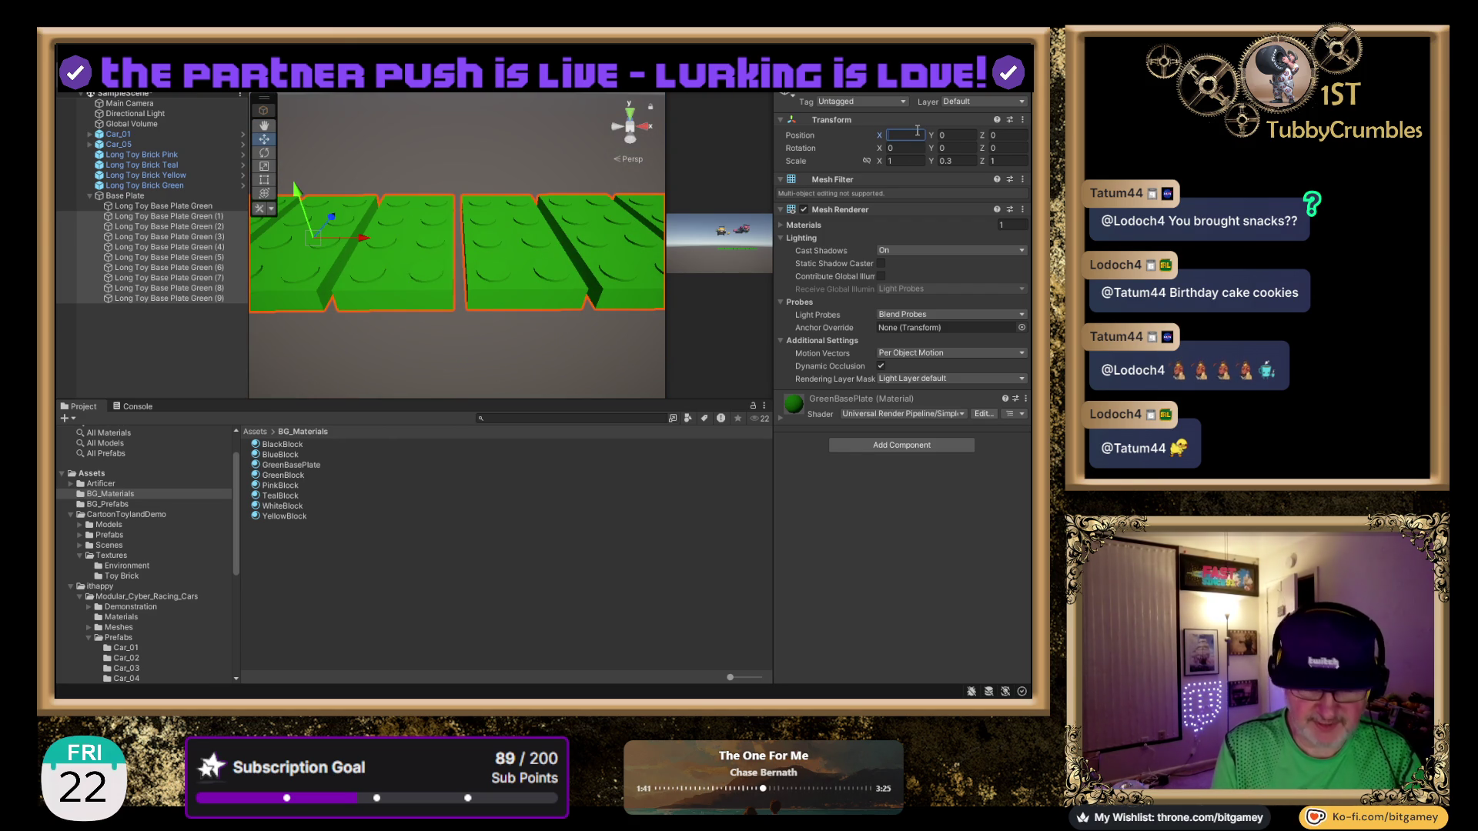
type("L")
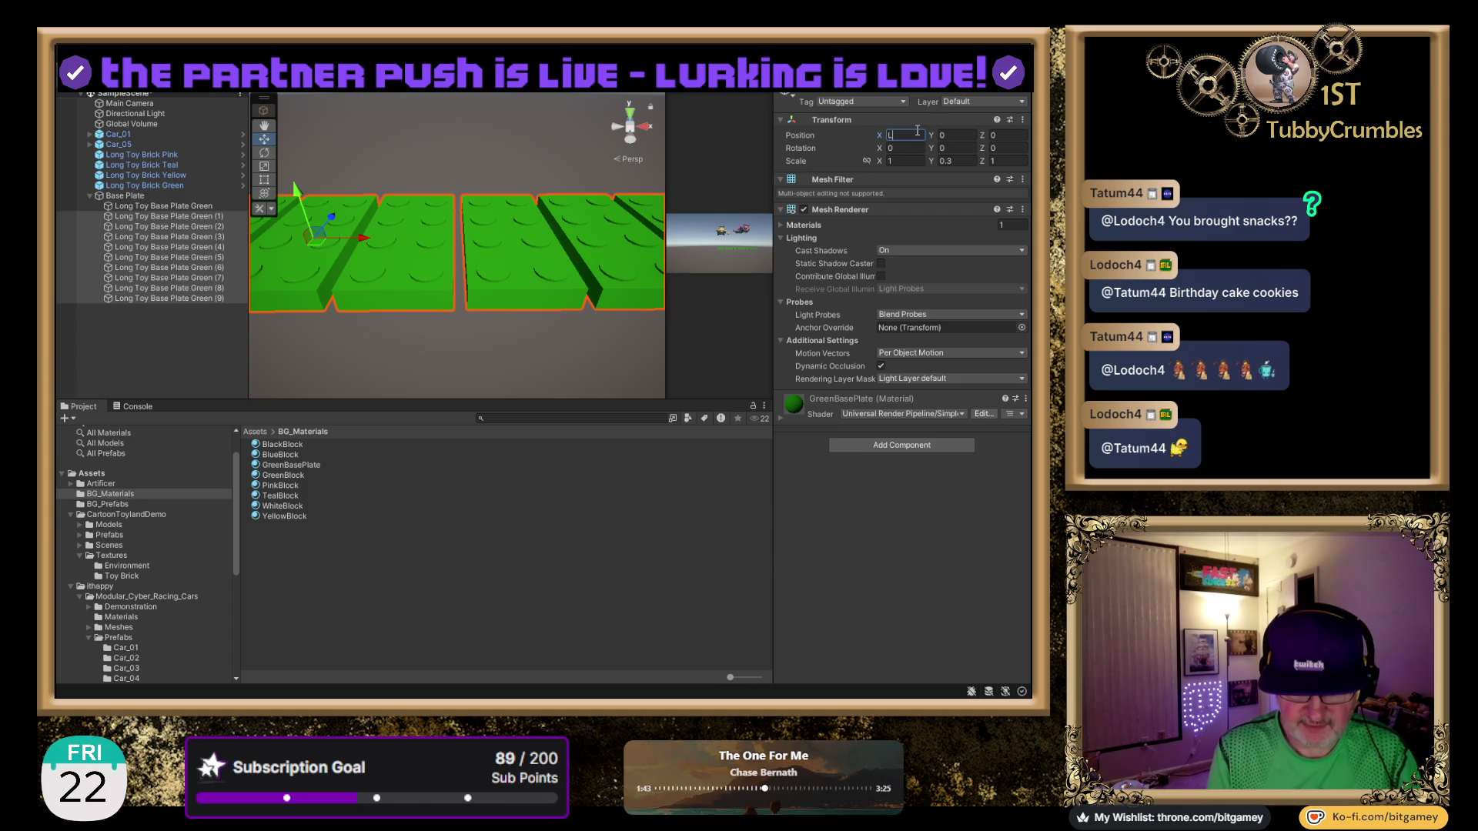
type("(0,")
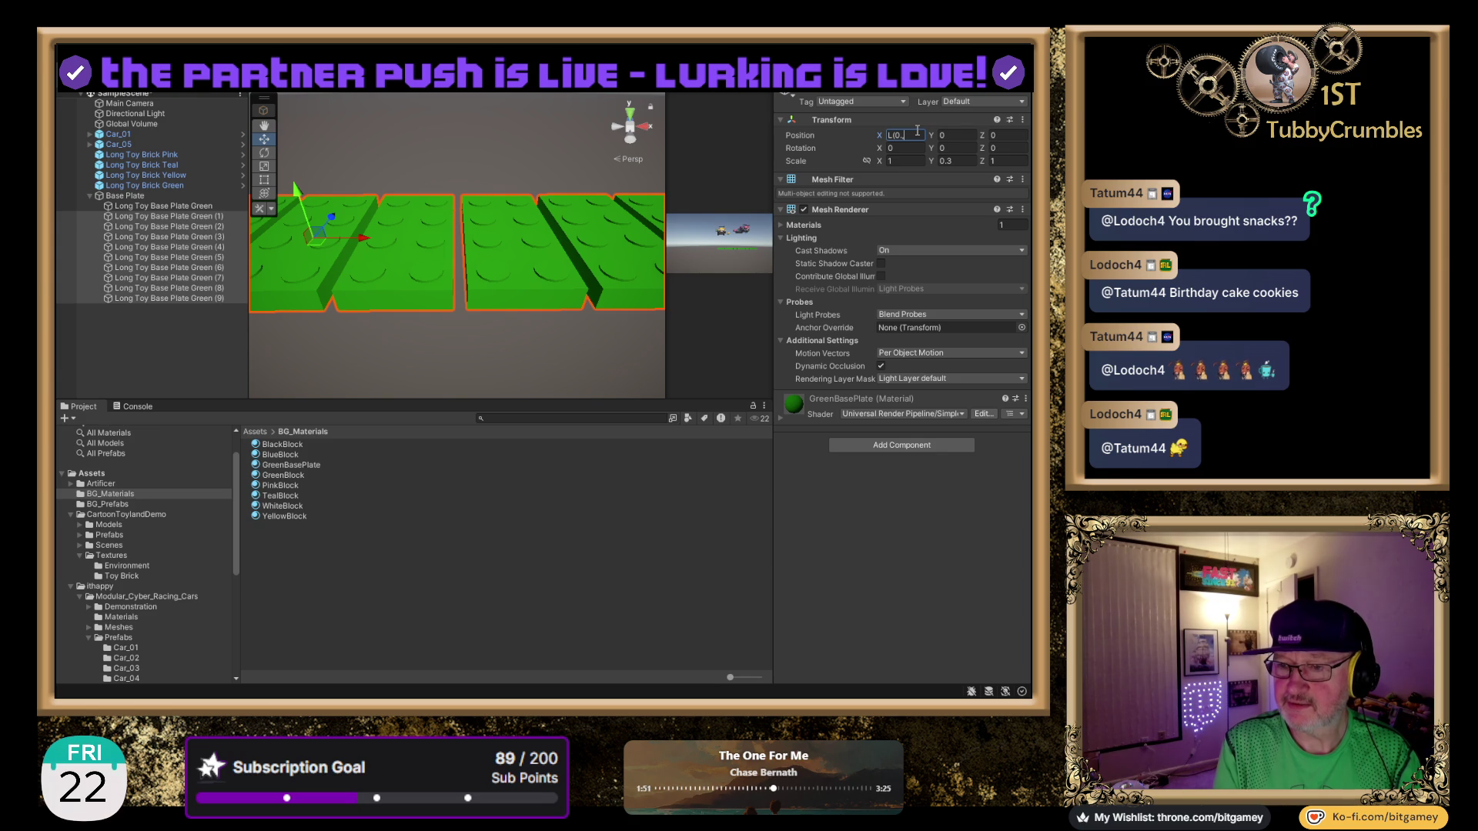
type(".6")
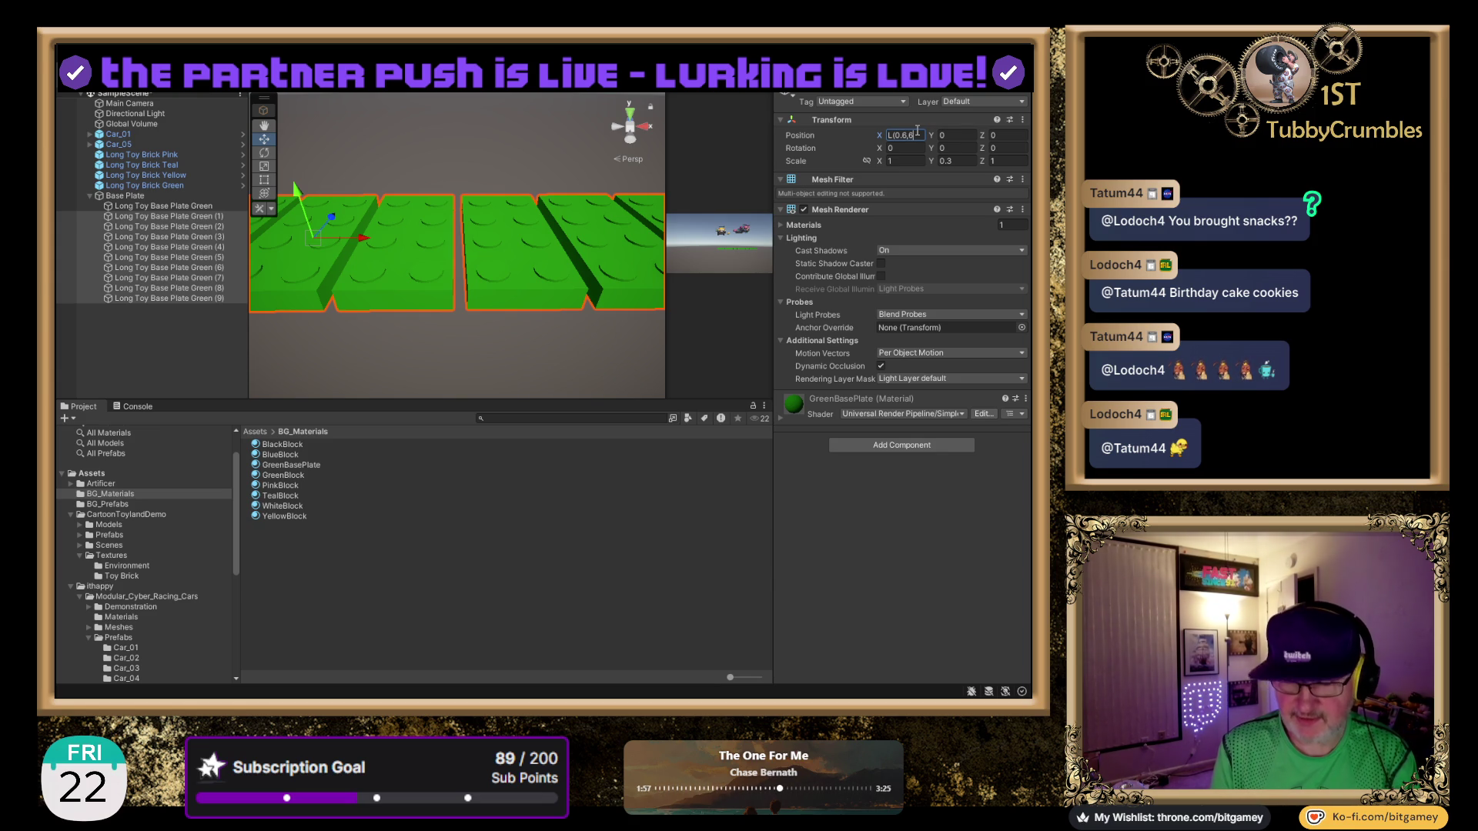
type(")")
key("Return")
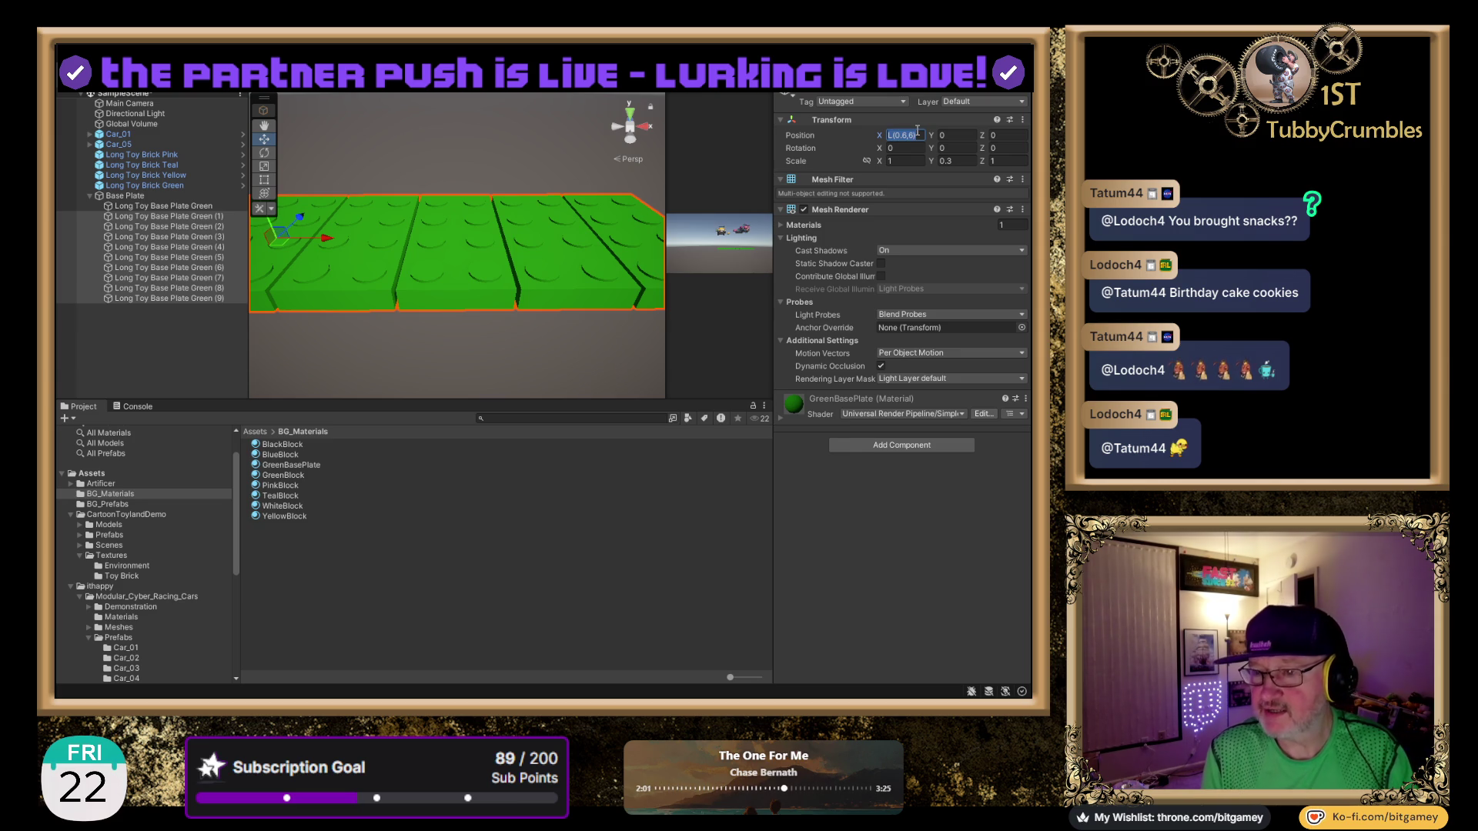
Re-enter Position X as L(0.5,5) so the plates butt together, then inspect the green strip.
mouse_move(482, 260)
left_mouse_down()
mouse_move(891, 262)
mouse_move(722, 256)
mouse_move(797, 262)
left_mouse_up()
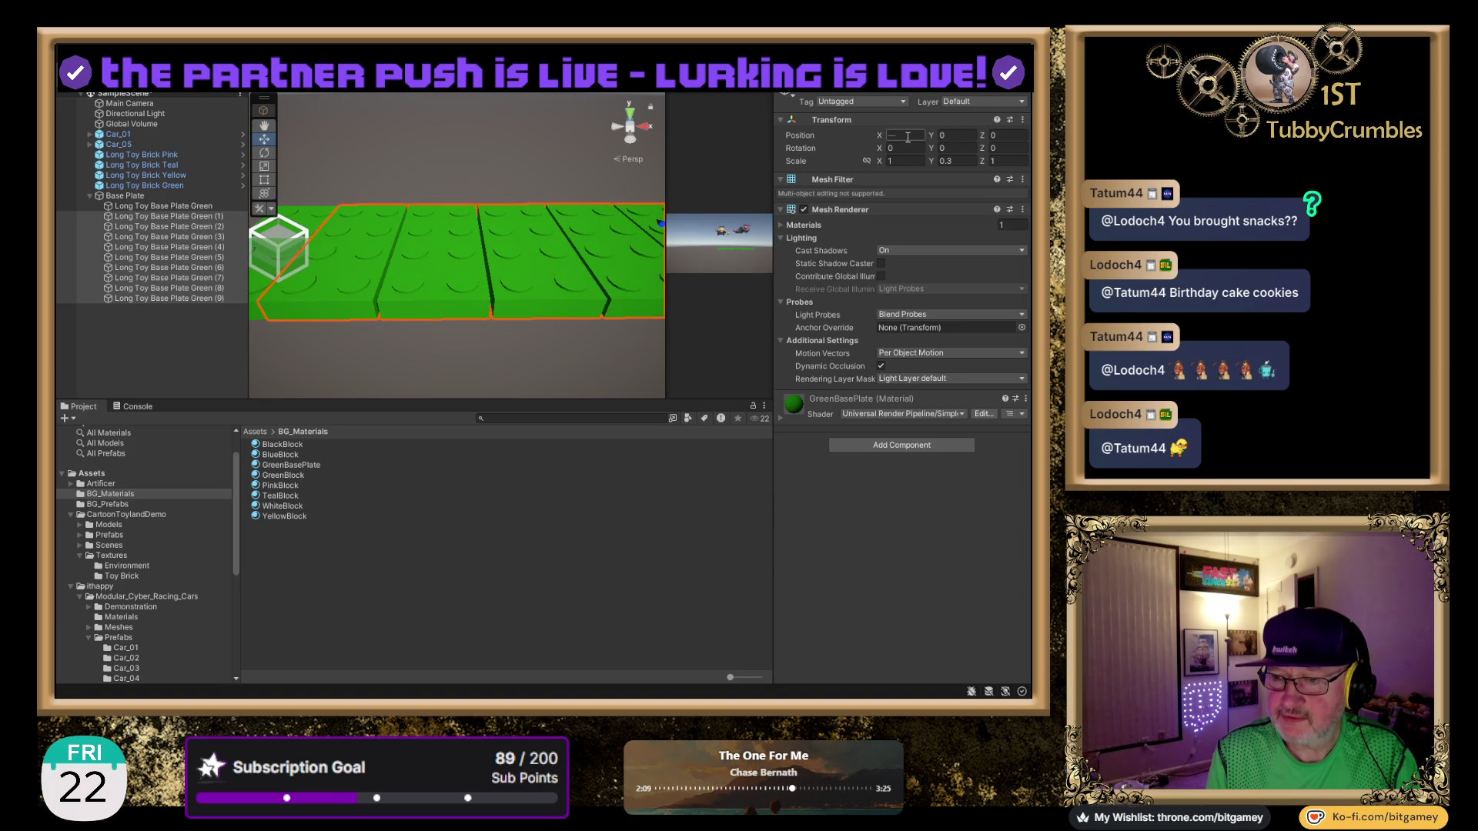
type("L(0,68)")
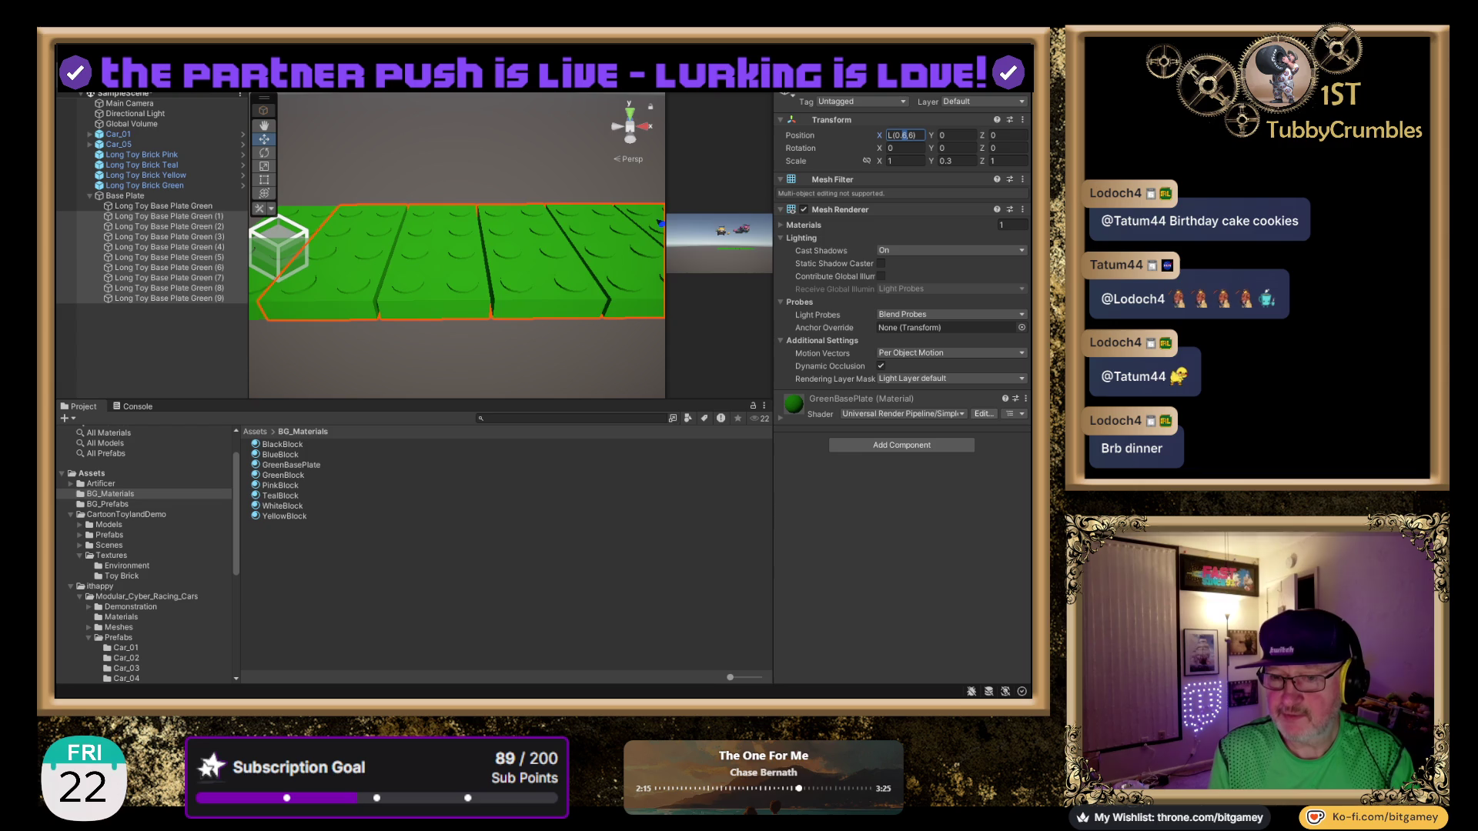
key("BackSpace")
type("5")
key("BackSpace")
type("5")
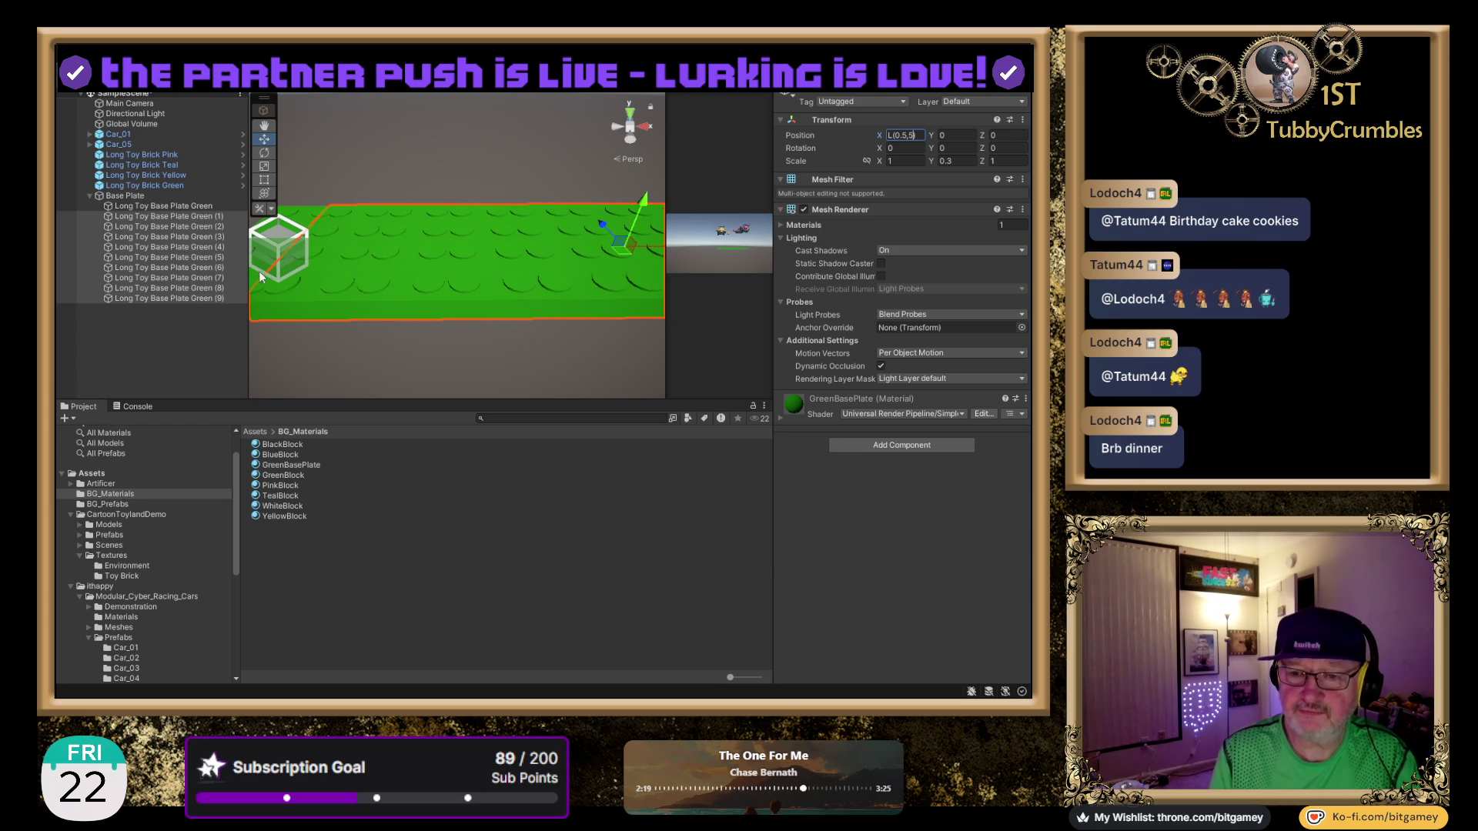
scroll(417, 199, "down", 5)
mouse_move(454, 223)
left_mouse_down()
mouse_move(501, 254)
mouse_move(447, 296)
mouse_move(452, 218)
mouse_move(486, 229)
mouse_move(362, 255)
left_mouse_up()
scroll(482, 247, "up", 5)
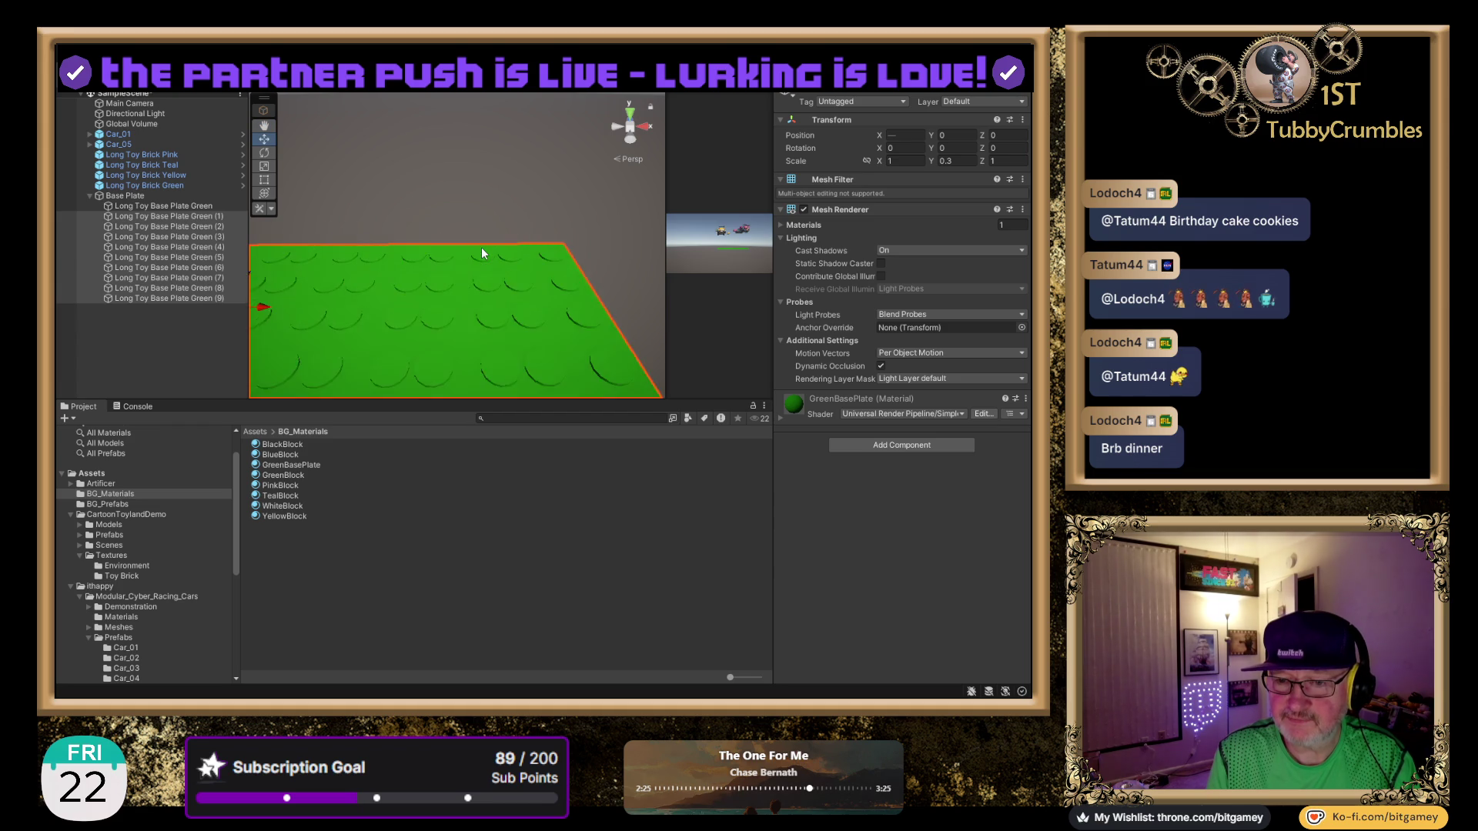
mouse_move(482, 247)
left_mouse_down()
mouse_move(481, 322)
mouse_move(511, 220)
mouse_move(485, 373)
mouse_move(479, 341)
left_mouse_up()
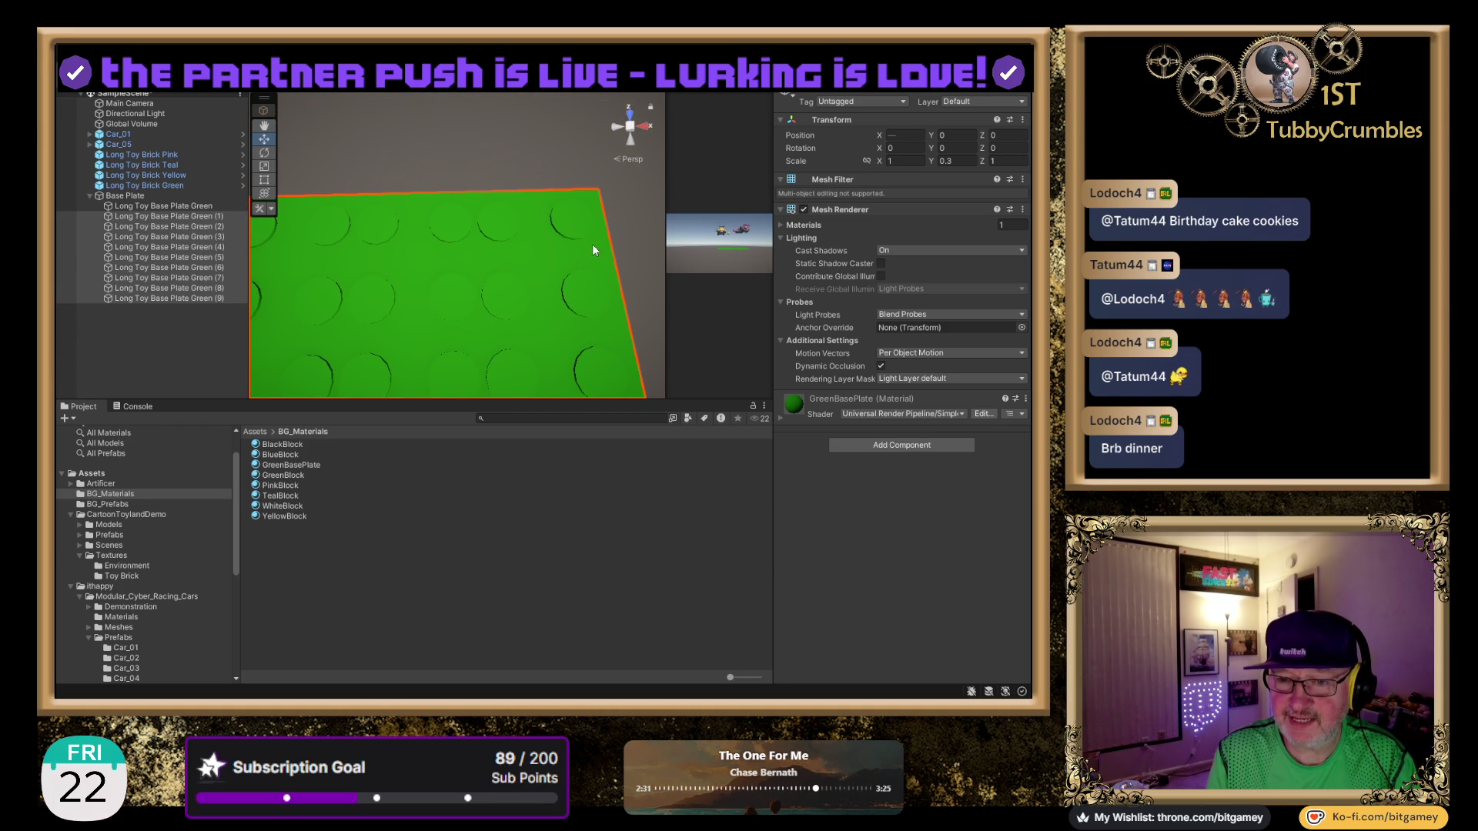
scroll(593, 243, "up", 3)
mouse_move(593, 243)
left_mouse_down()
mouse_move(620, 125)
mouse_move(609, 131)
left_mouse_up()
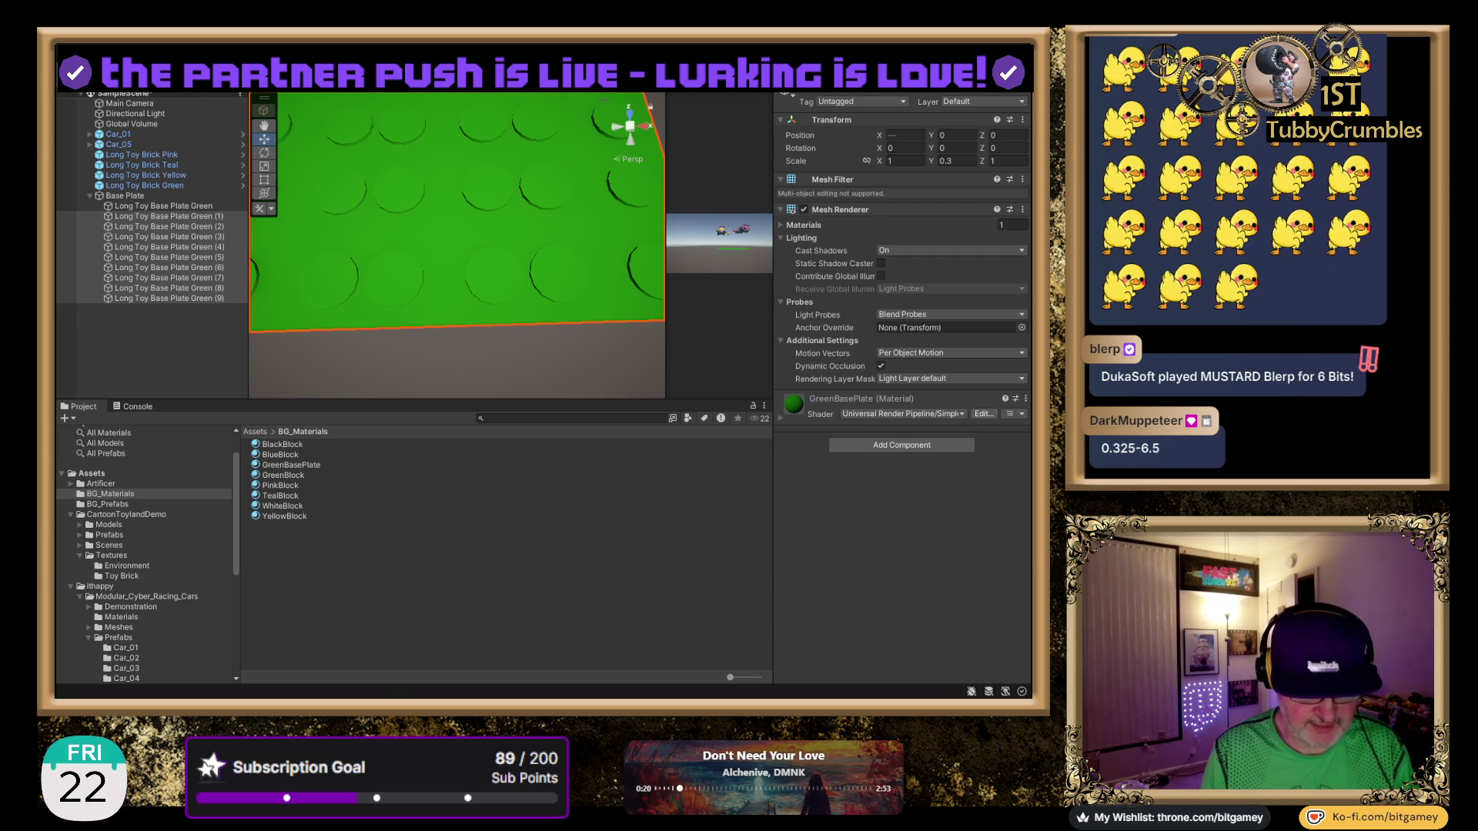
left_click(914, 135)
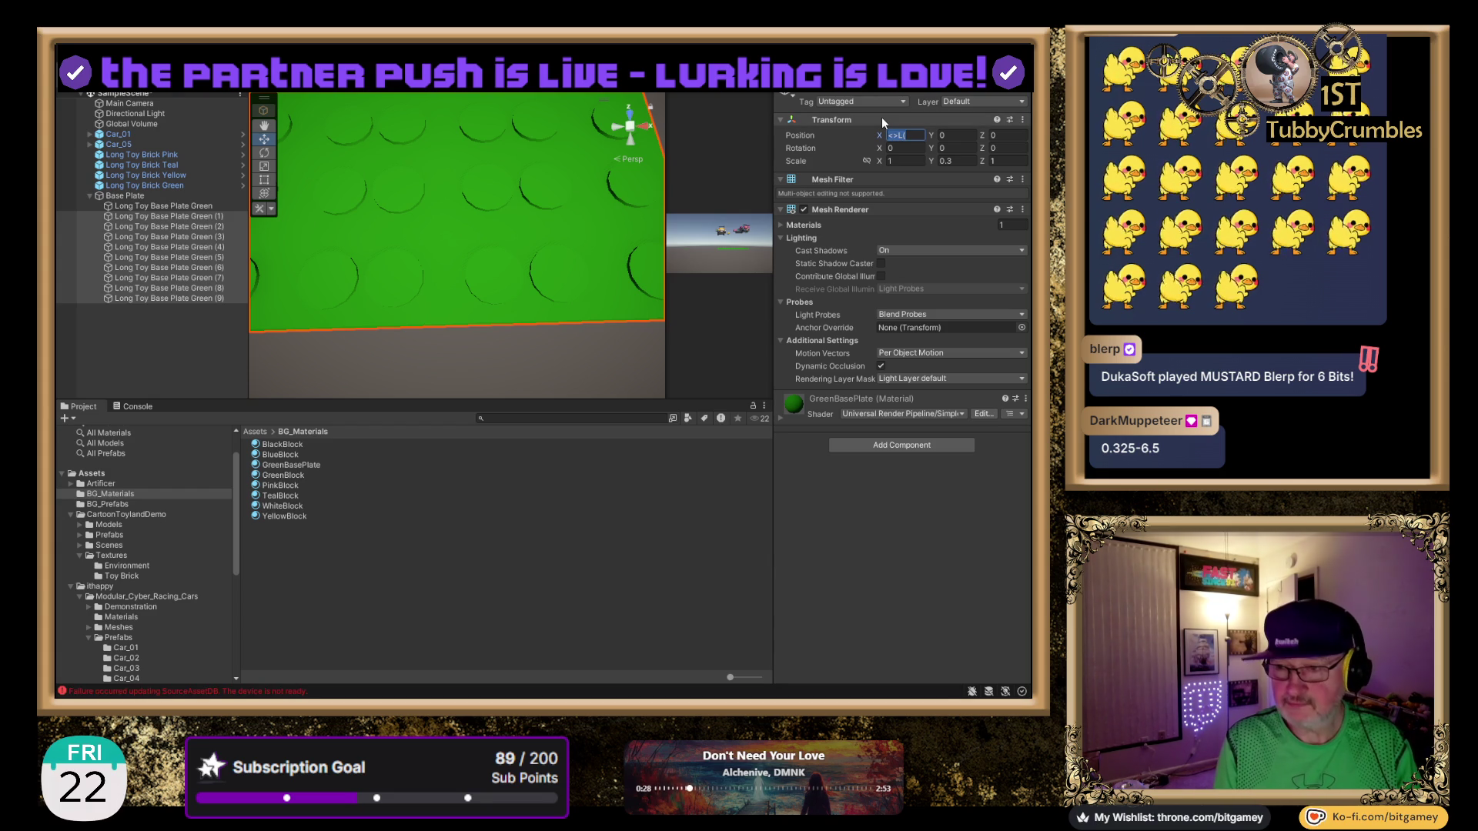
Set the plates' Position X to L(0.325,6.5) and view the gapped spread from an angle.
type("0.325-6.5")
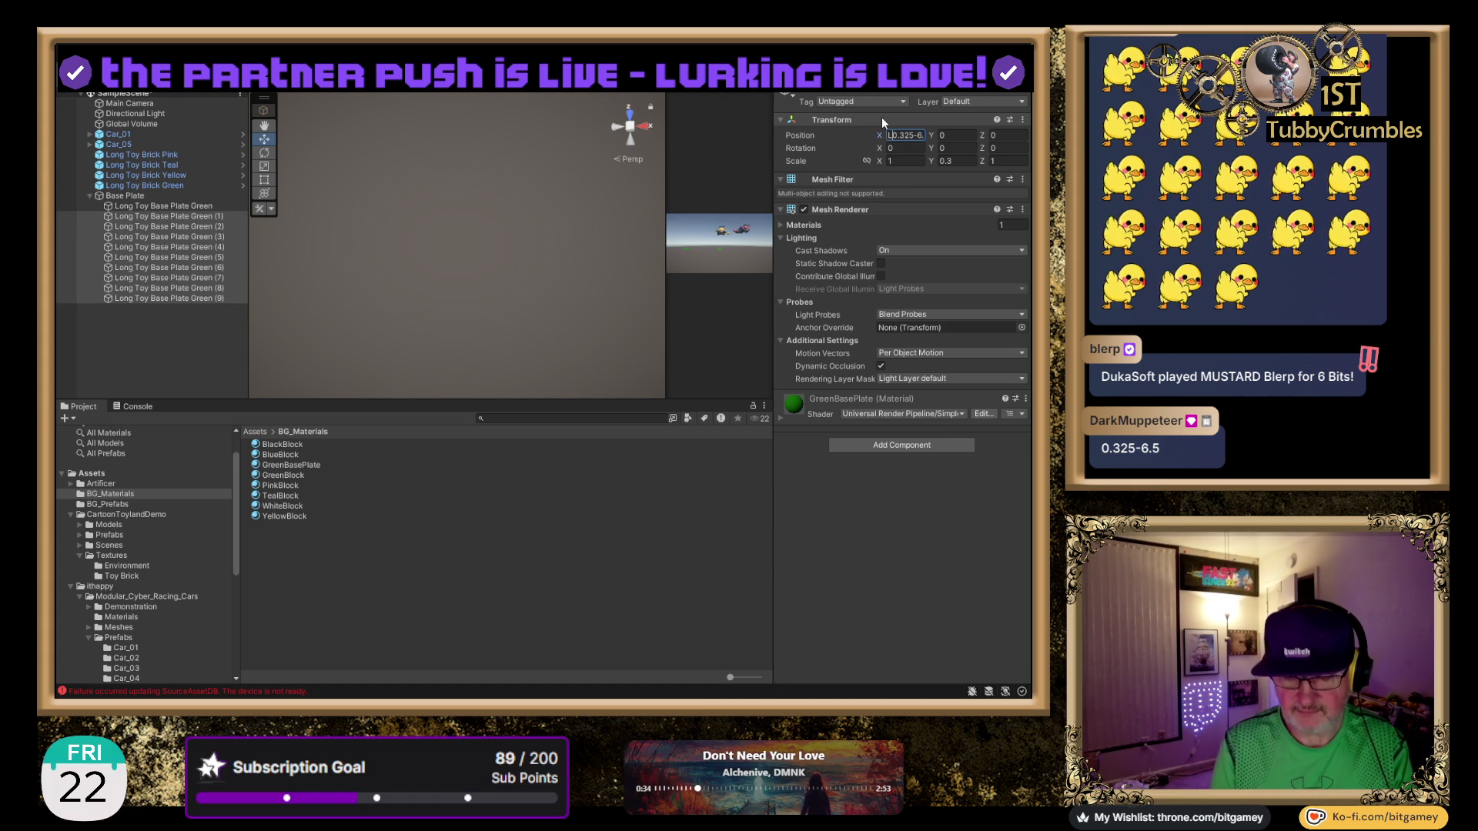
key("End")
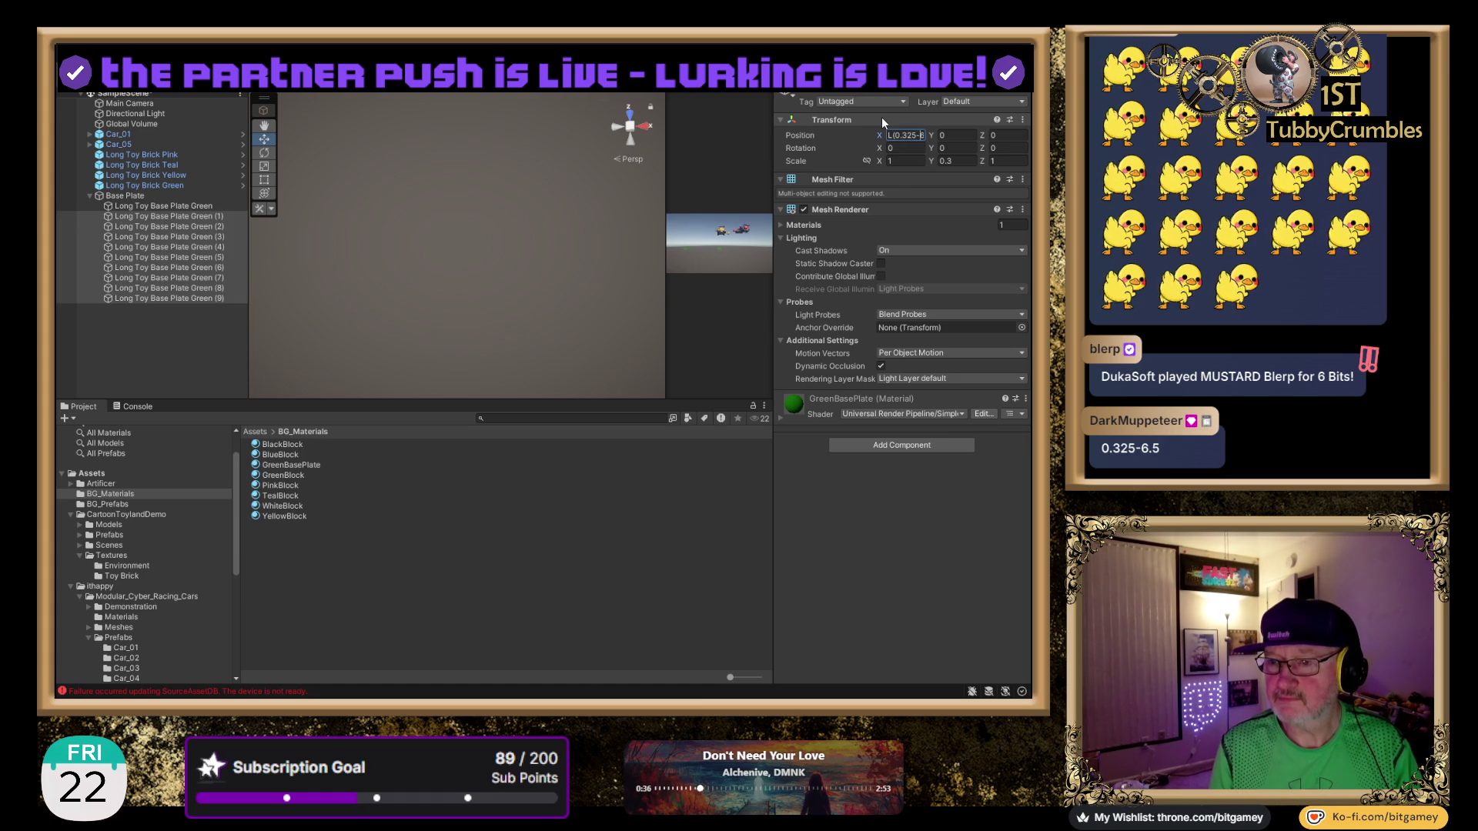
type(")")
key("ctrl+shift+Left")
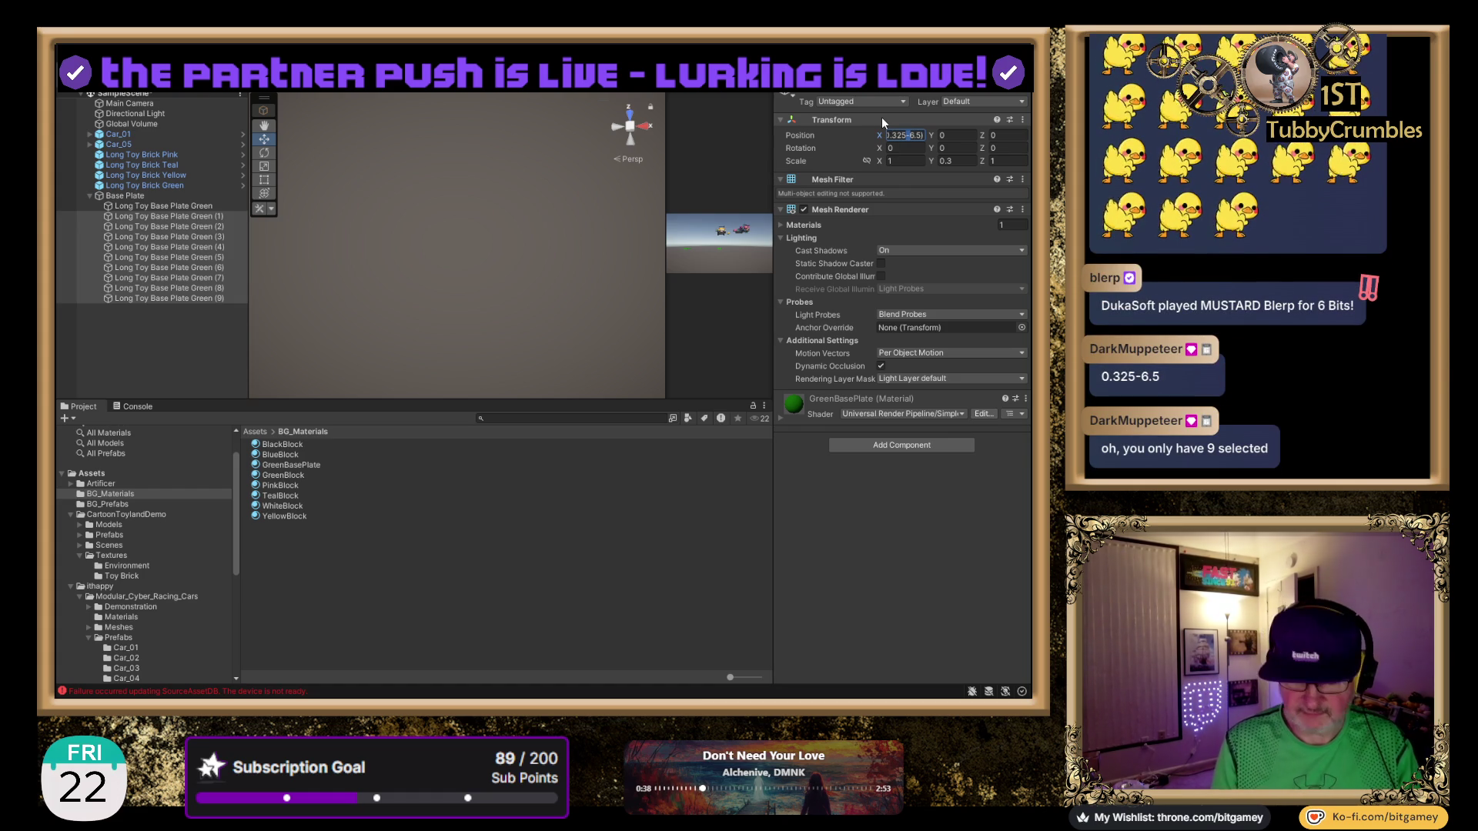
type(",")
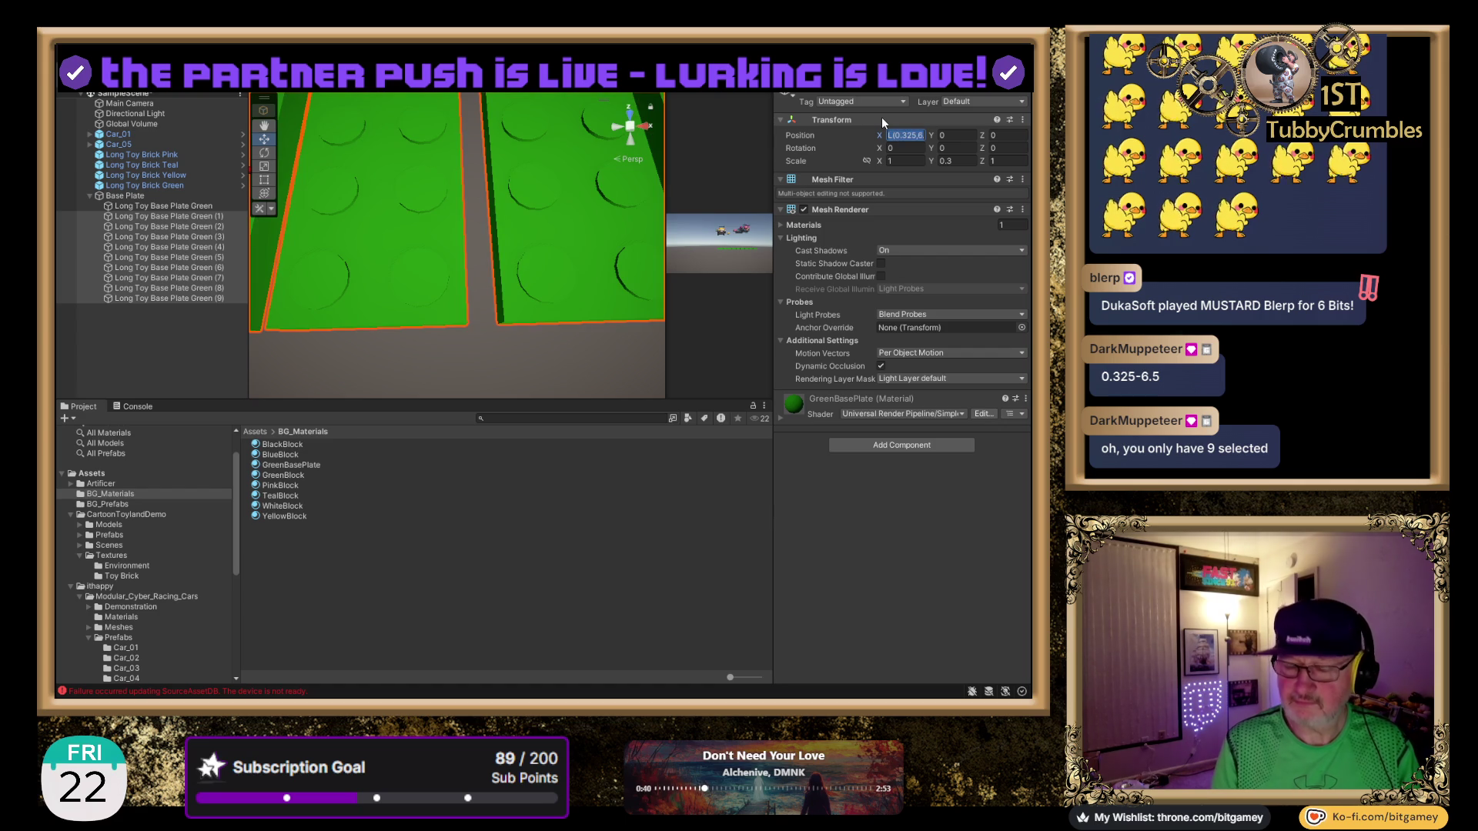
scroll(445, 210, "down", 5)
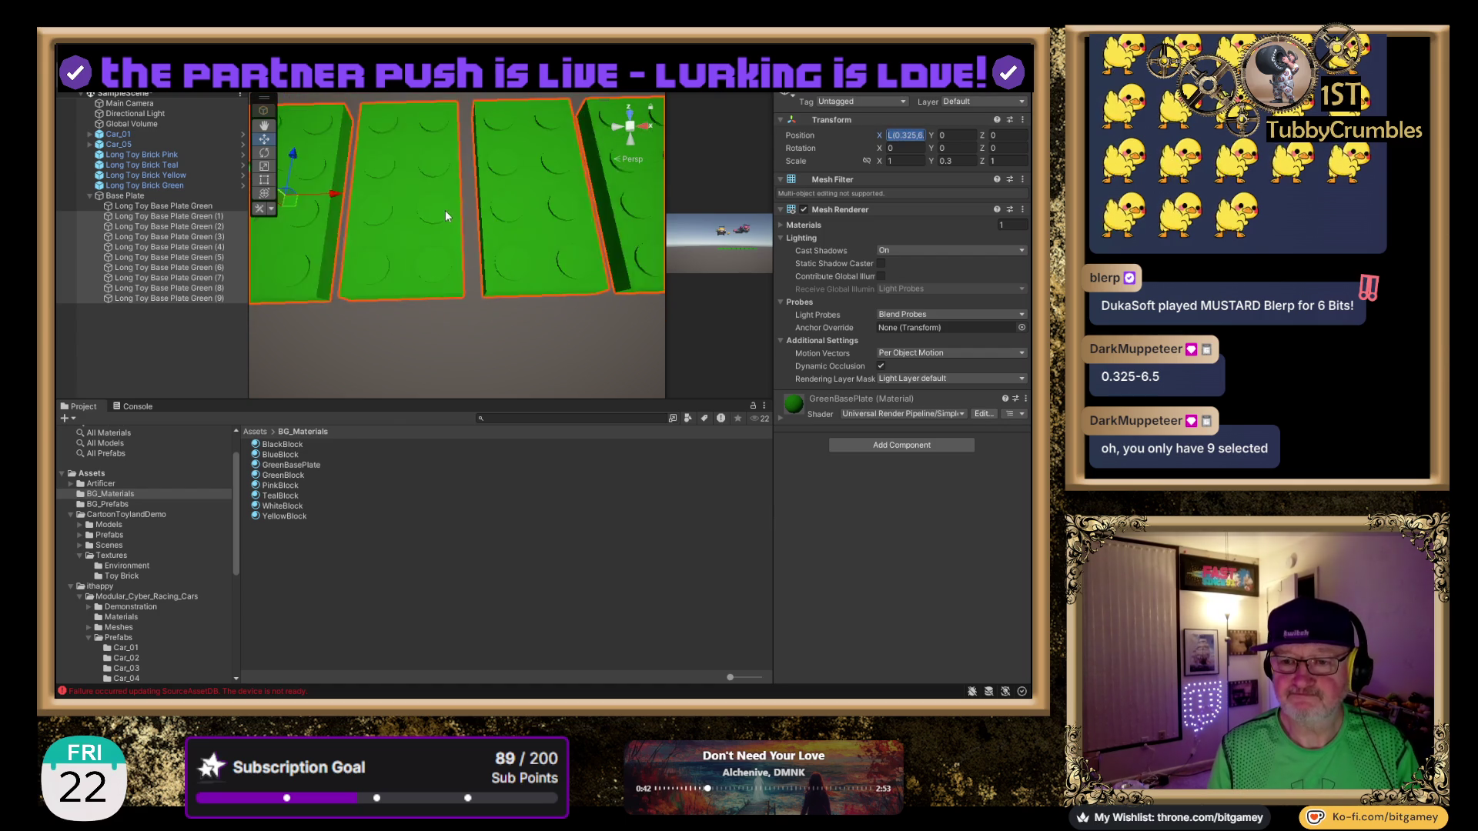
key("Return")
left_click_drag(453, 247, 690, 244)
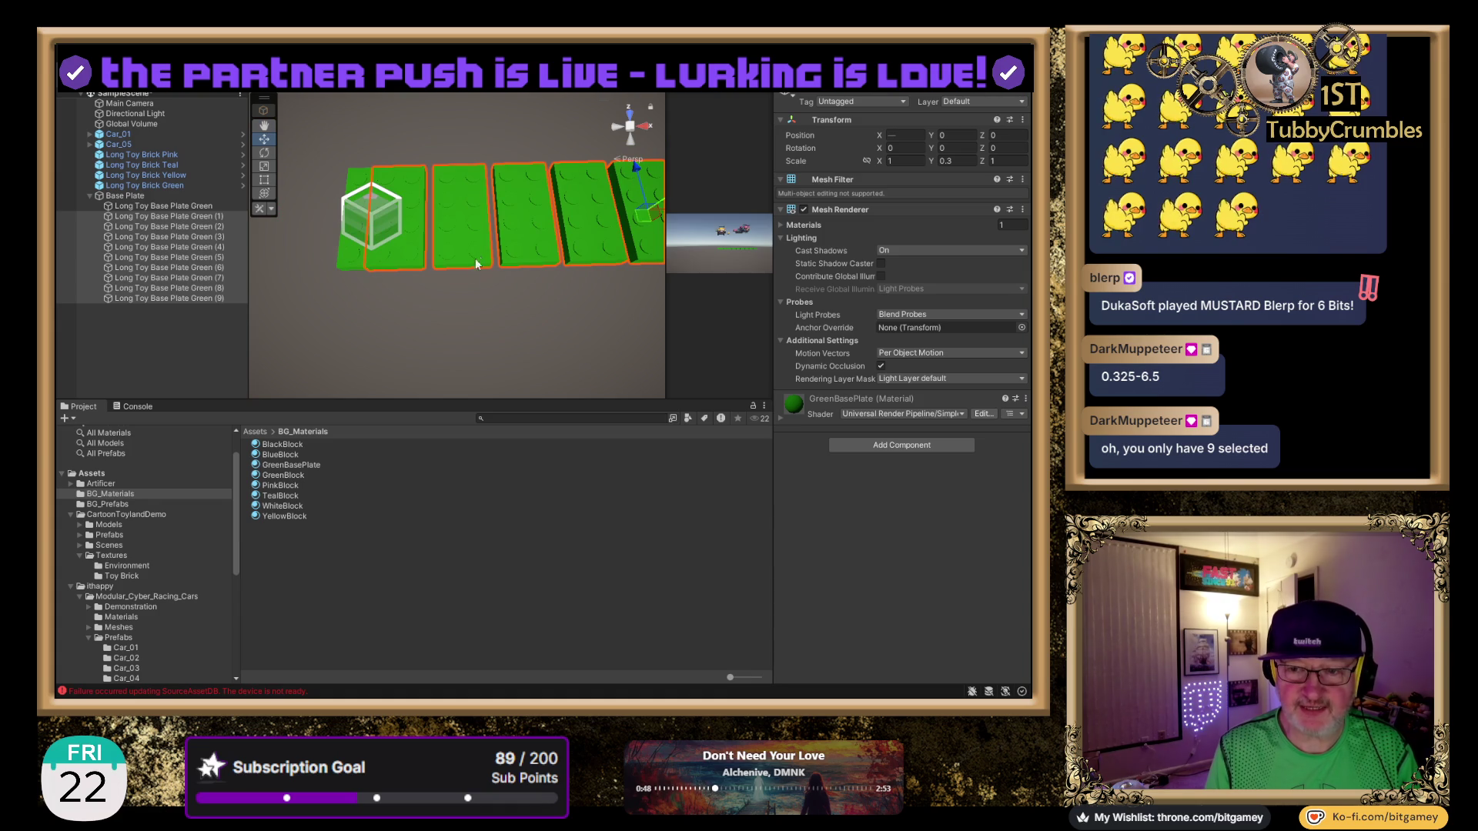
scroll(470, 279, "up", 5)
mouse_move(448, 266)
left_mouse_down()
mouse_move(495, 222)
mouse_move(475, 192)
left_mouse_up()
left_click(908, 132)
type("0.325-6.5")
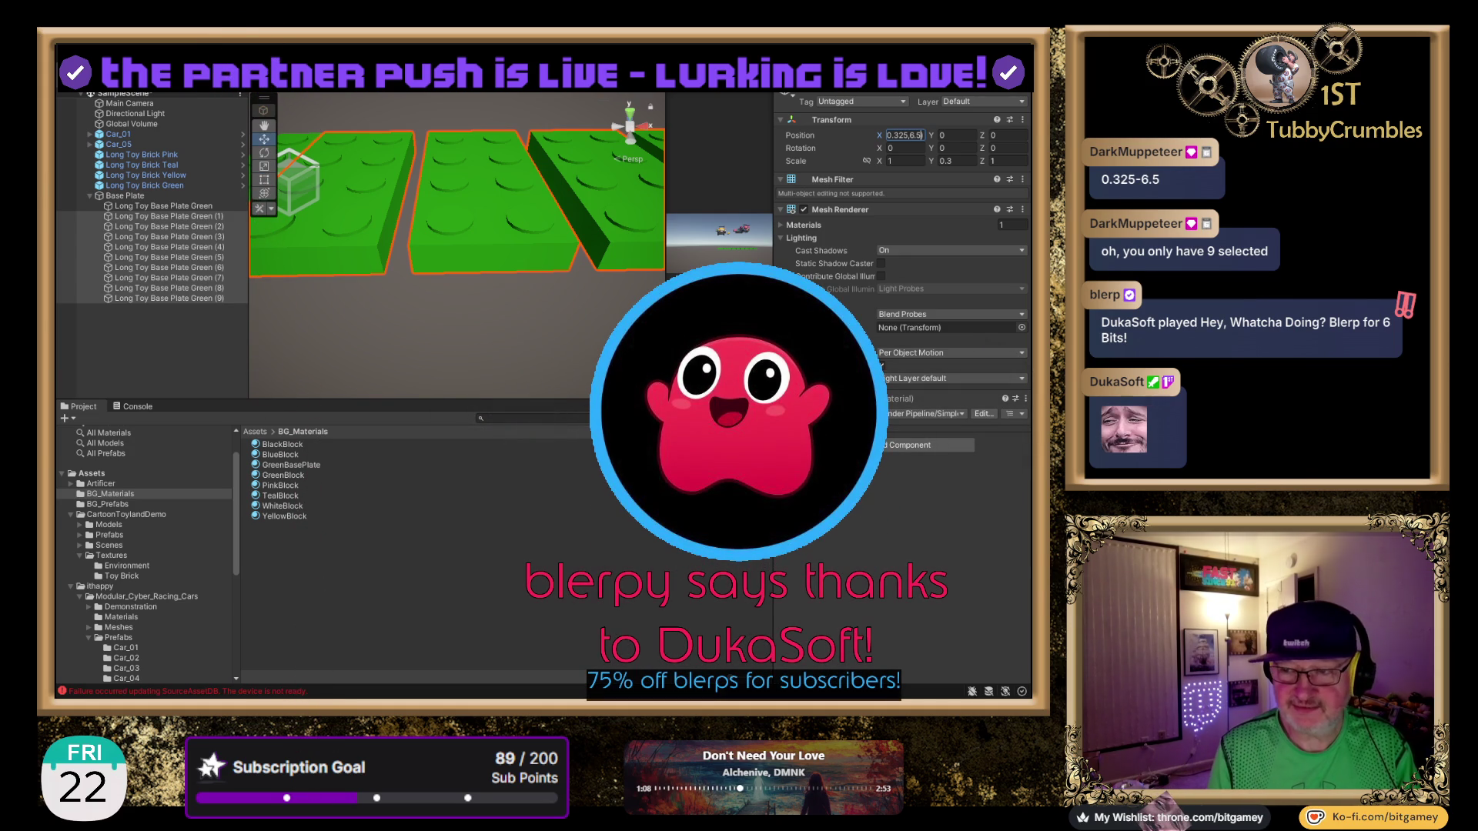
Select all ten base plates and apply L(0.325,6.5) to their Position X.
left_click(172, 205)
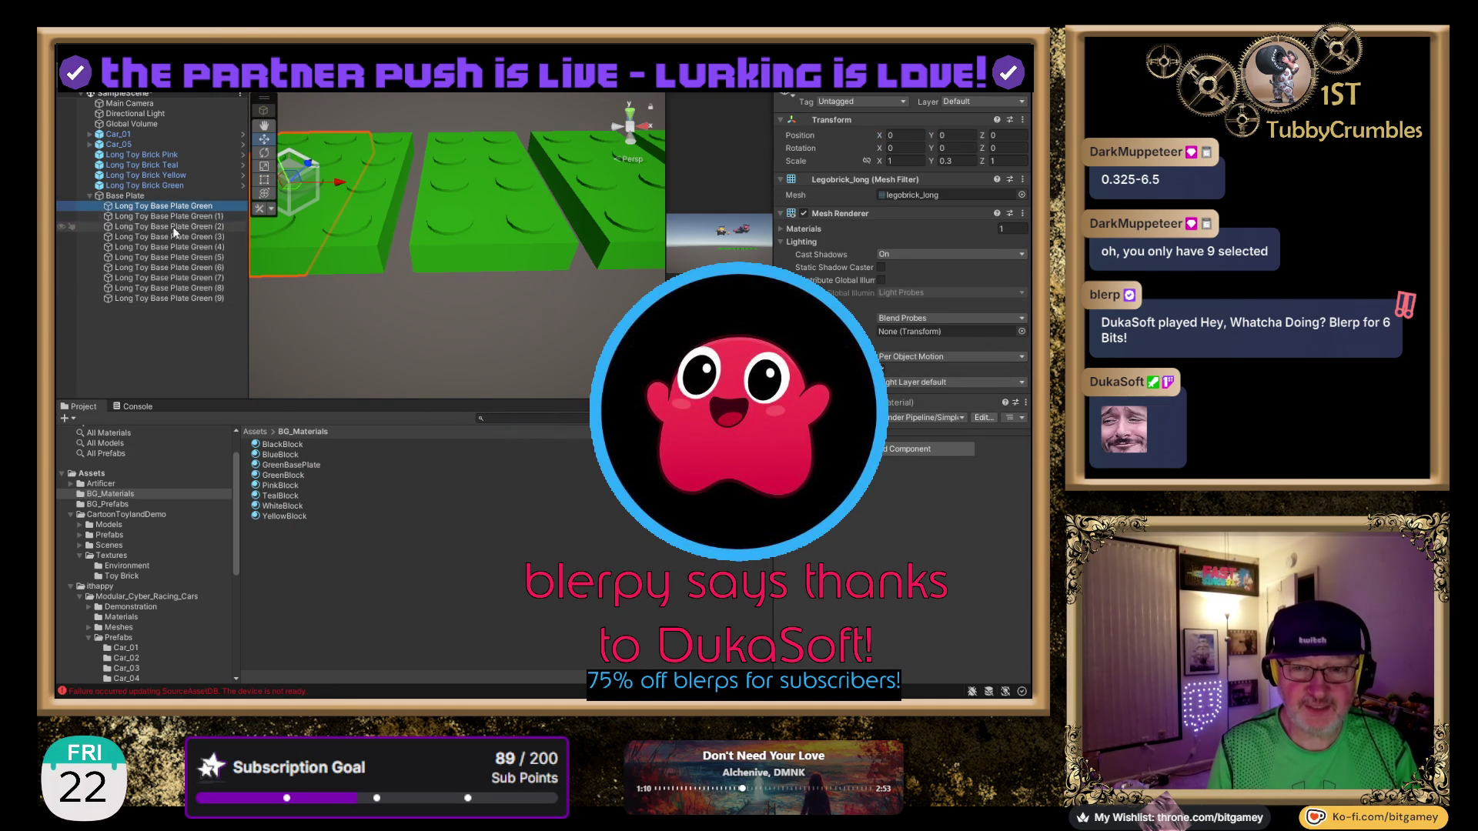
left_click(187, 298, "shift")
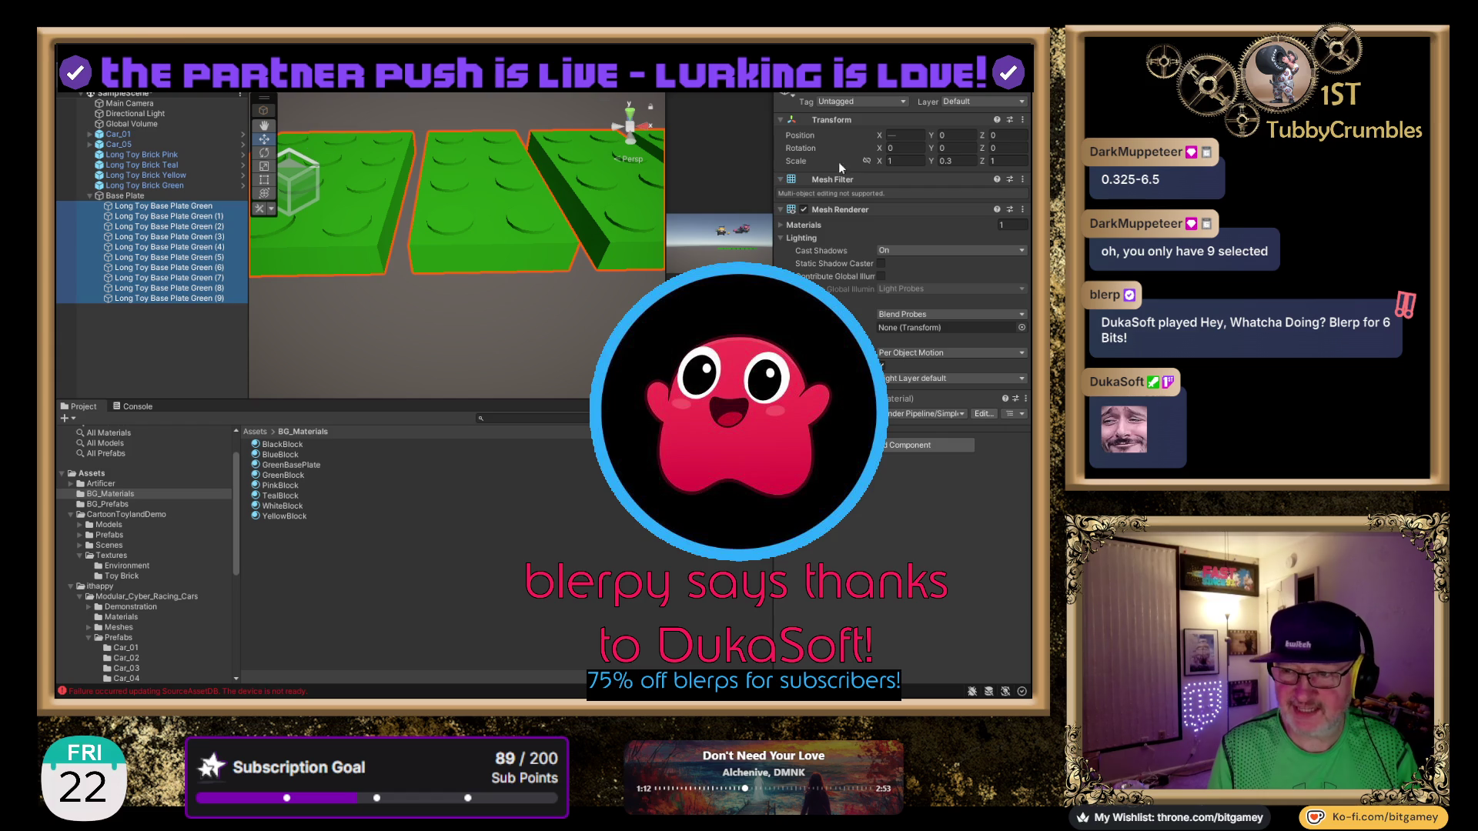
left_click(900, 139)
type("L(0.325,6.5)")
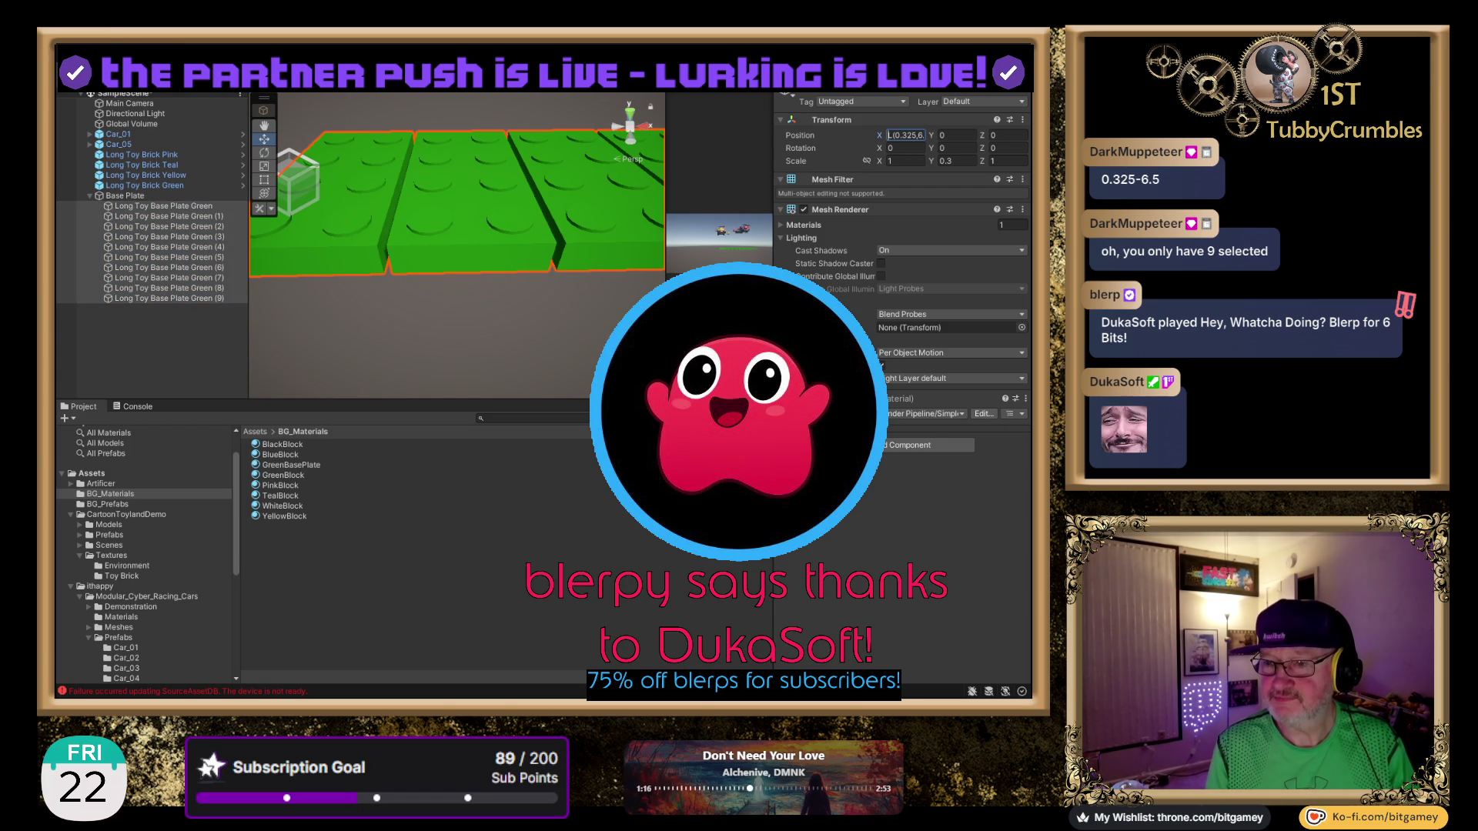
key("Return")
scroll(447, 252, "down", 3)
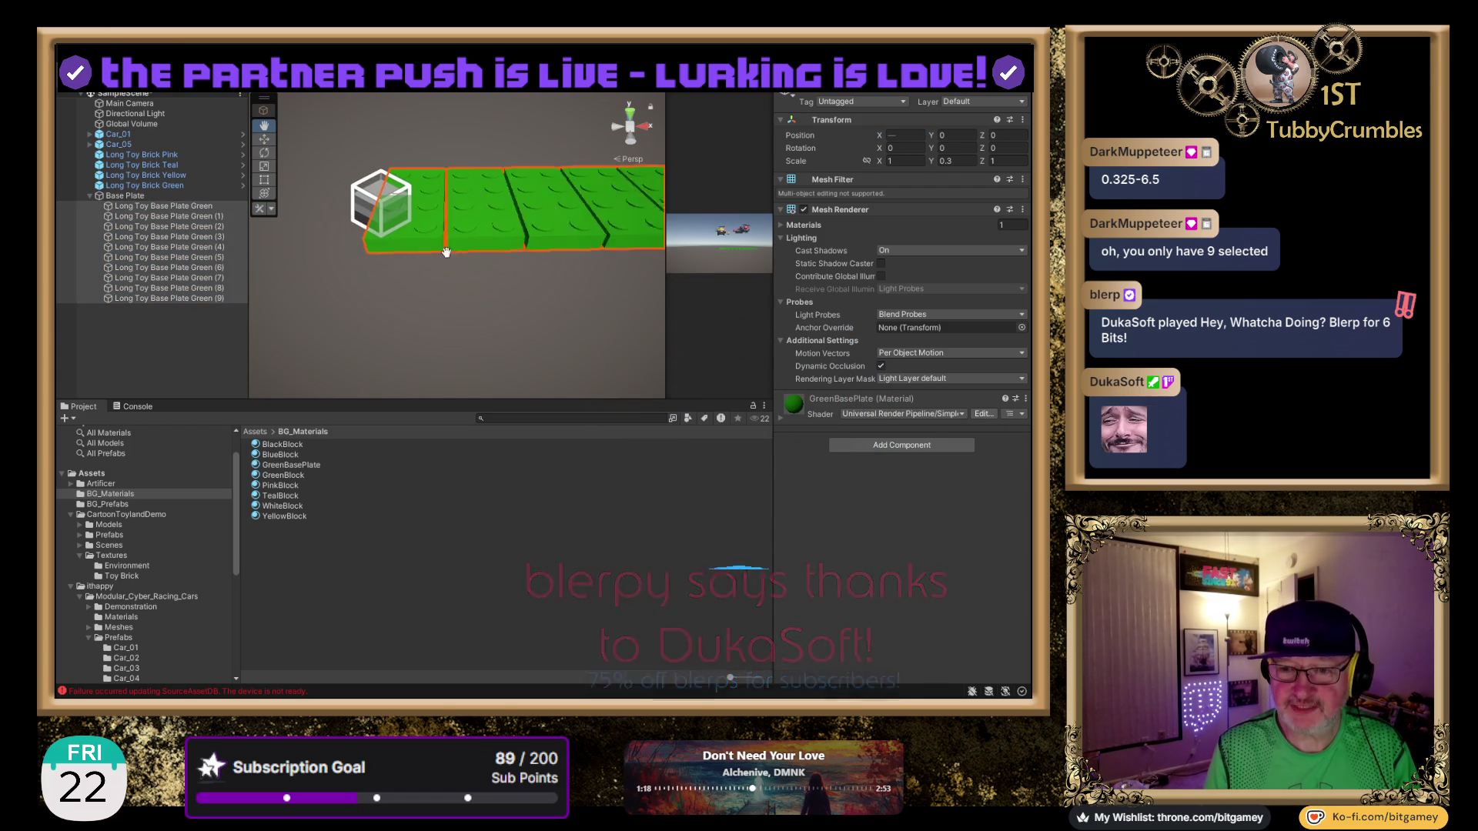
scroll(446, 252, "up", 5)
Shorten the X spread to L(0.325,6.17) so the plates join into one continuous strip.
left_click(904, 135)
type("L(0.325,6.5)")
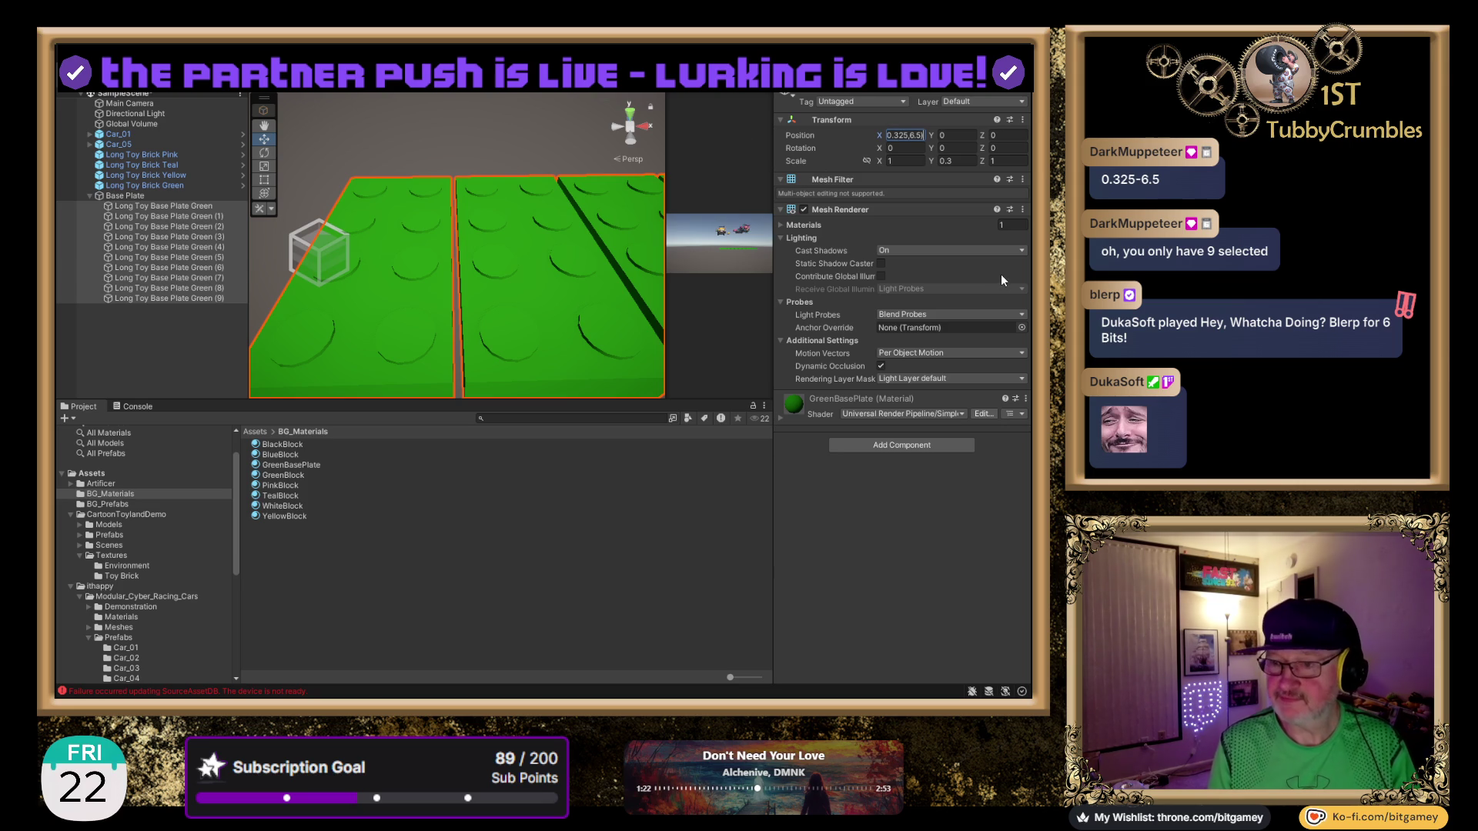
key("Left")
key("Left")
key("Left")
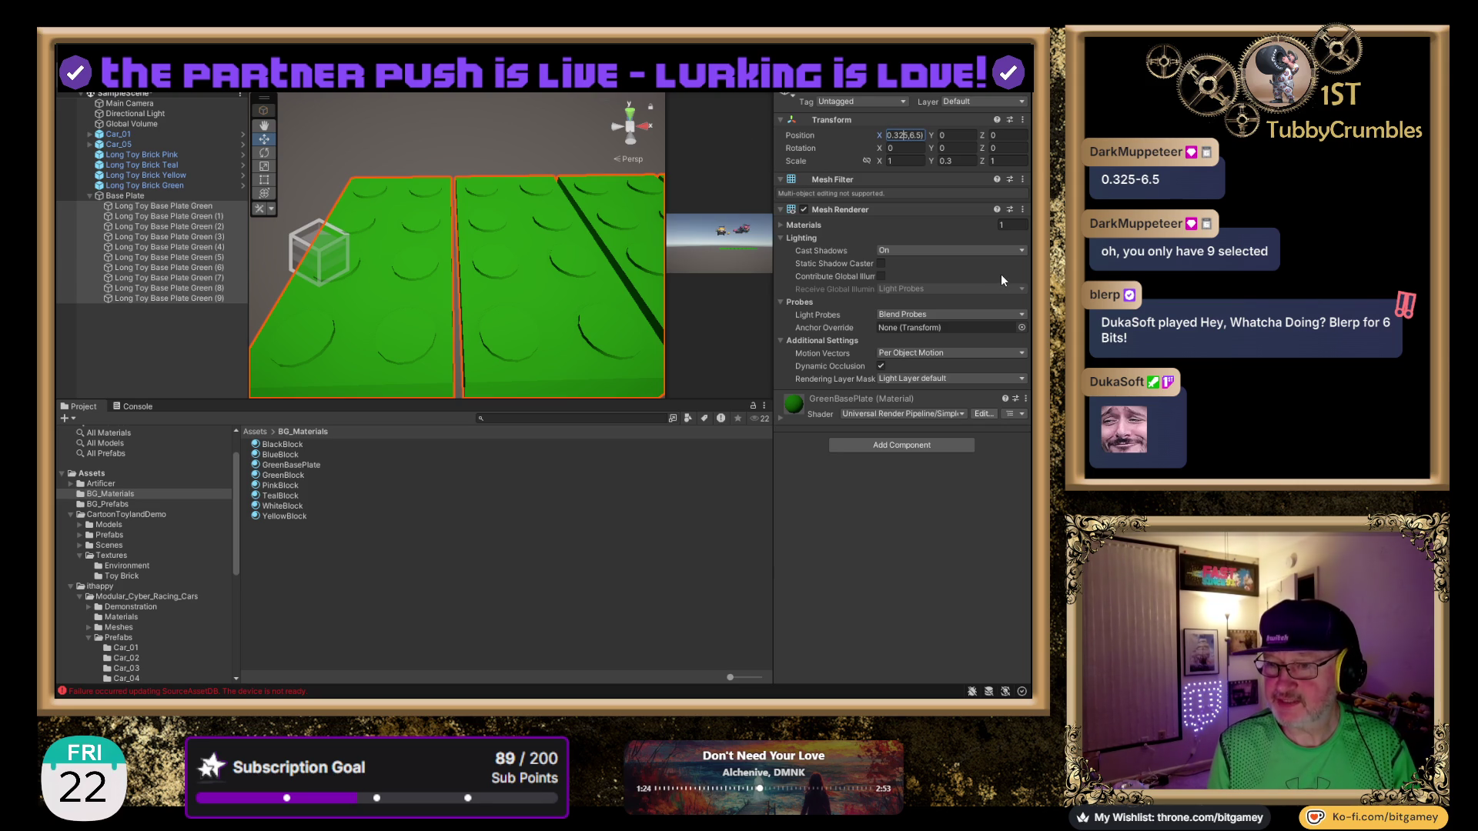
key("End")
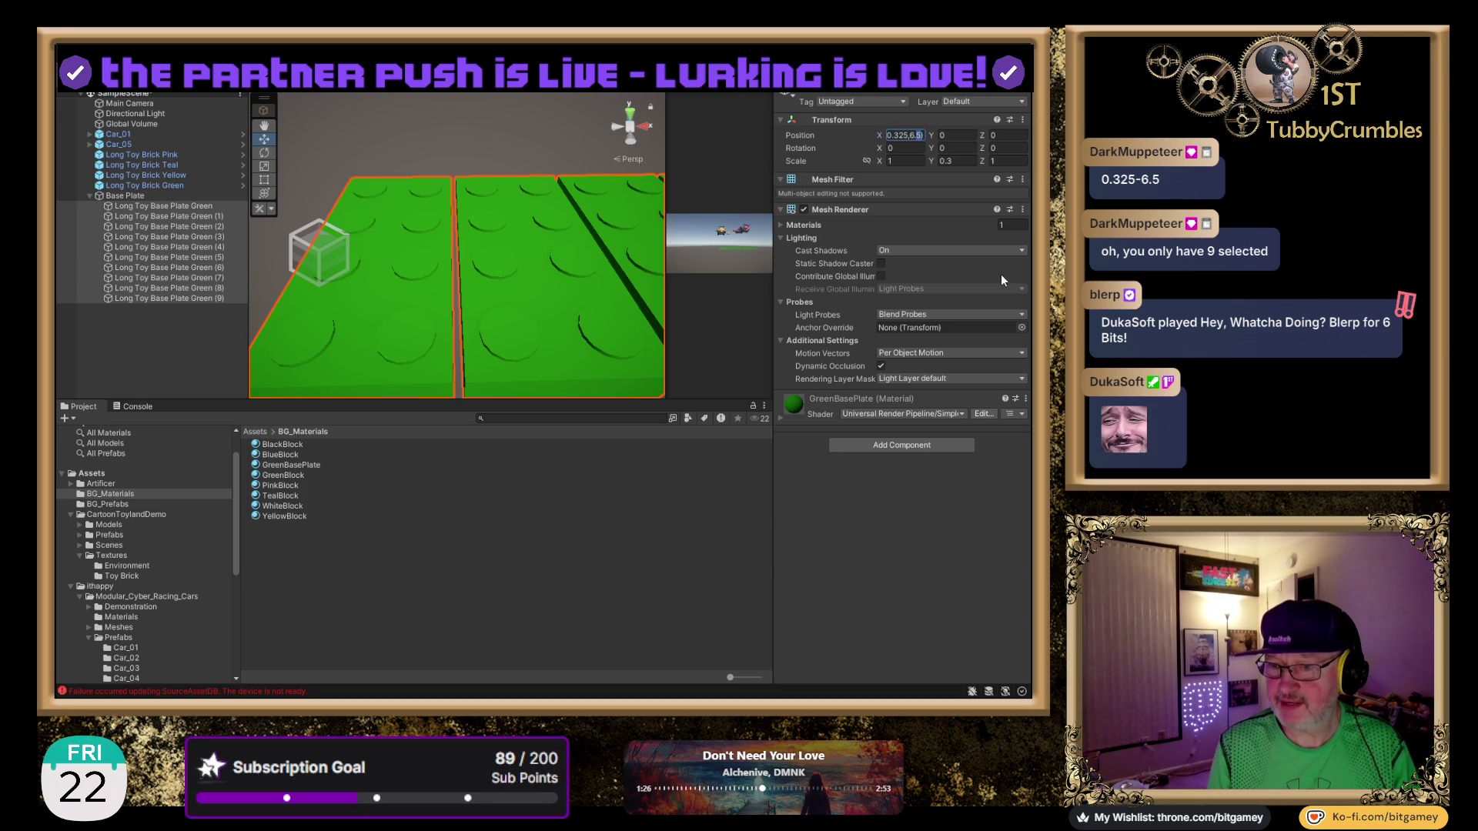
key("BackSpace")
type("4")
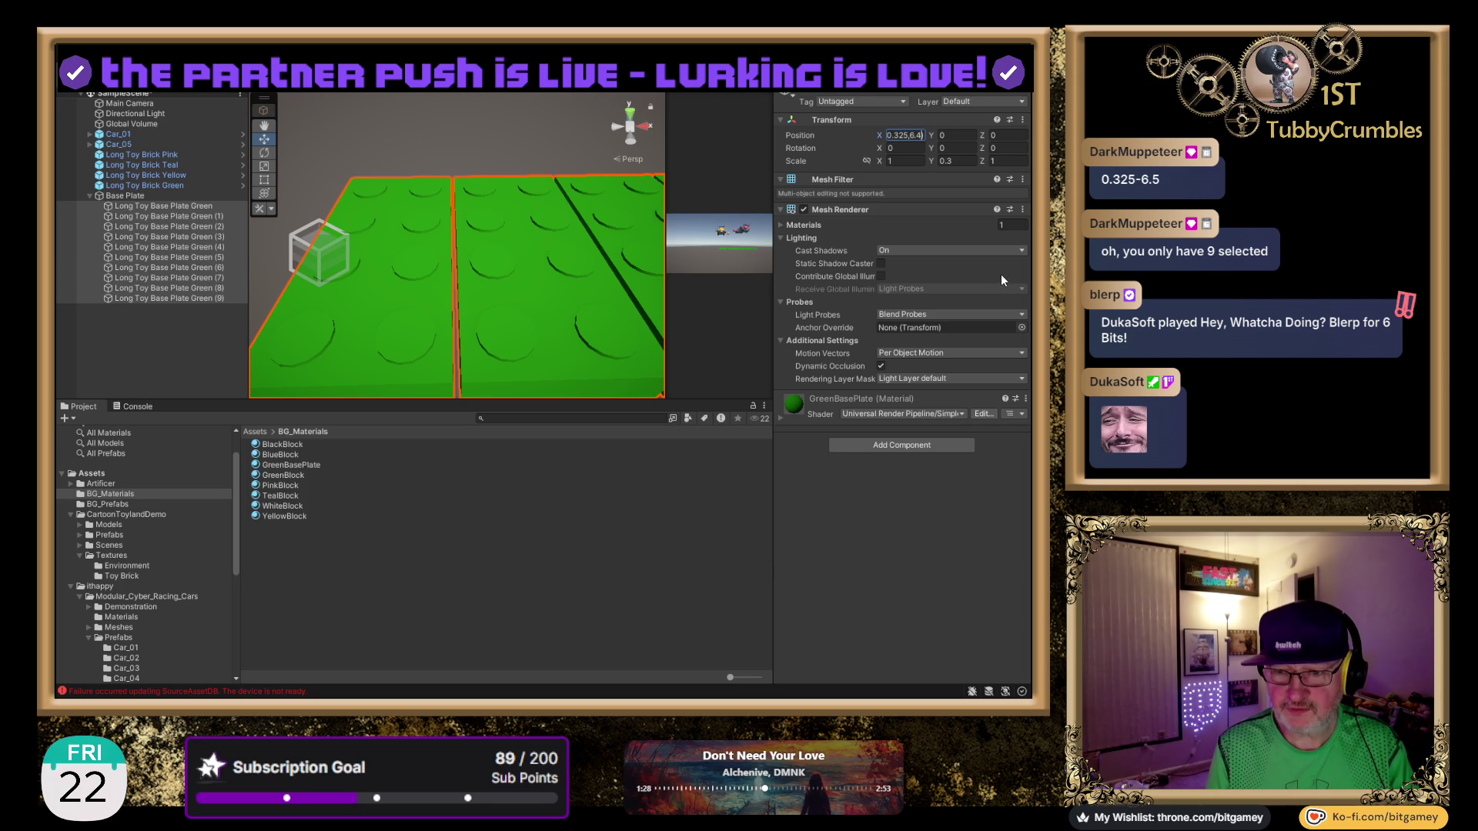
key("shift+Left")
key("shift+Left")
type("3)")
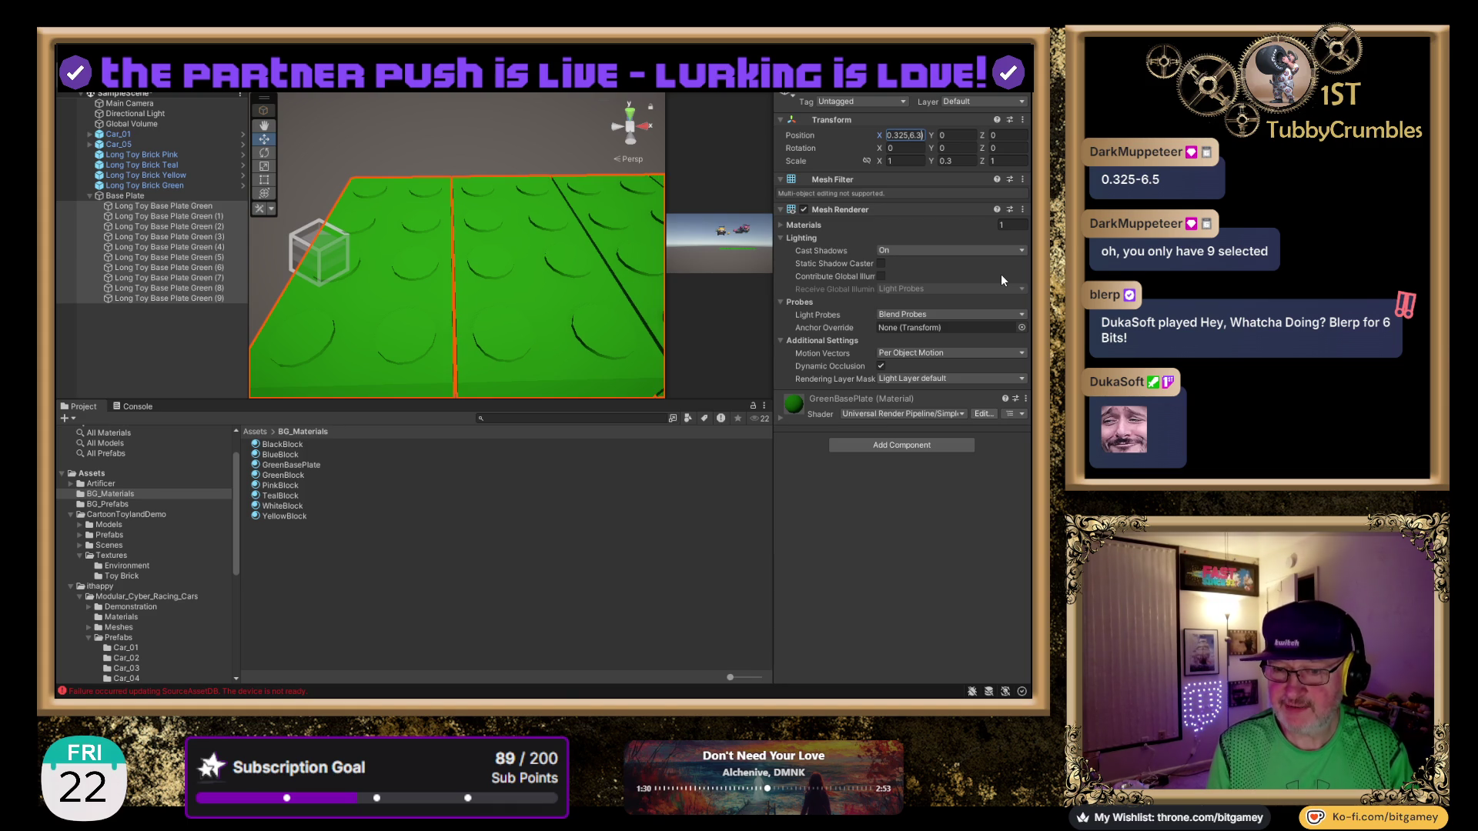
key("BackSpace")
key("BackSpace")
type("2)")
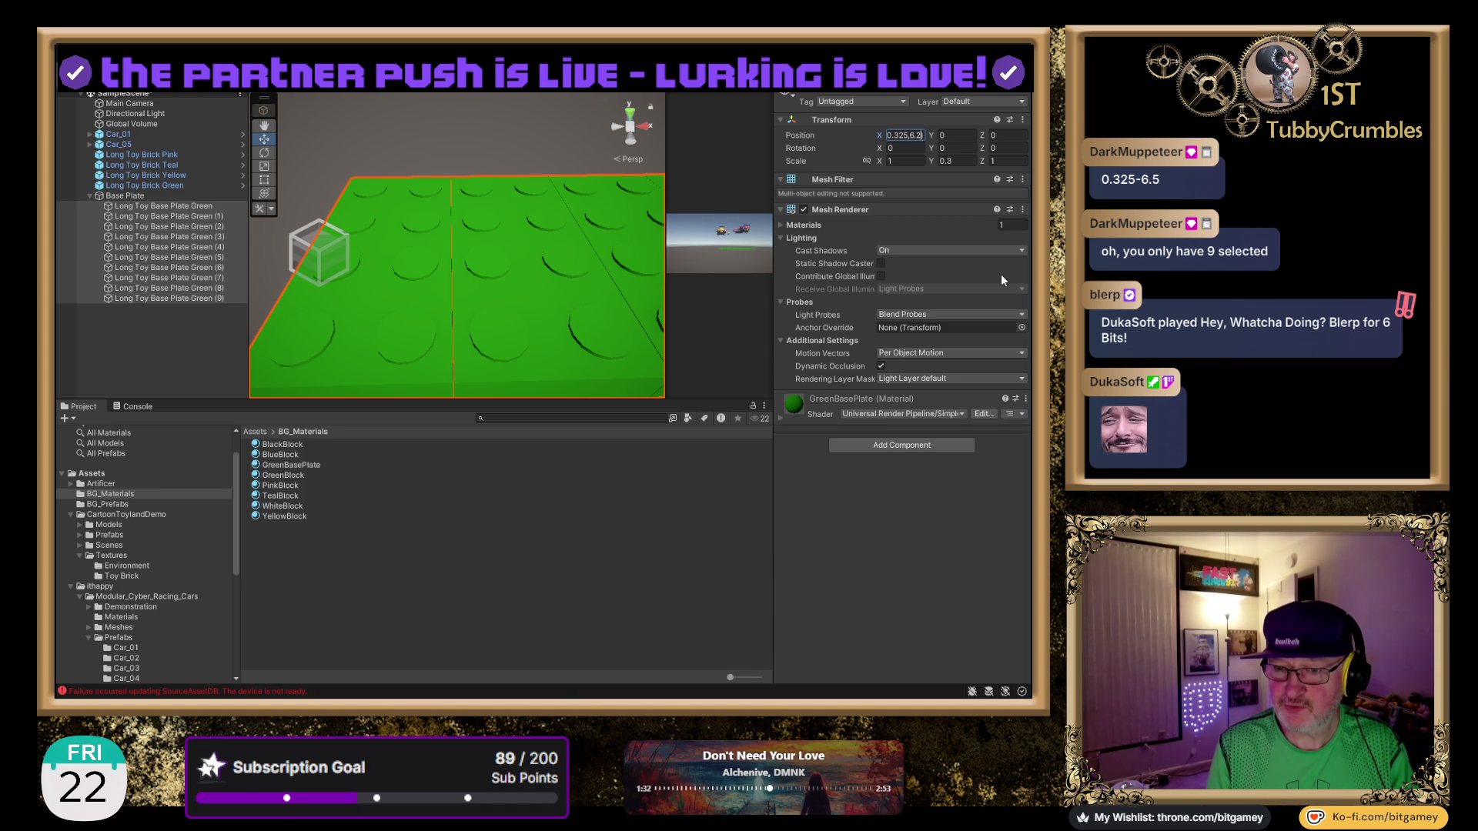
key("shift+Left")
key("shift+Left")
type("19")
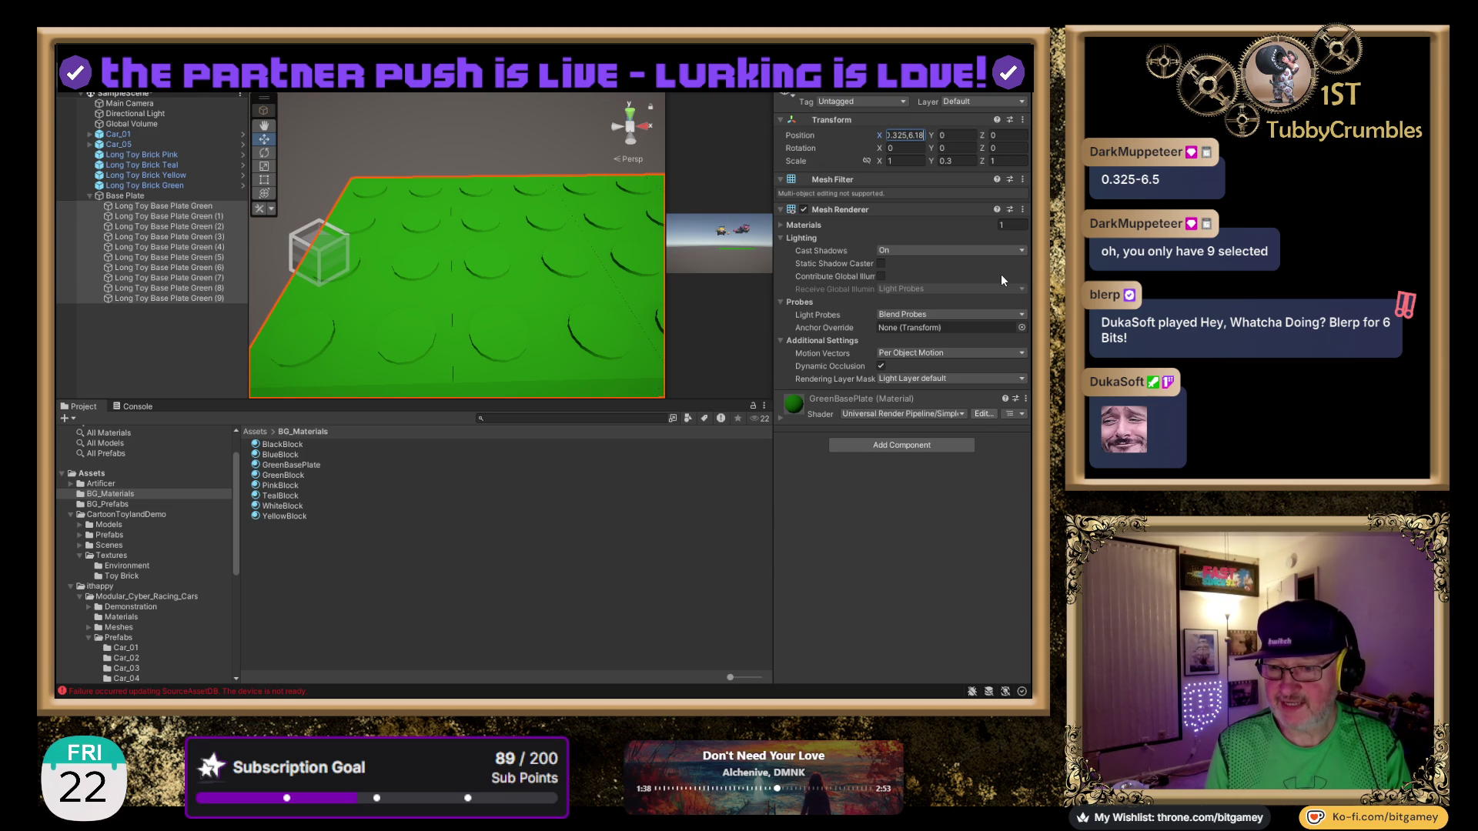
key("BackSpace")
type("7")
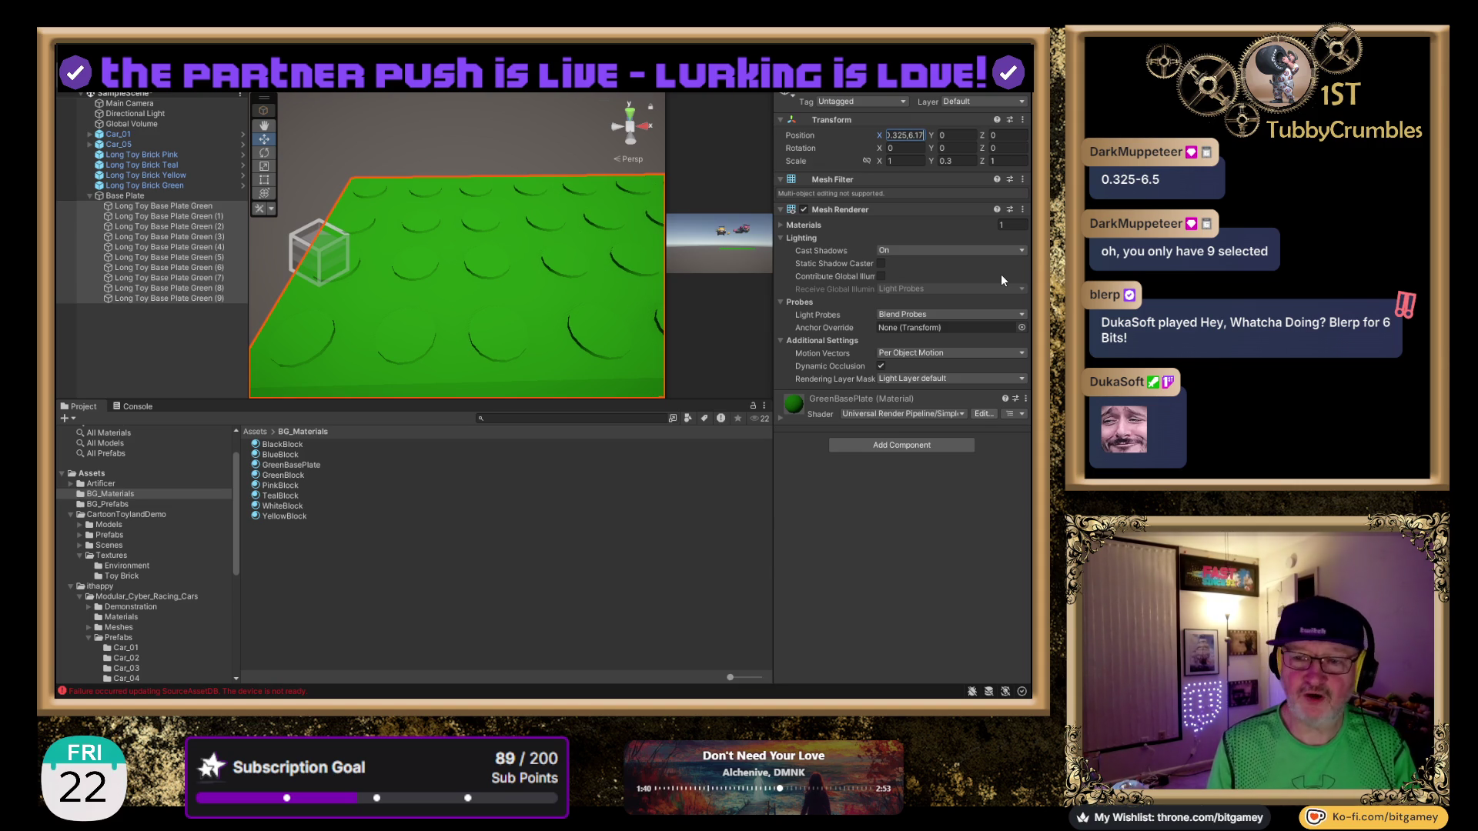
key("ctrl+a")
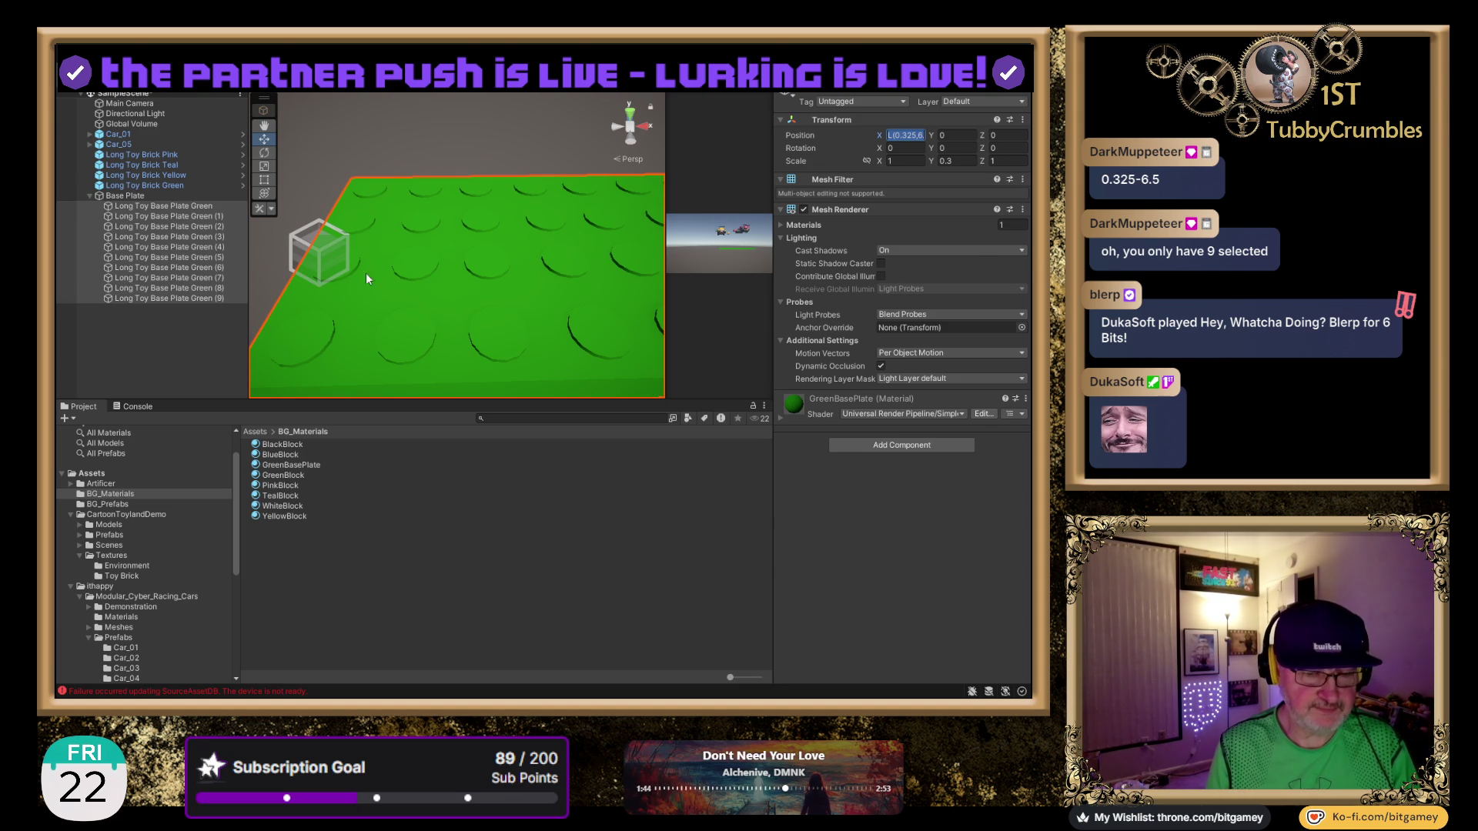
scroll(554, 112, "down", 5)
key("Return")
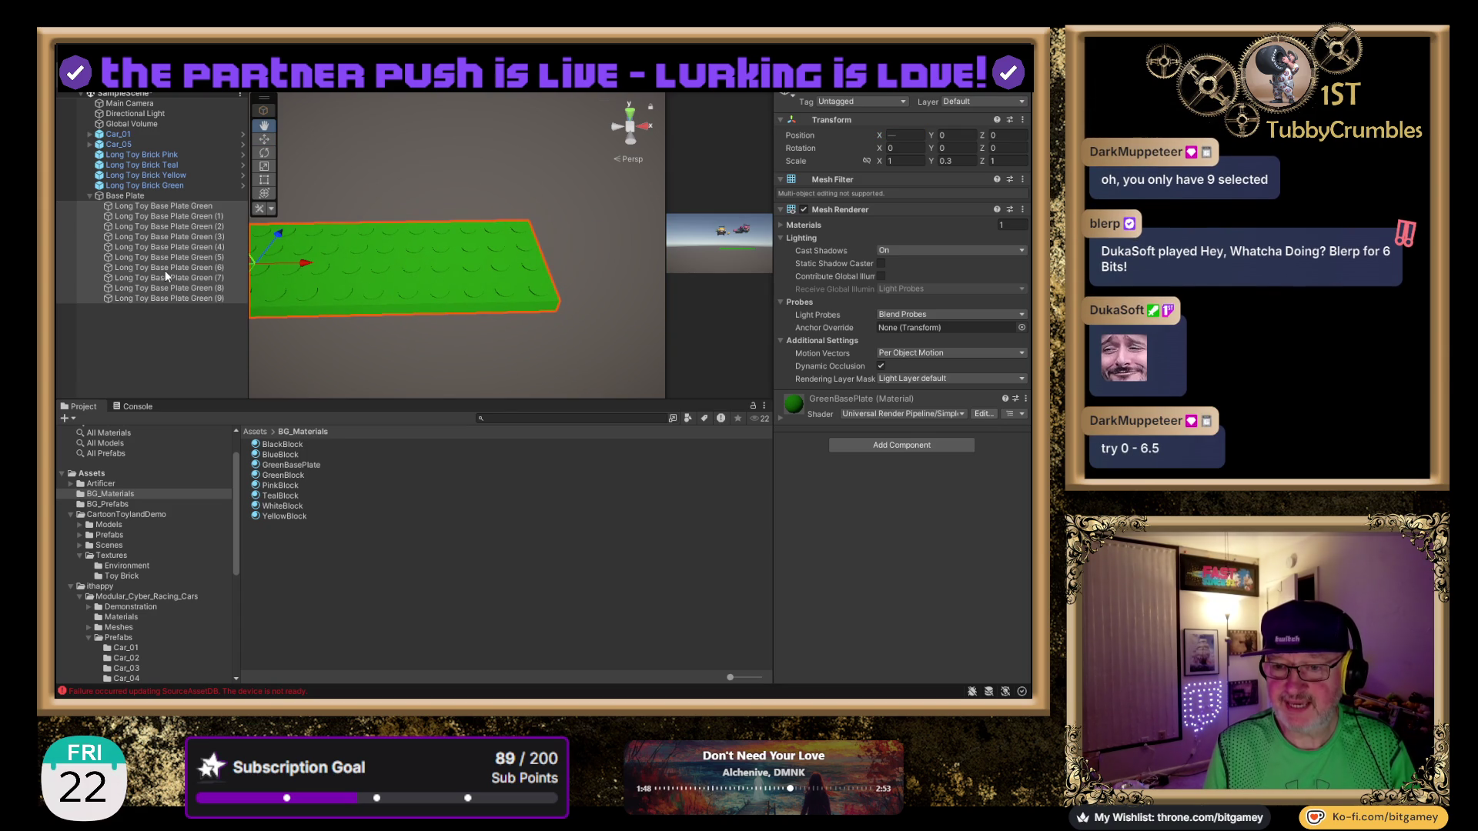
Frame the base plates and view them from the top.
key("w")
key("f")
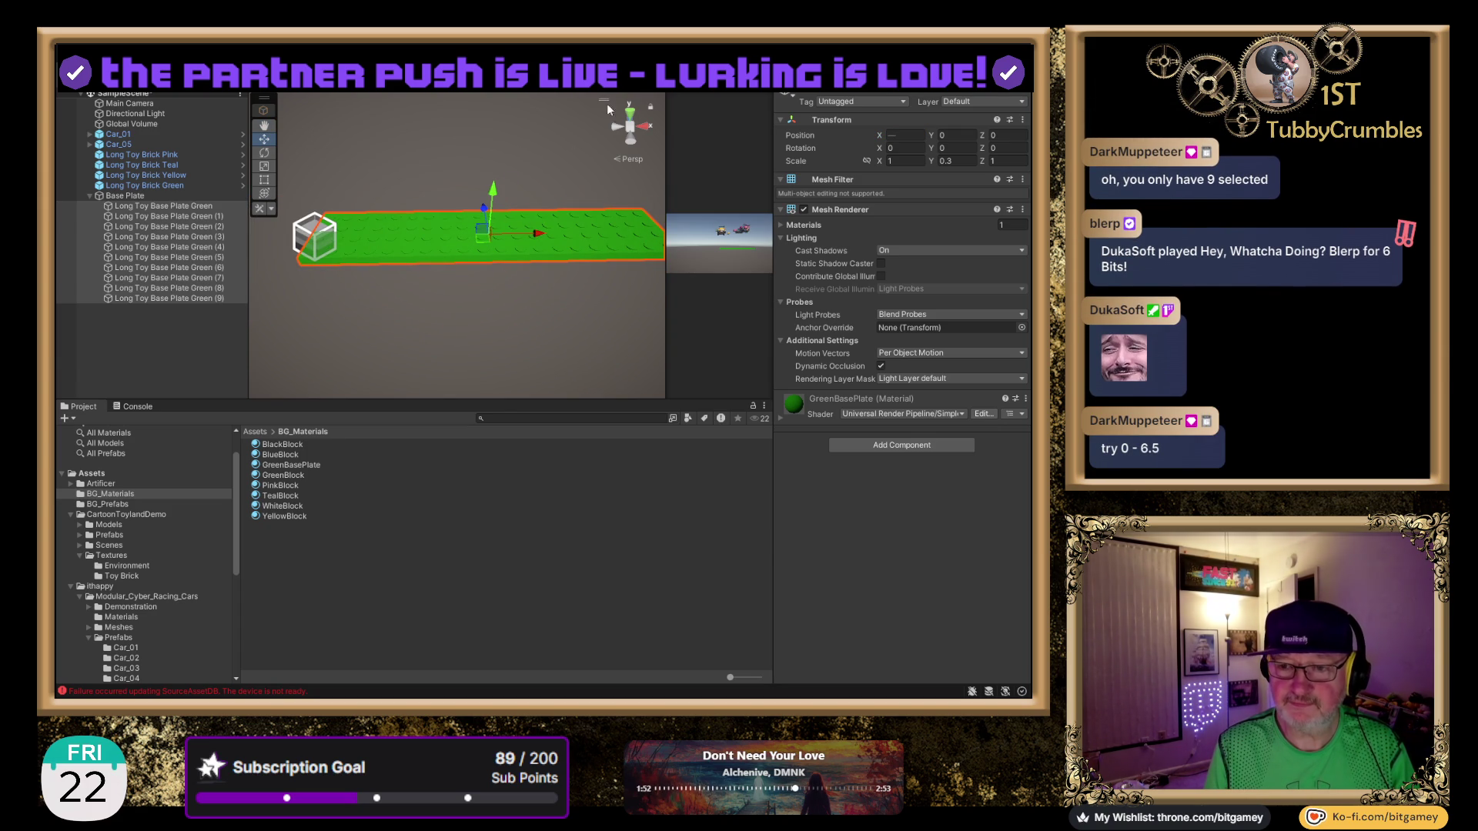
left_click(630, 113)
left_click_drag(494, 156, 465, 149)
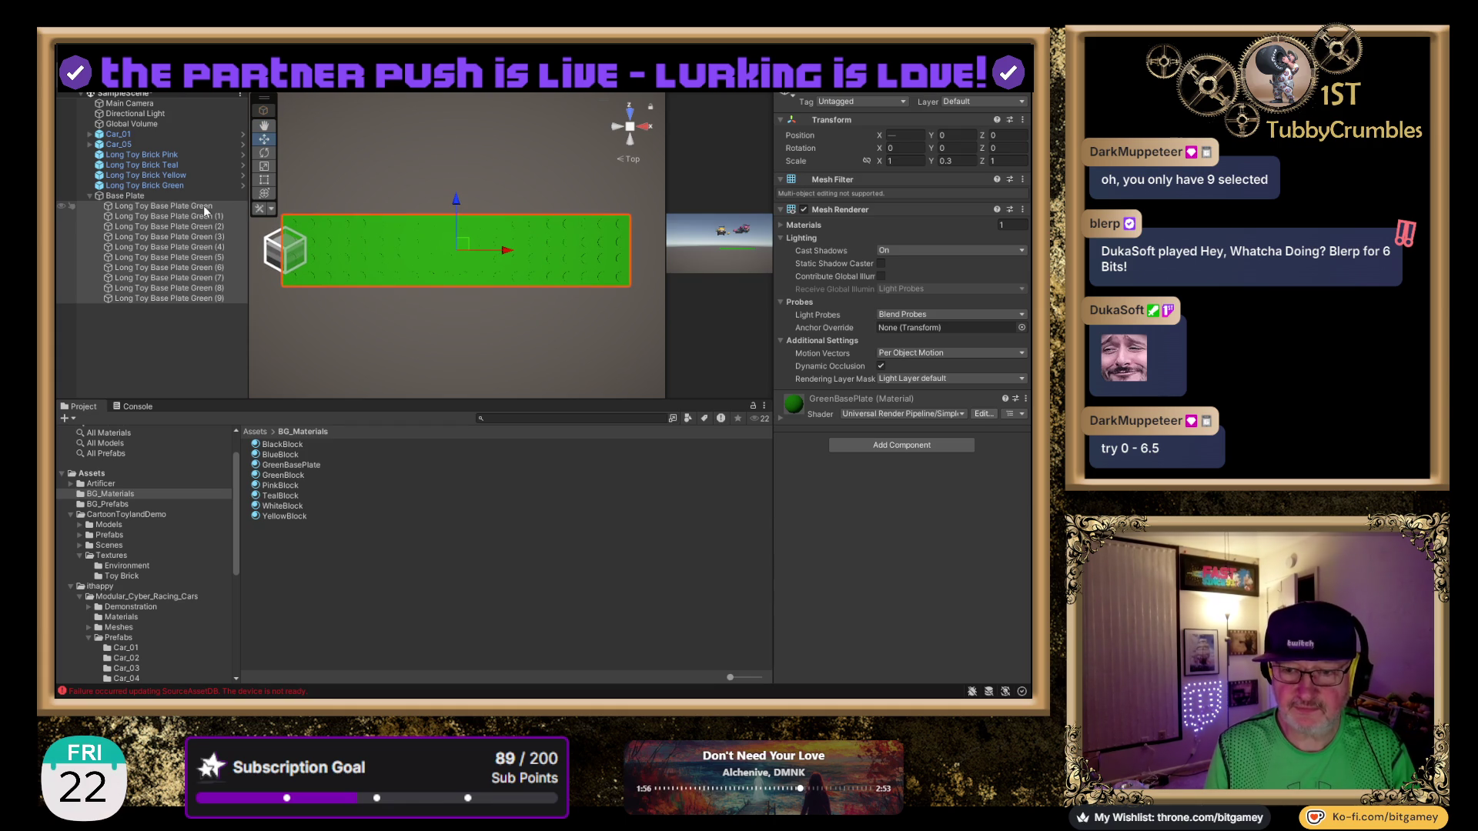
Duplicate all ten plates as copies (10)–(19) and move them to Z -1.32 as a second row.
left_click(172, 206, "ctrl")
left_click(174, 297, "shift")
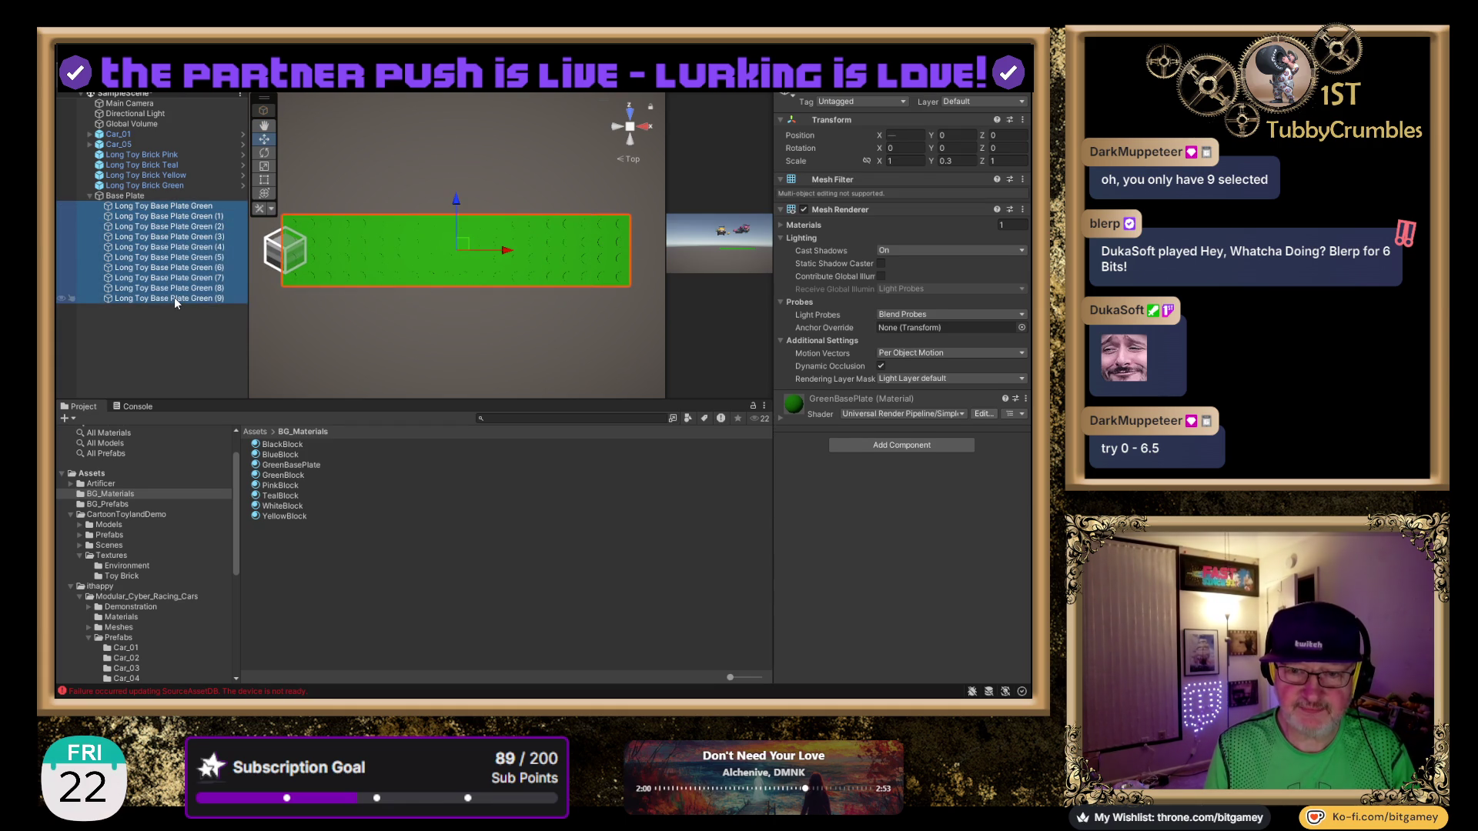
key("ctrl+d")
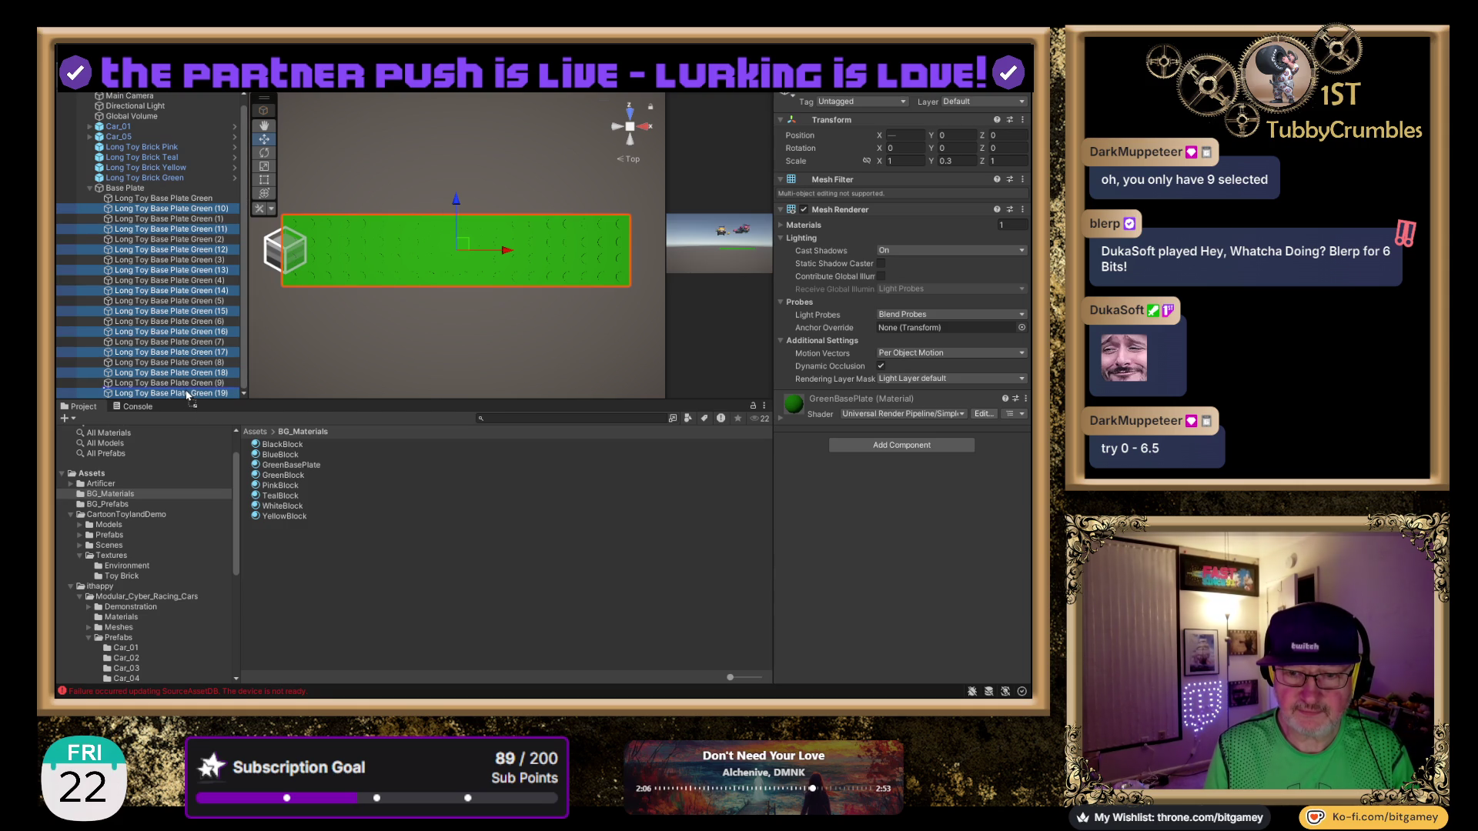
left_click_drag(187, 395, 184, 389)
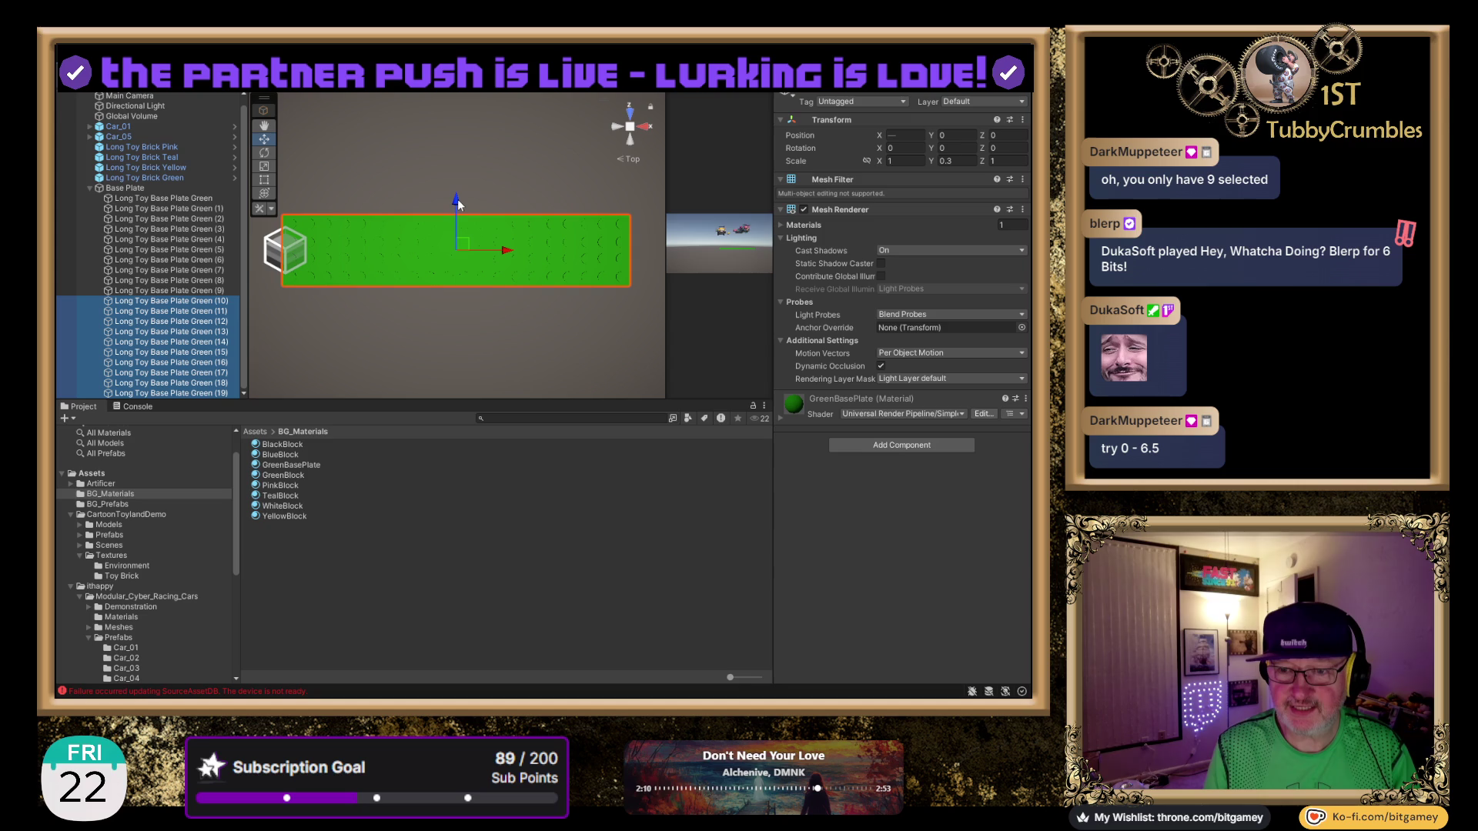
mouse_move(455, 204)
left_mouse_down()
mouse_move(455, 286)
mouse_move(460, 269)
left_mouse_up()
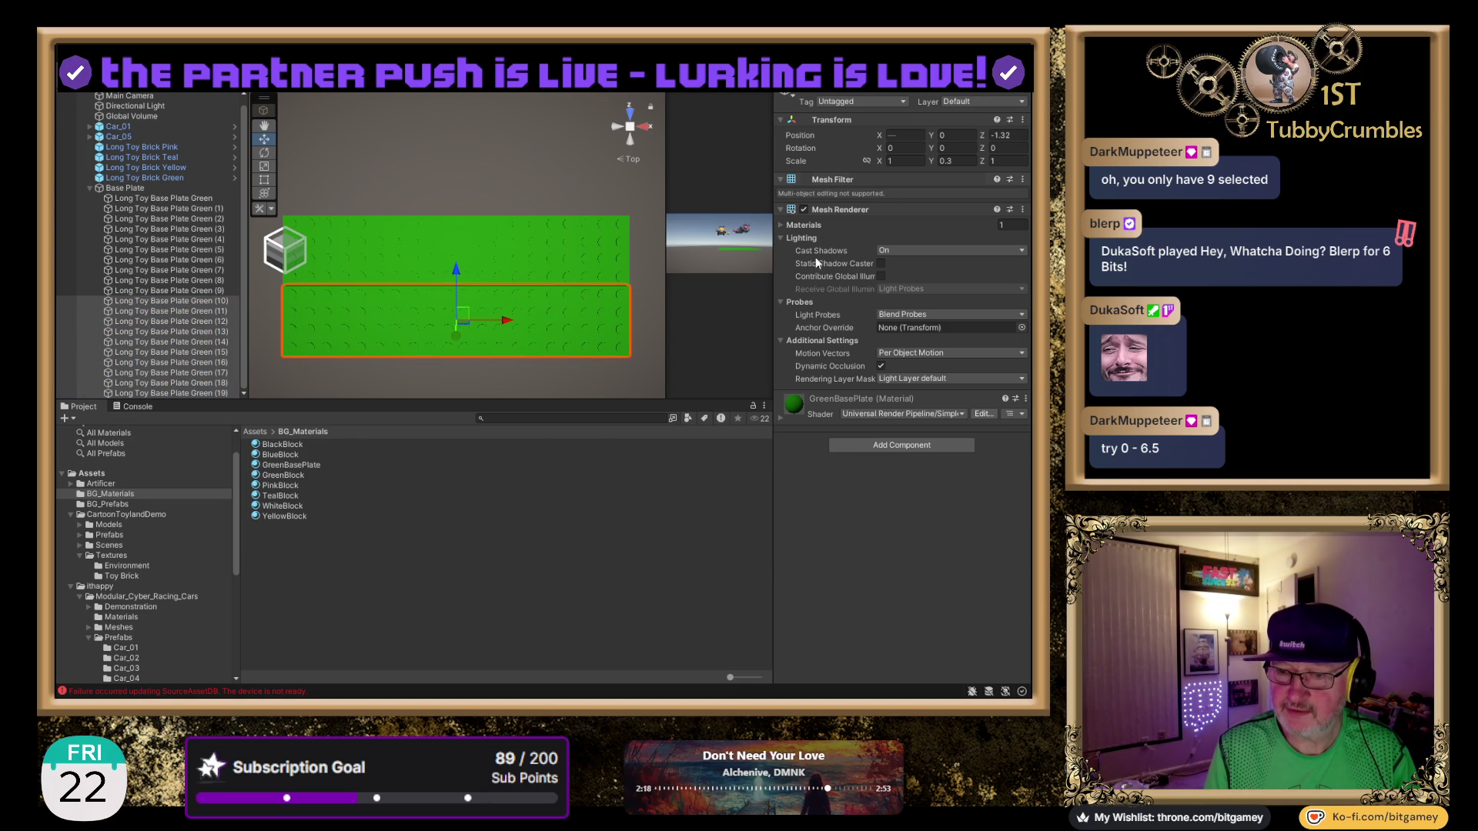
From the Right view, edit plate copies (10)–(19) Position Z to -1.29 to close the seam.
left_click(646, 130)
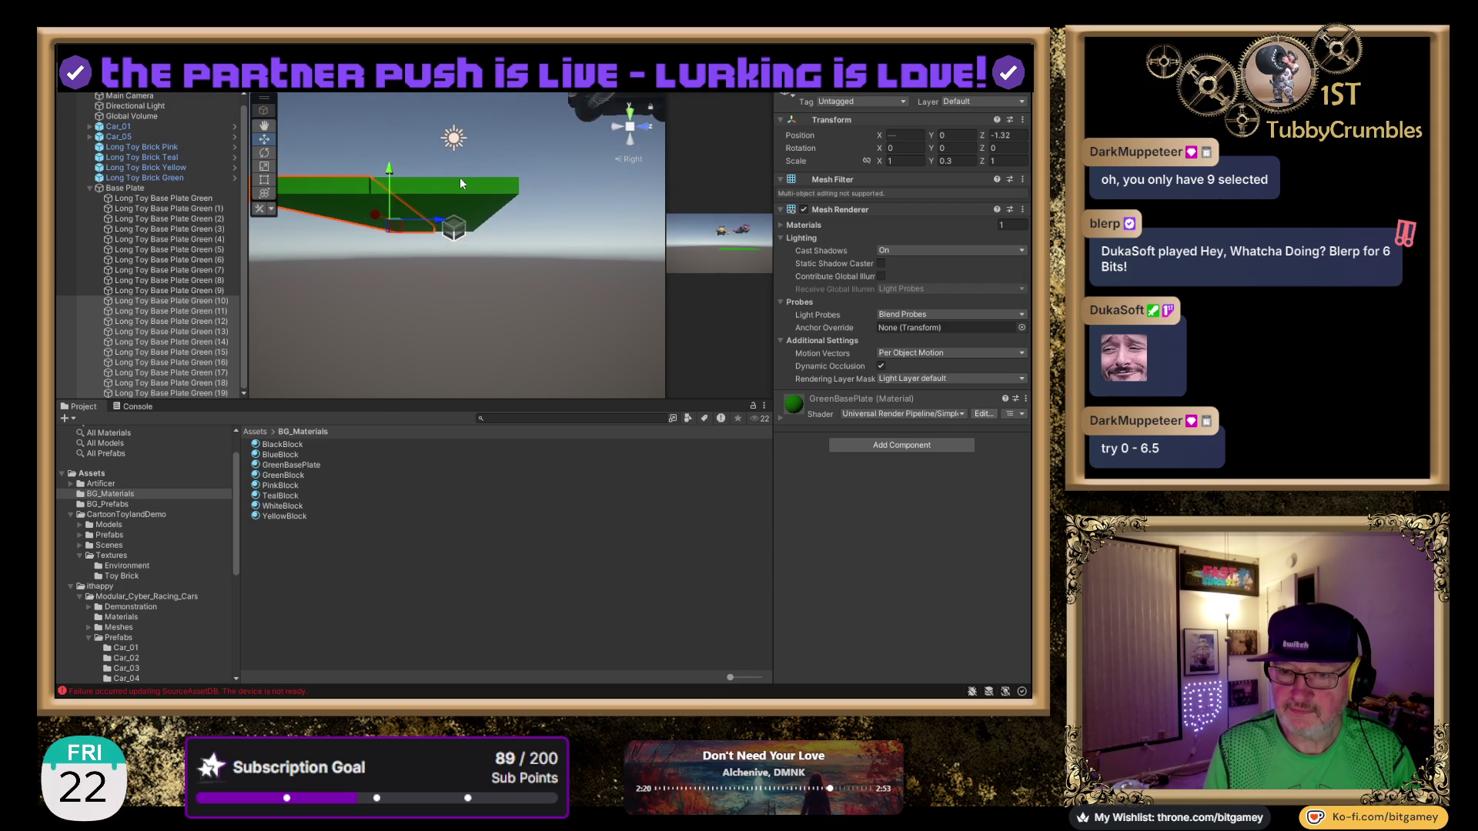
mouse_move(511, 177)
left_mouse_down()
mouse_move(511, 155)
mouse_move(576, 121)
mouse_move(447, 184)
left_mouse_up()
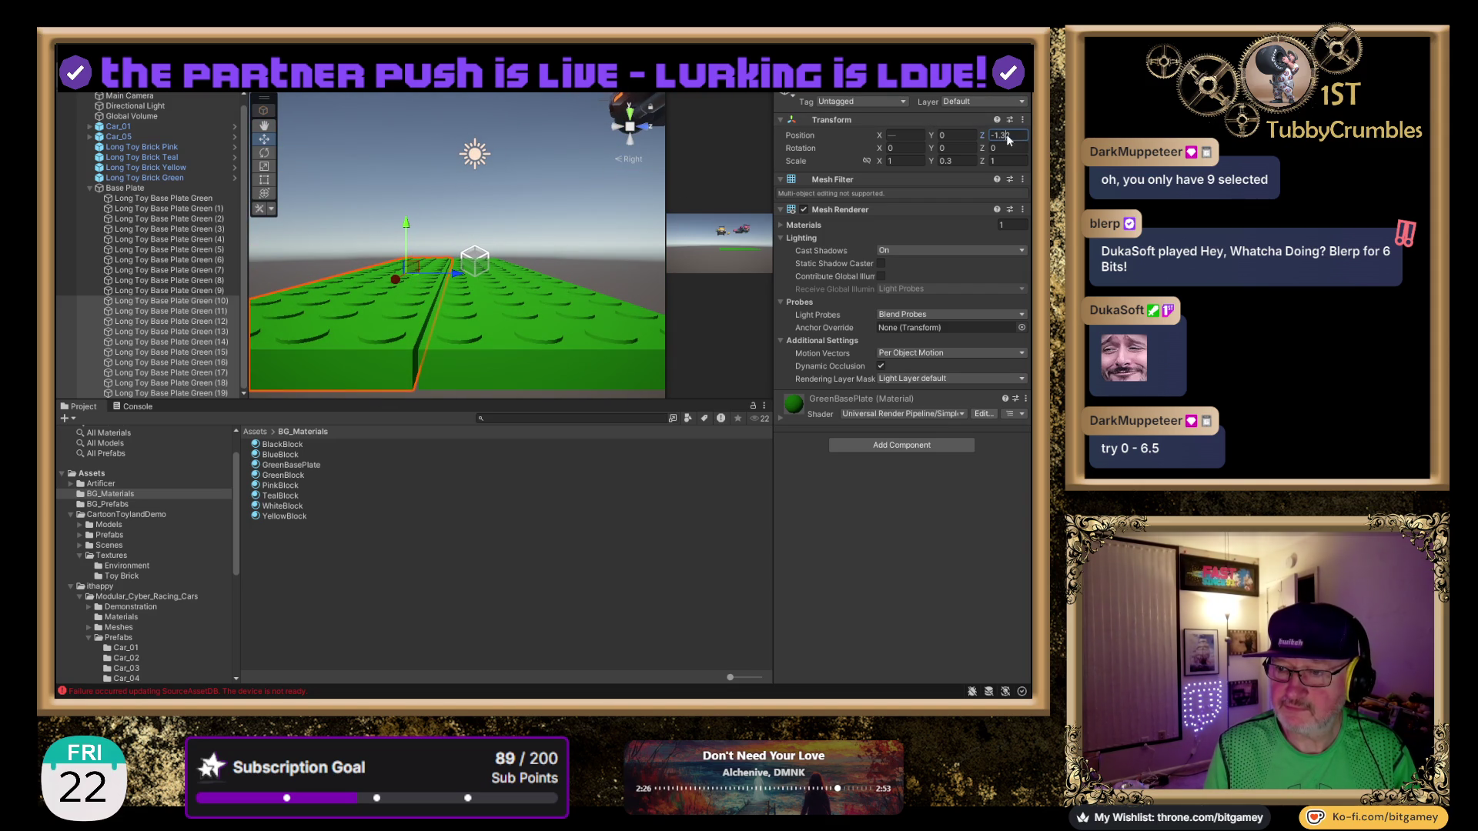
type("12")
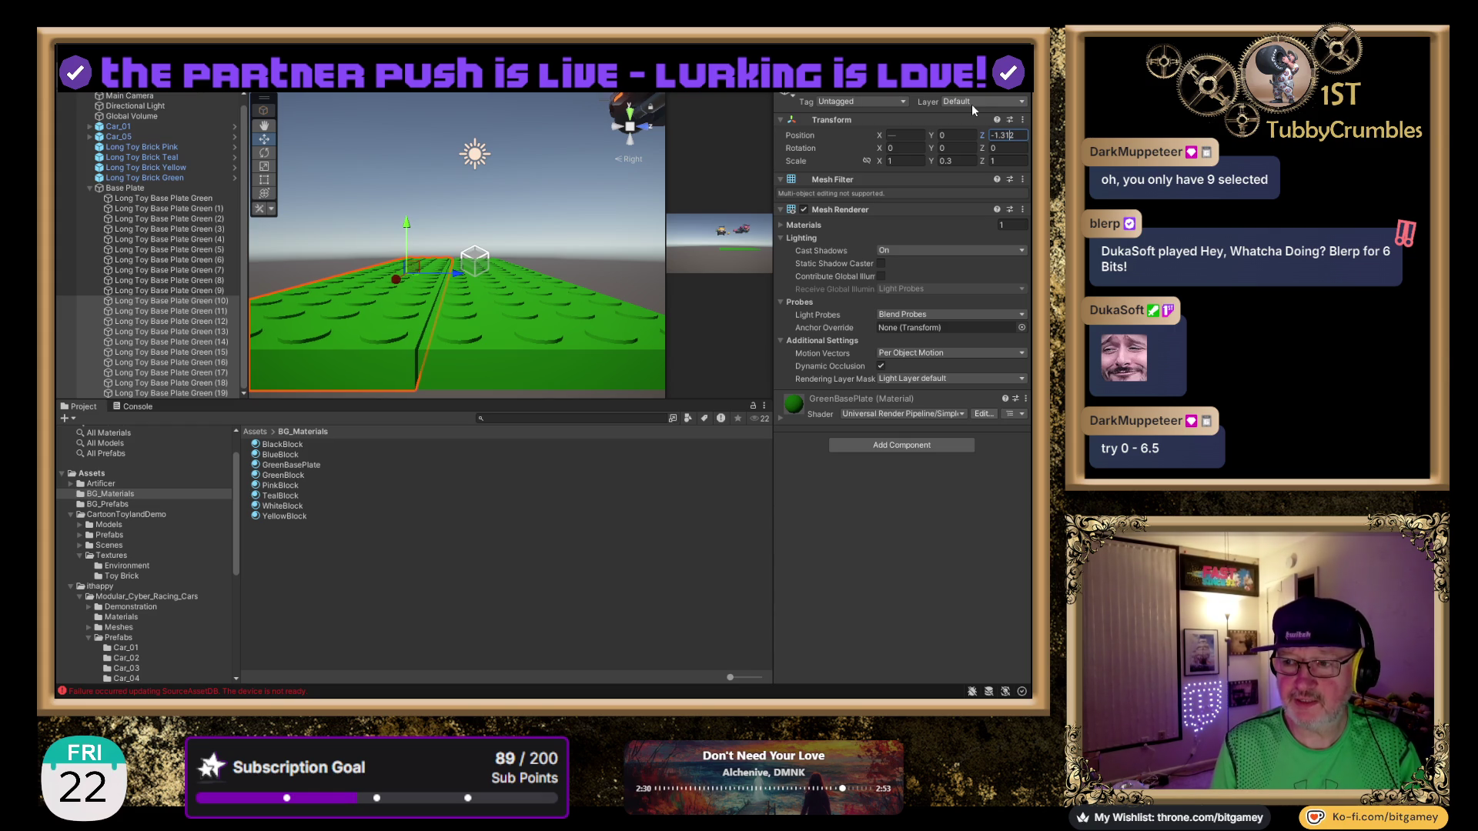
key("Delete")
key("Delete")
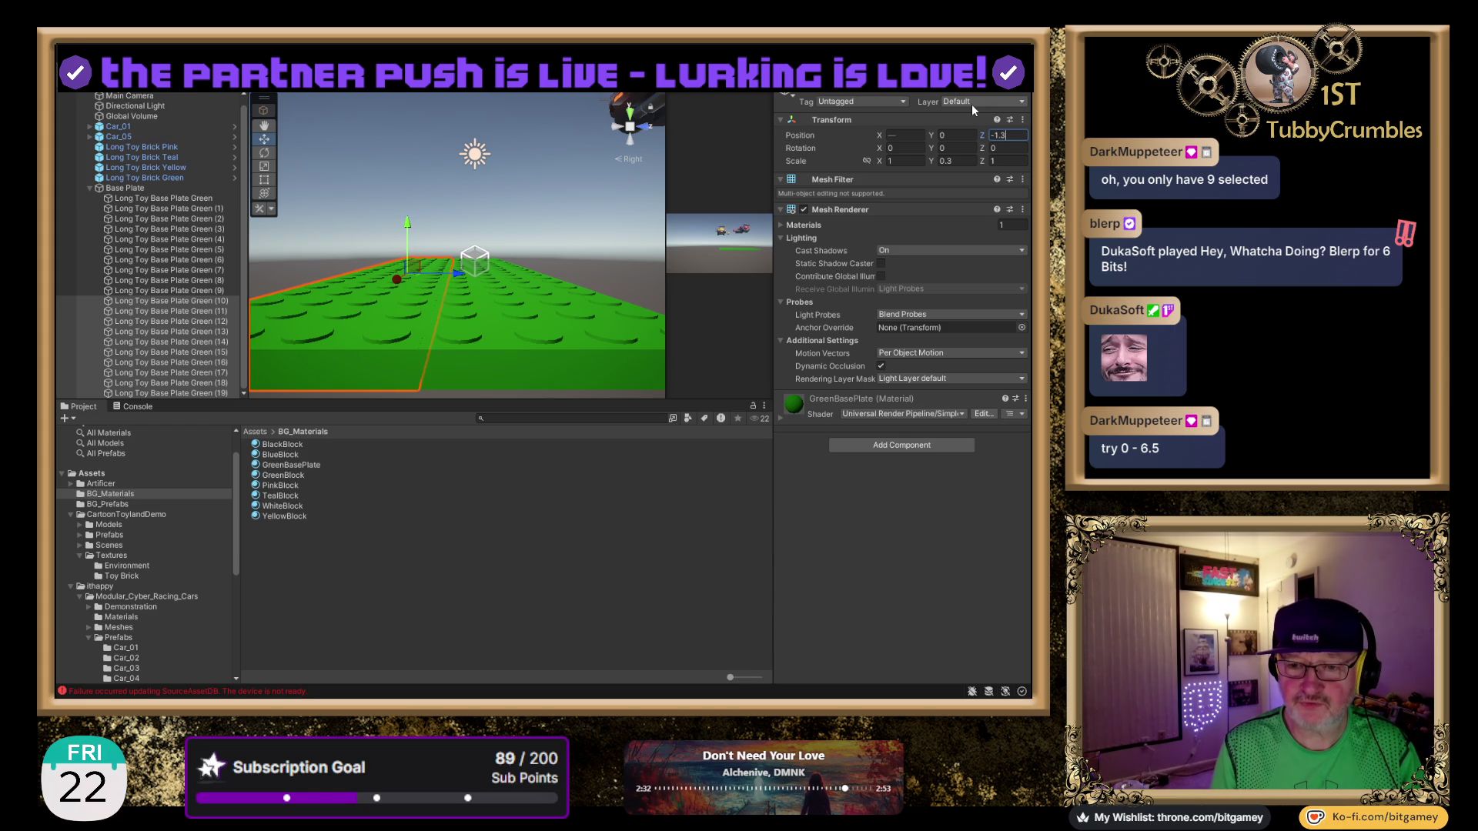
scroll(474, 298, "up", 5)
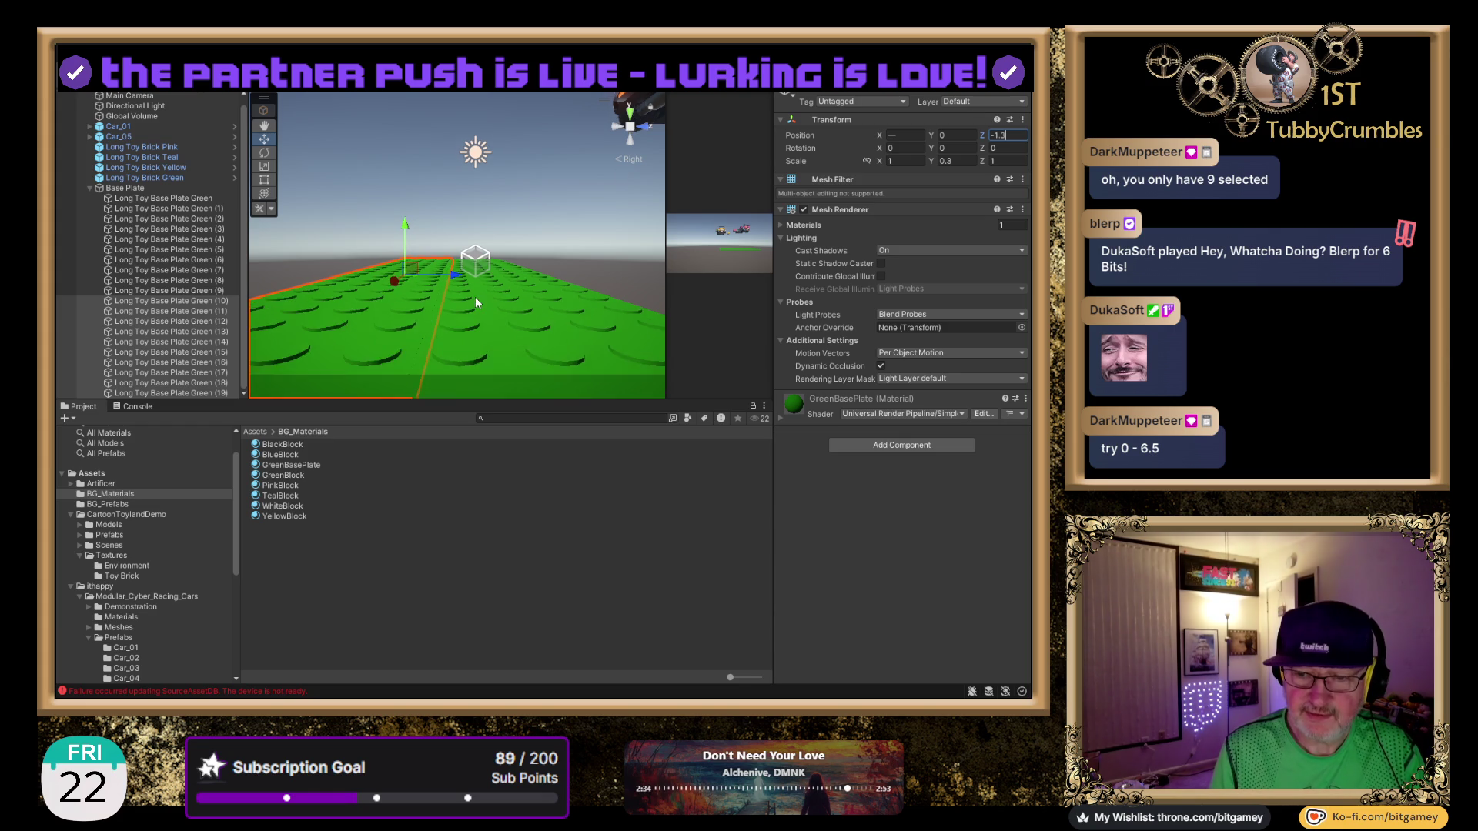
scroll(475, 213, "up", 5)
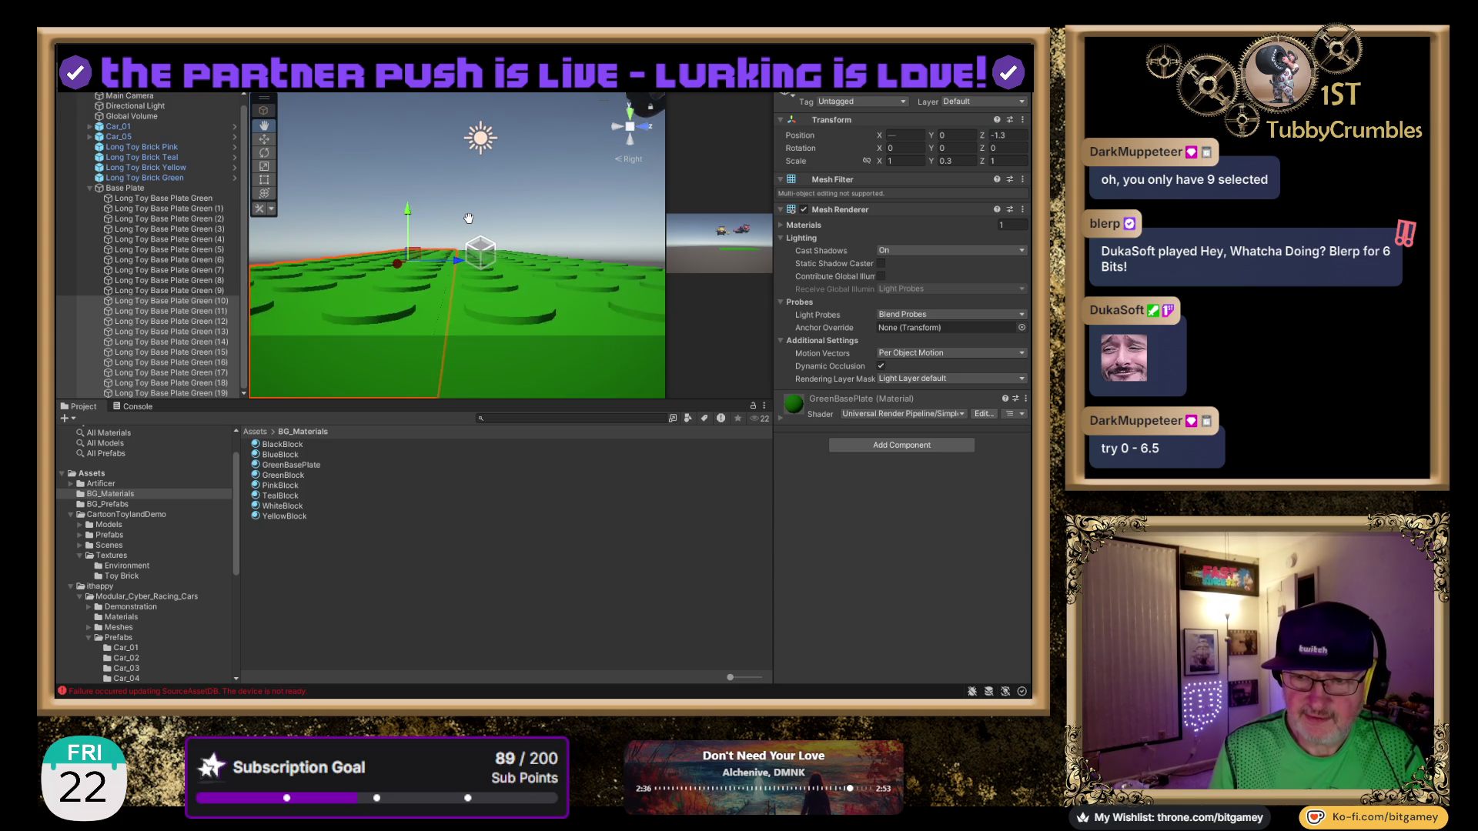
left_click(1004, 135)
left_click(1007, 133)
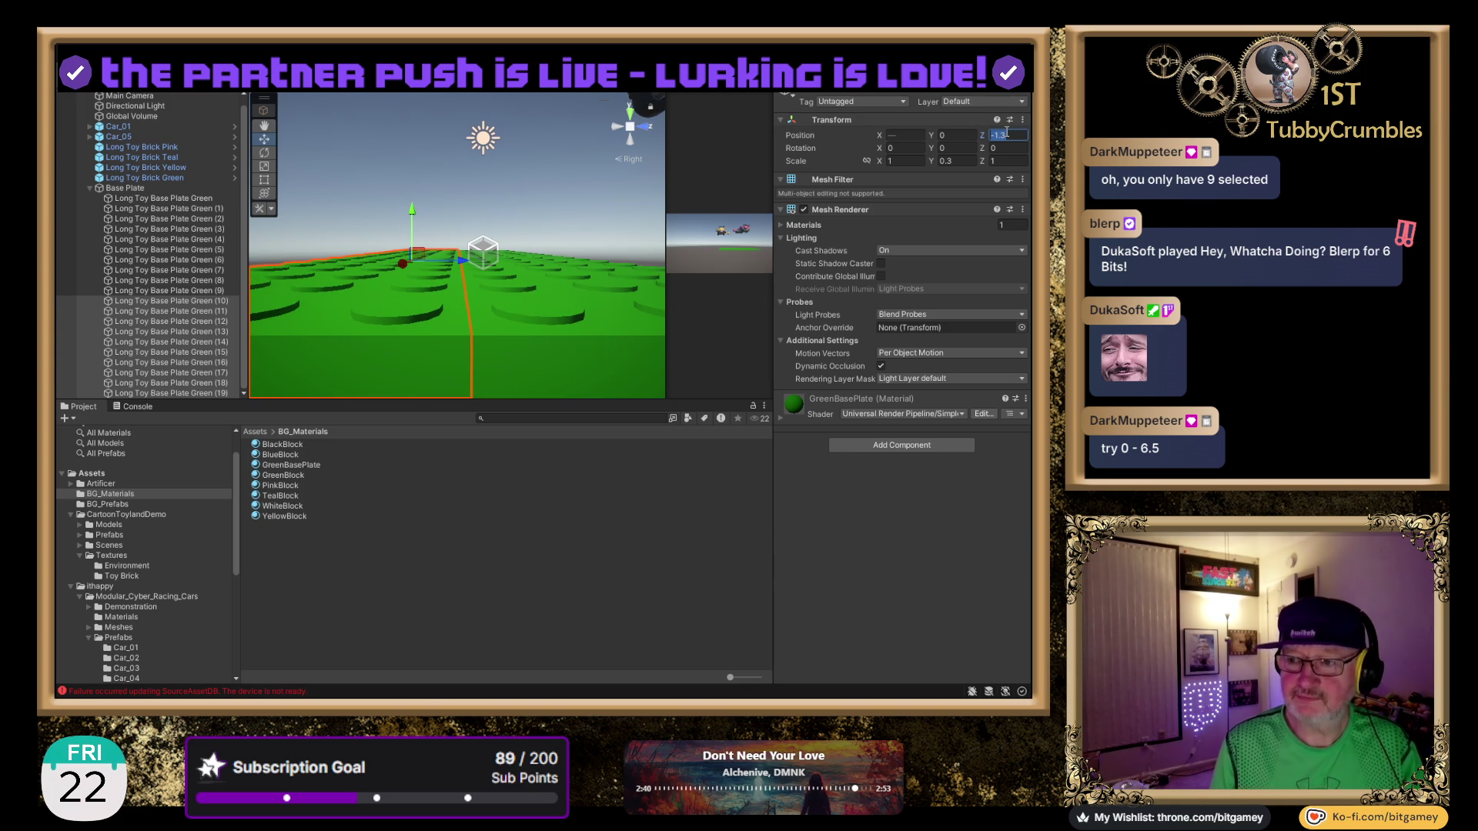
key("BackSpace")
type("28")
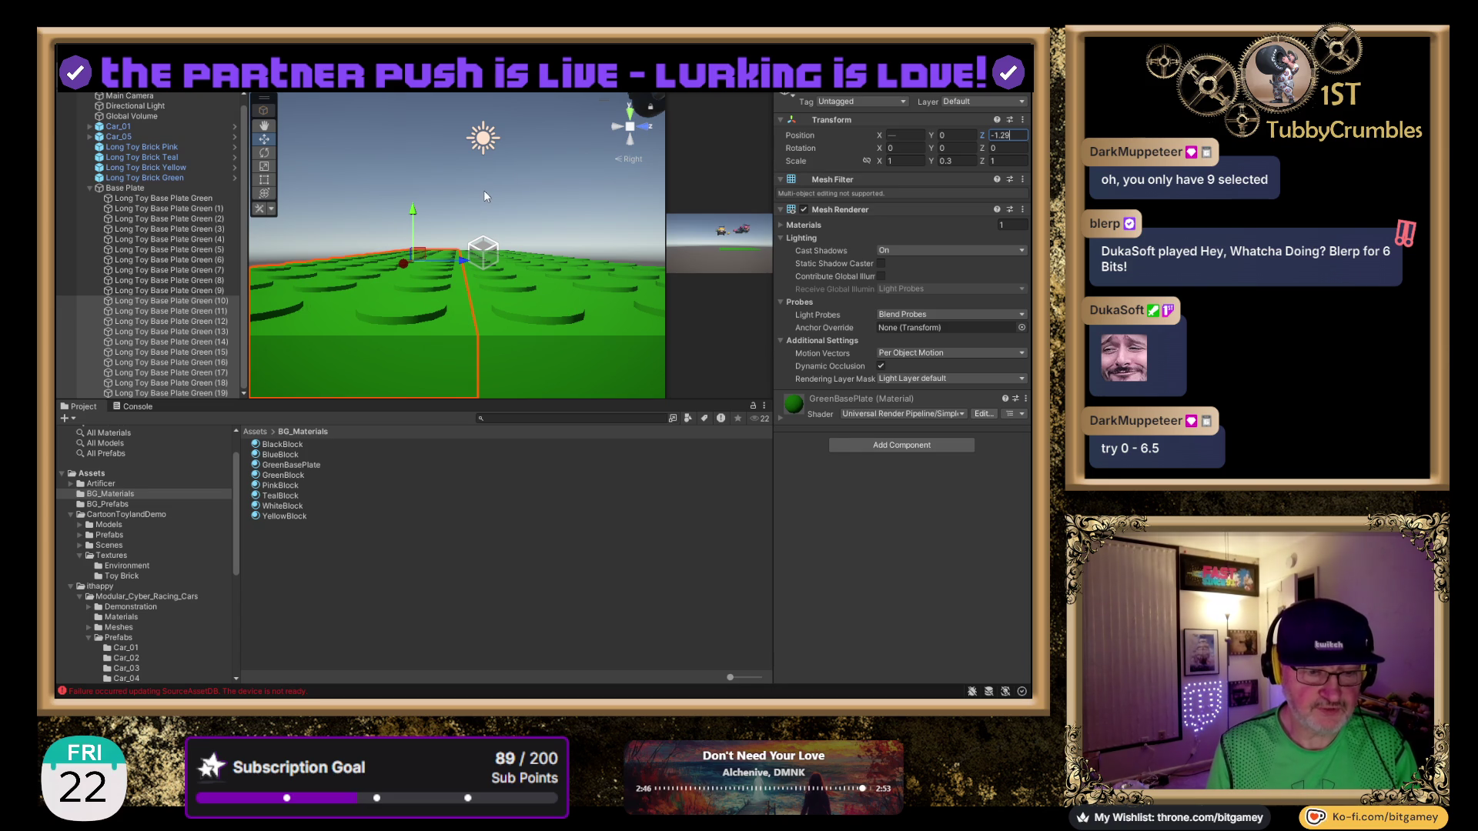
mouse_move(471, 219)
left_mouse_down()
mouse_move(464, 191)
mouse_move(437, 269)
mouse_move(592, 177)
left_mouse_up()
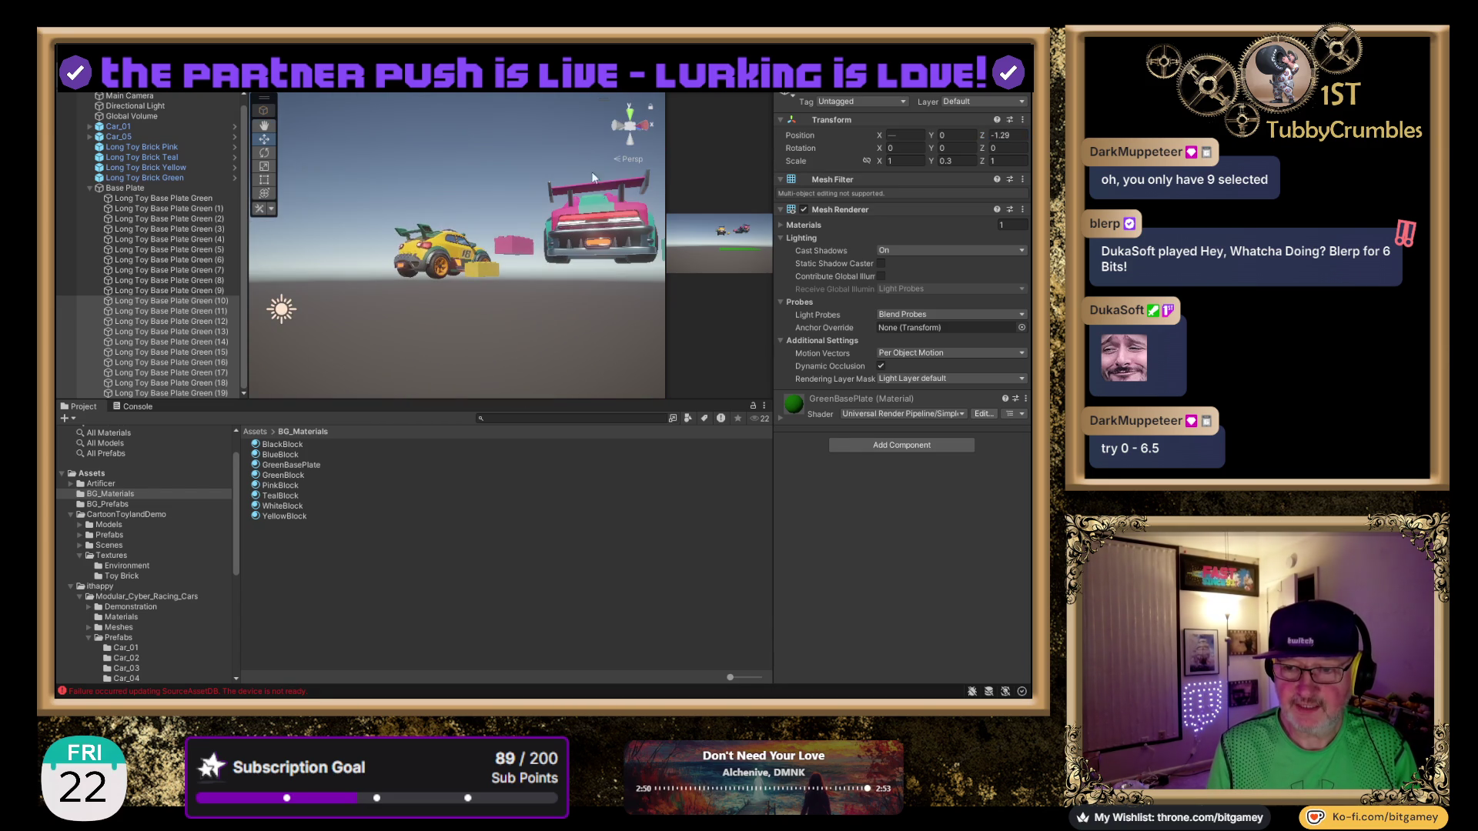
Inspect the joined green plate rows from Top view, framing Long Toy Base Plate Green (1).
left_click(628, 114)
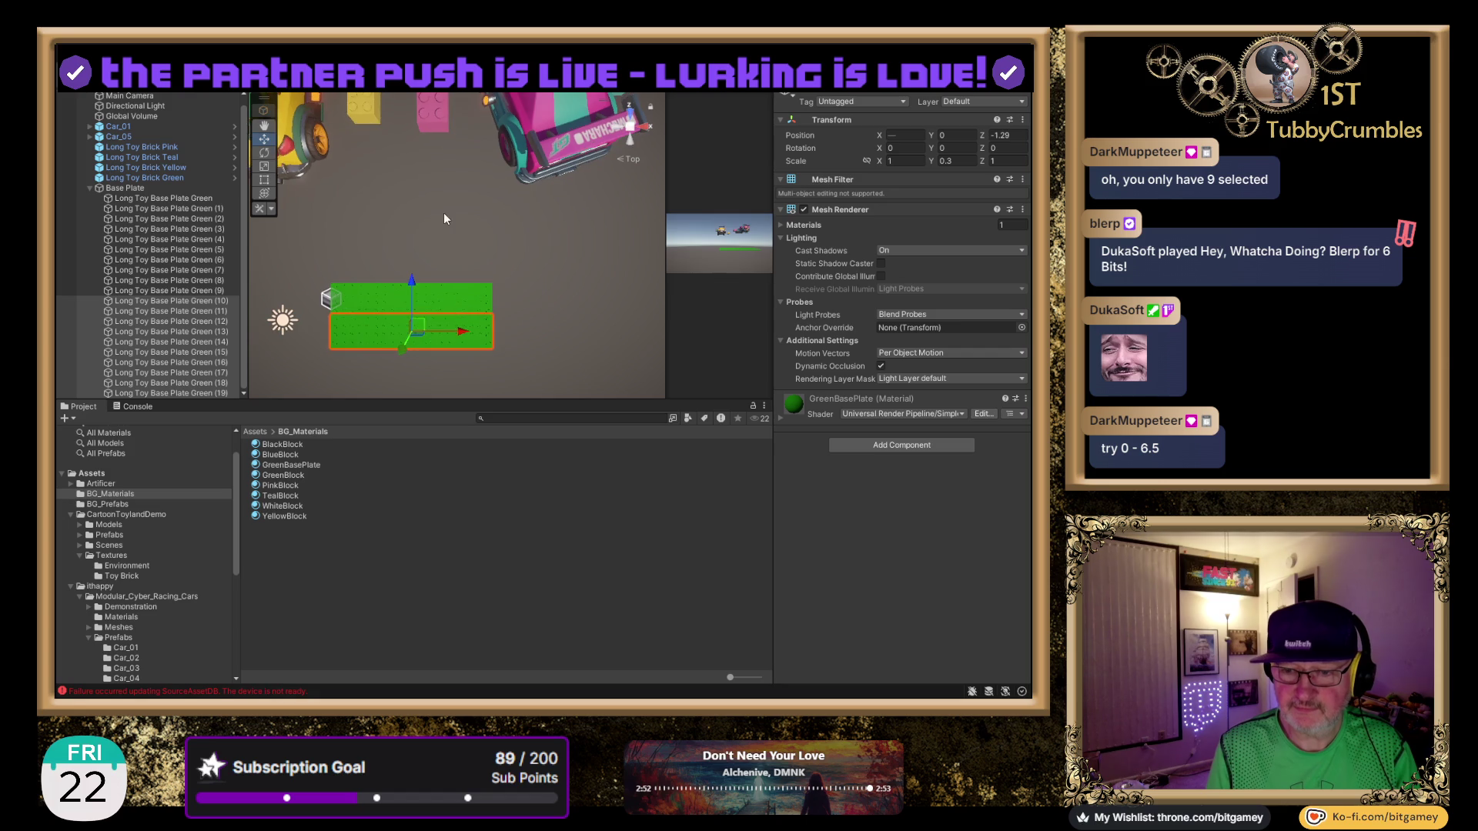
left_click(500, 231)
scroll(497, 243, "up", 5)
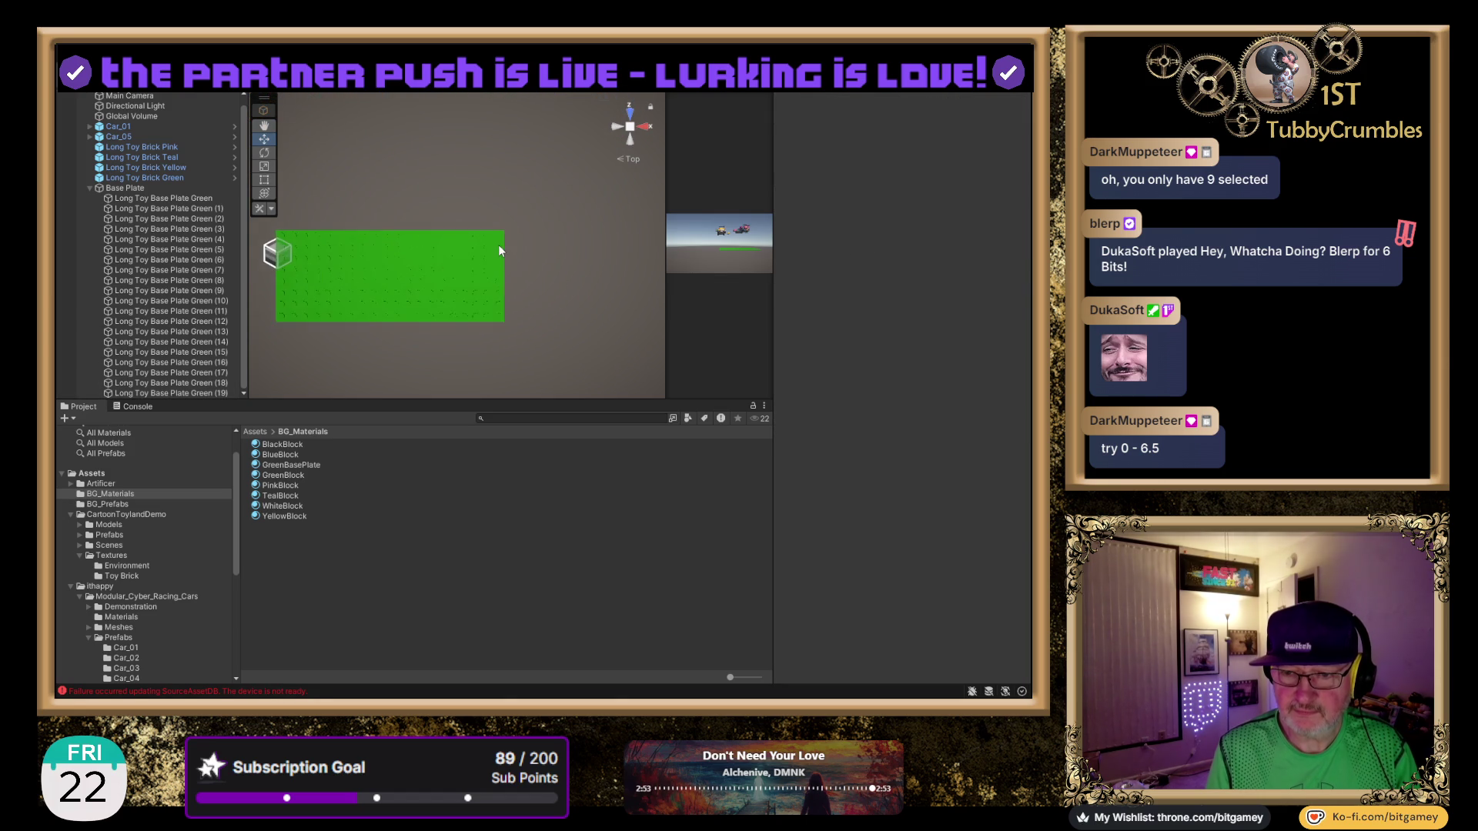
scroll(505, 249, "up", 3)
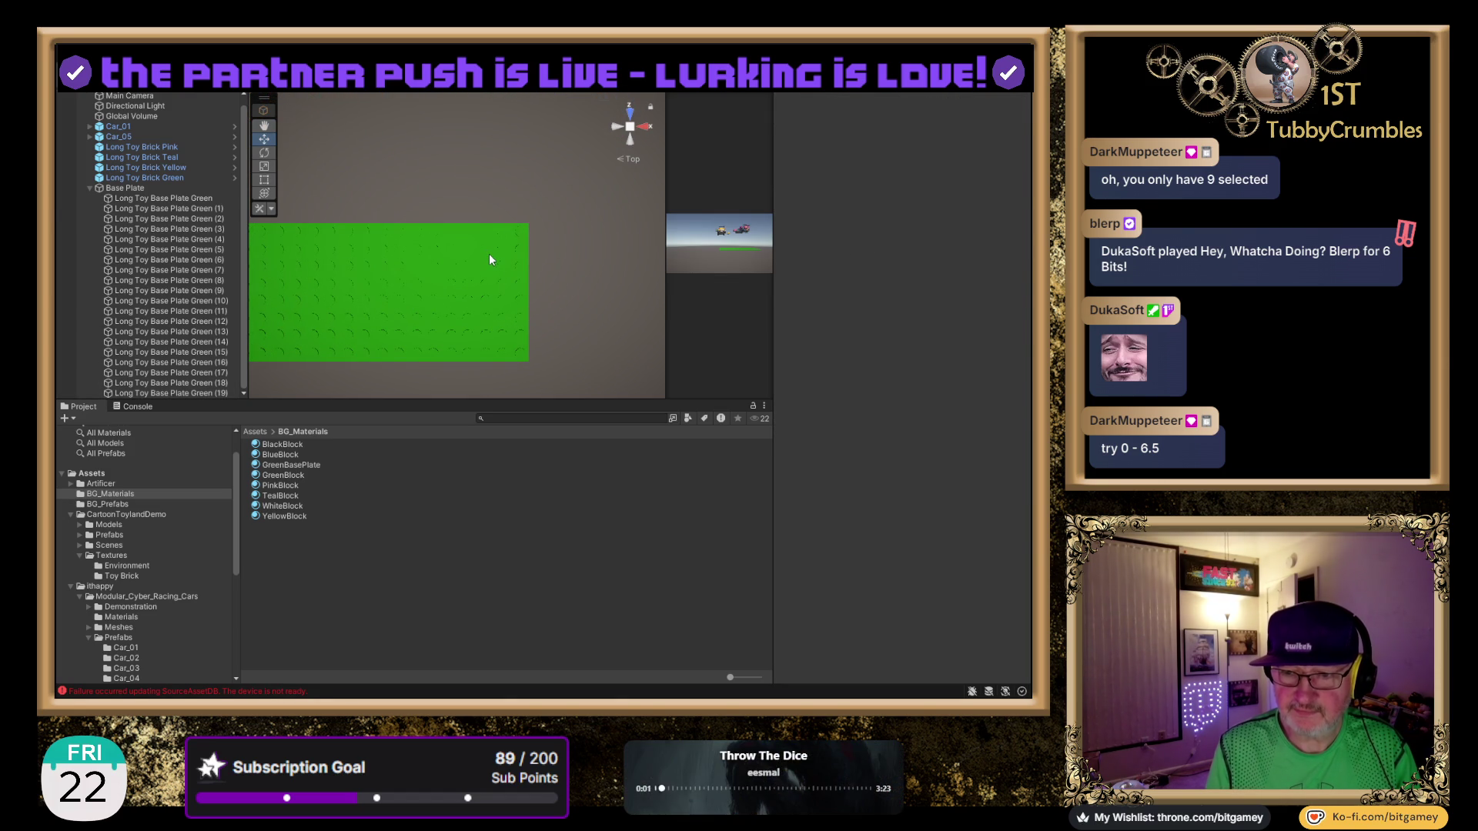
left_click(490, 259)
key("f")
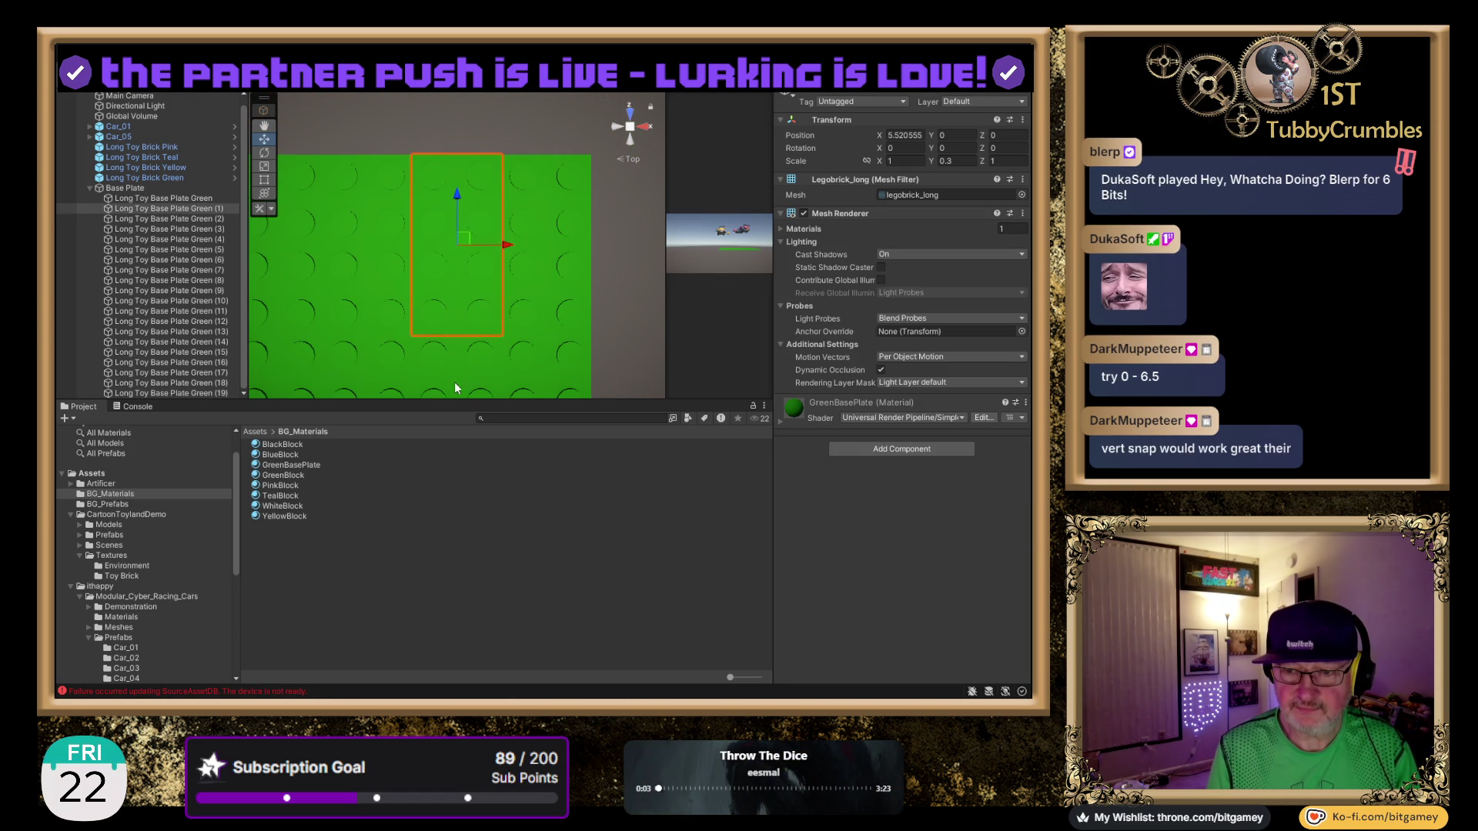
left_click_drag(496, 275, 545, 167)
scroll(545, 165, "down", 5)
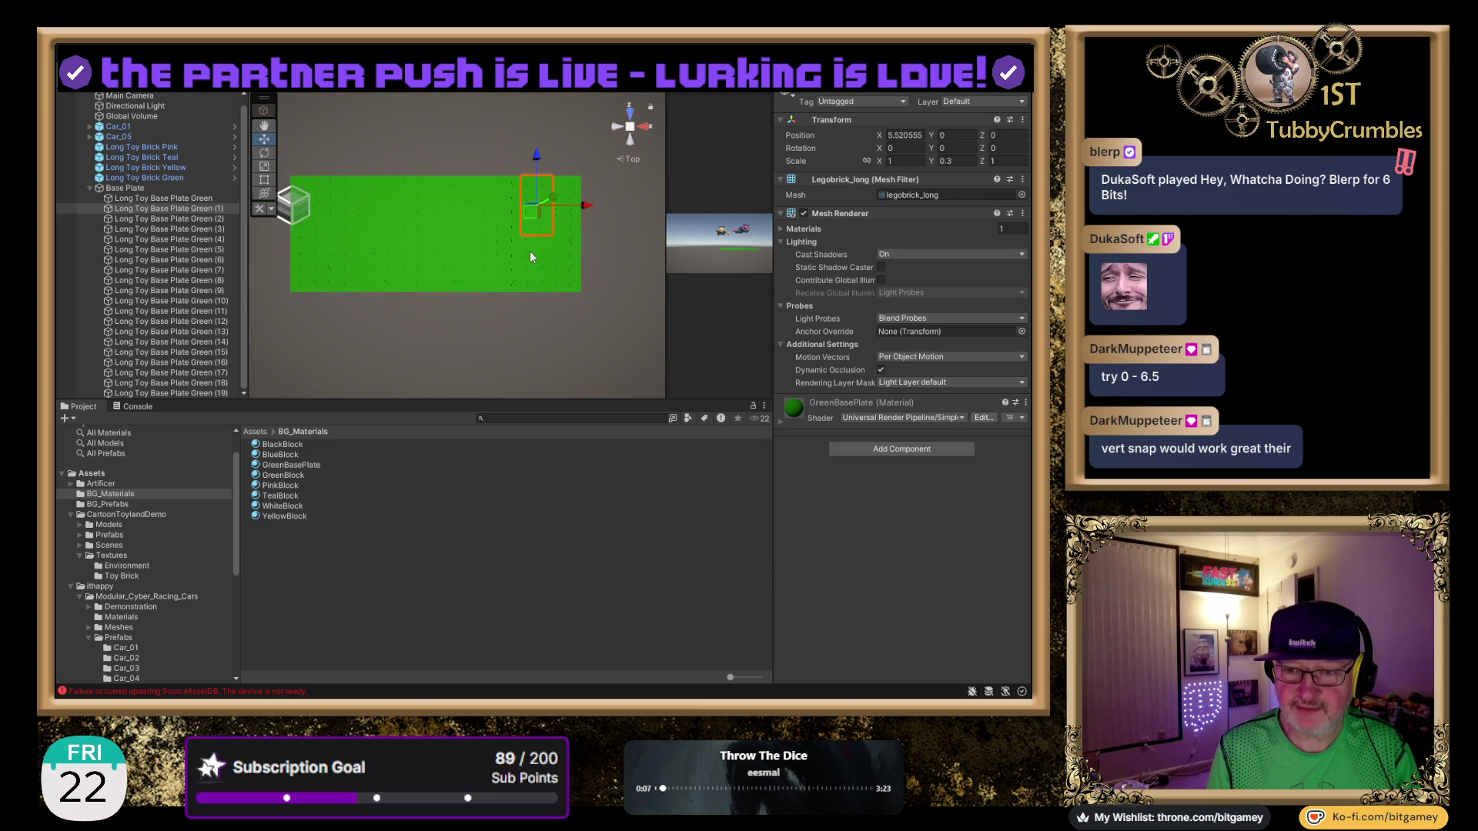
left_click_drag(534, 253, 581, 246)
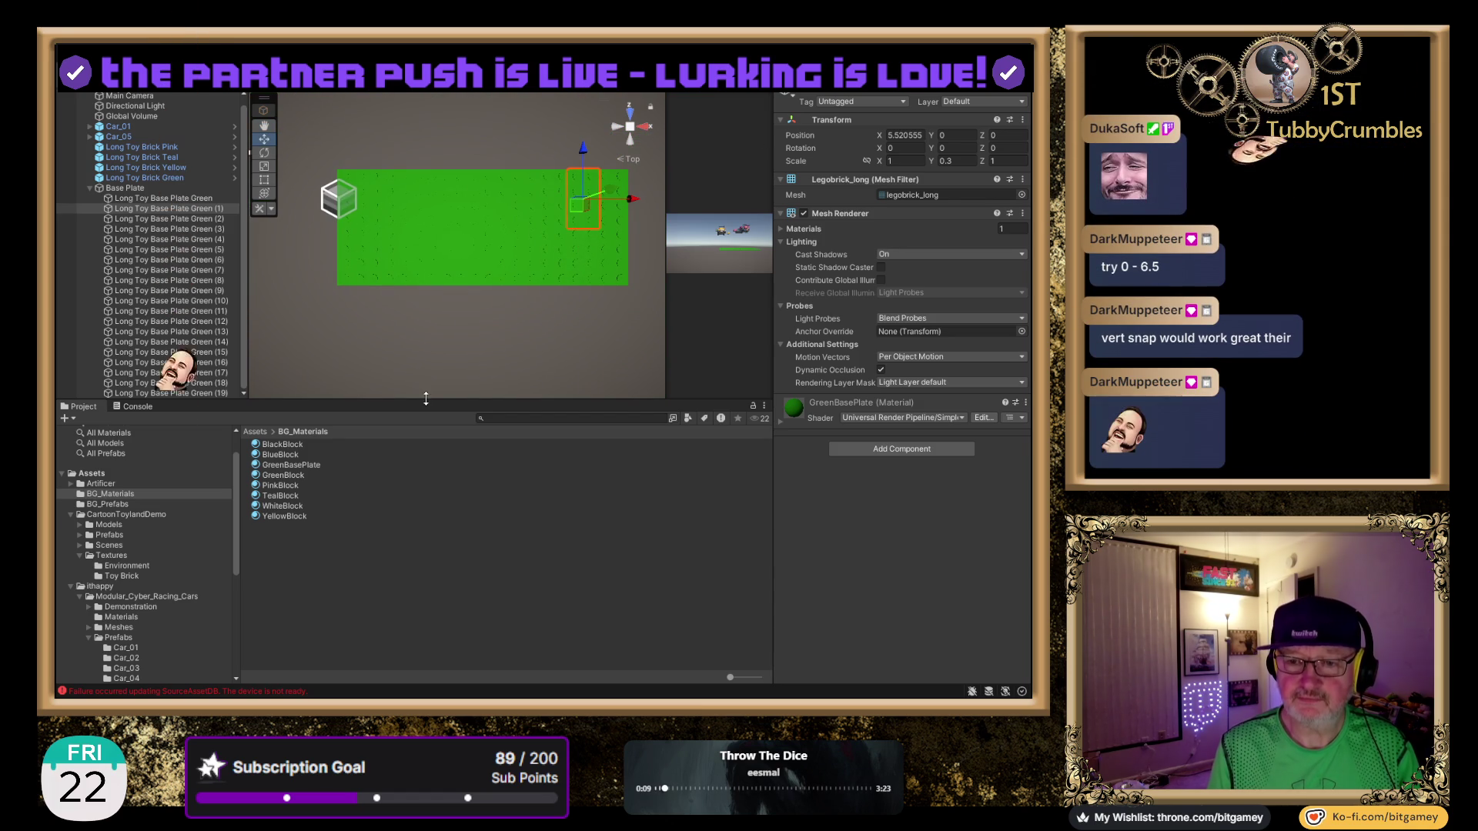
scroll(359, 320, "up", 2)
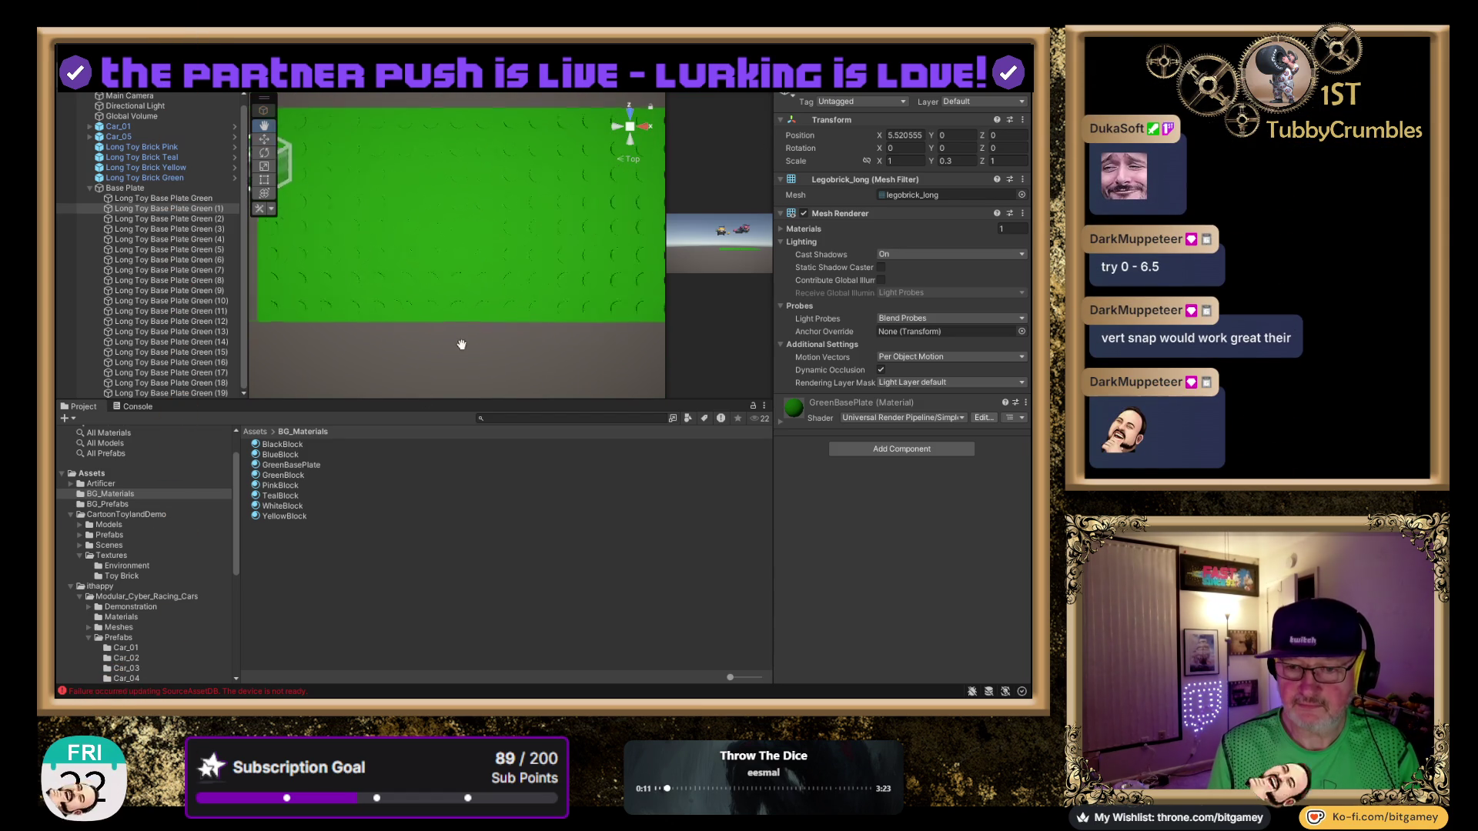
left_click_drag(462, 343, 530, 349)
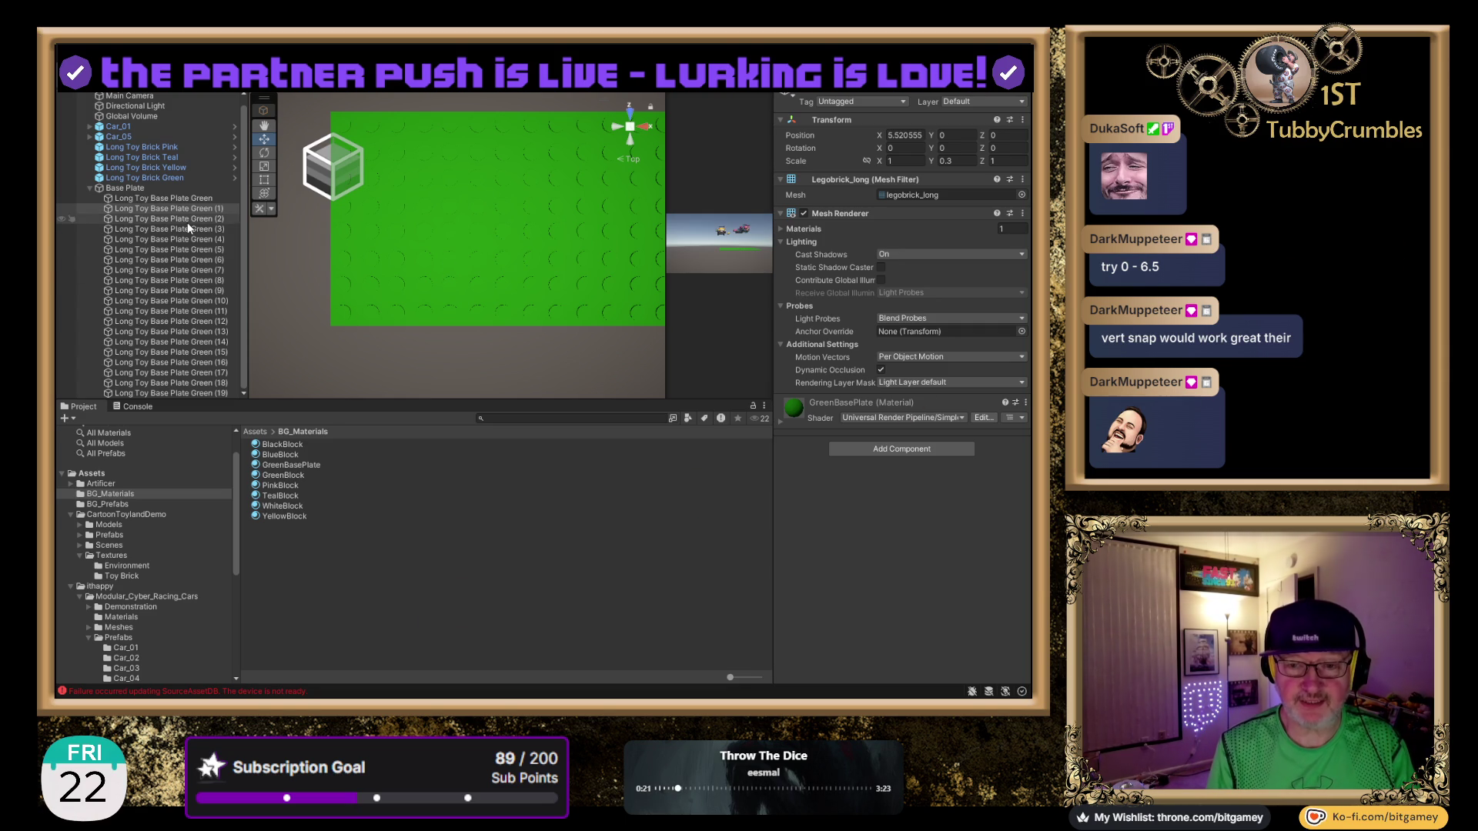
Clear the three asset-database errors from the Console and select the first base plate.
left_click(144, 393)
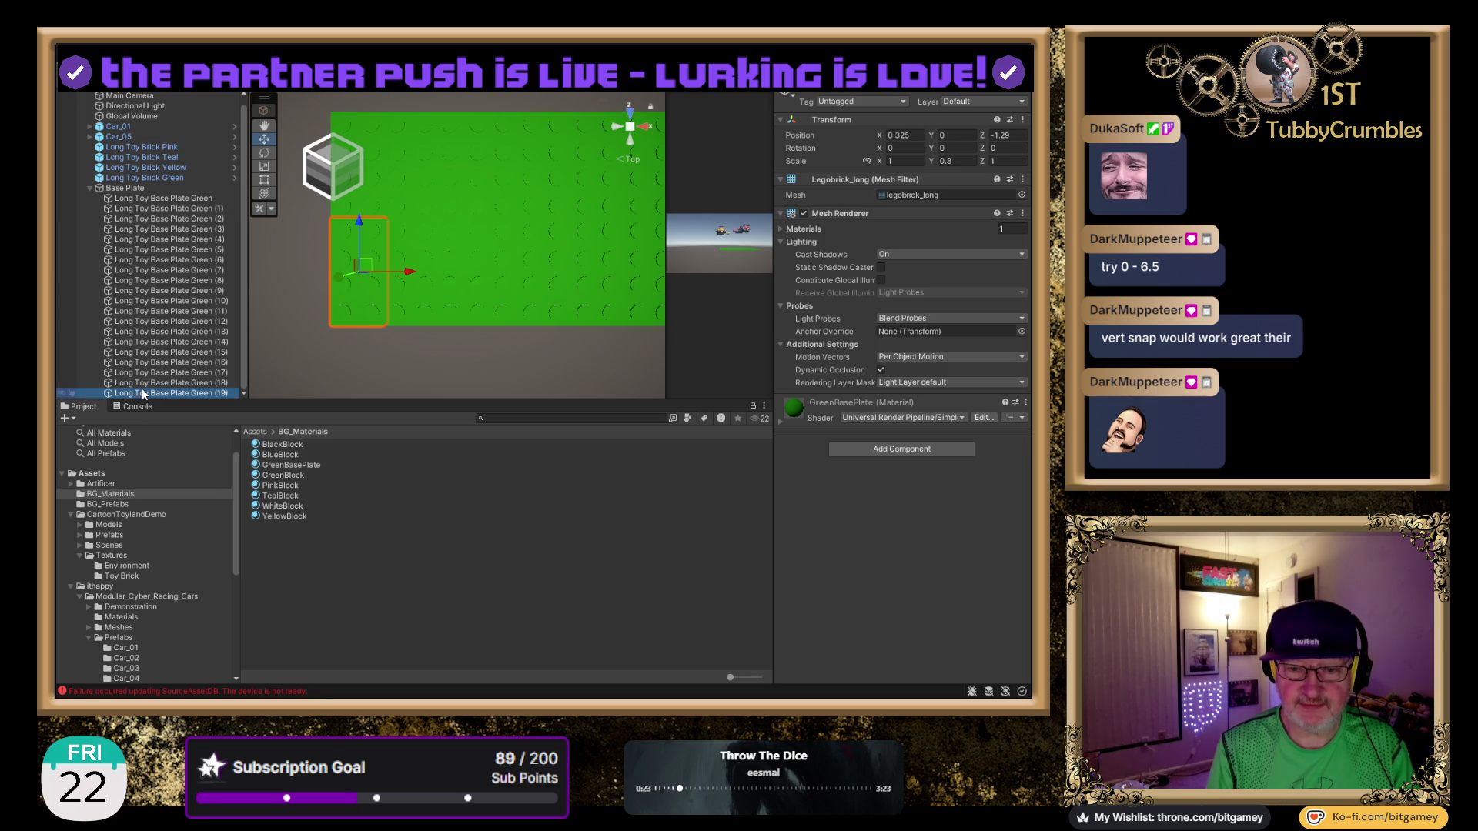
left_click(139, 407)
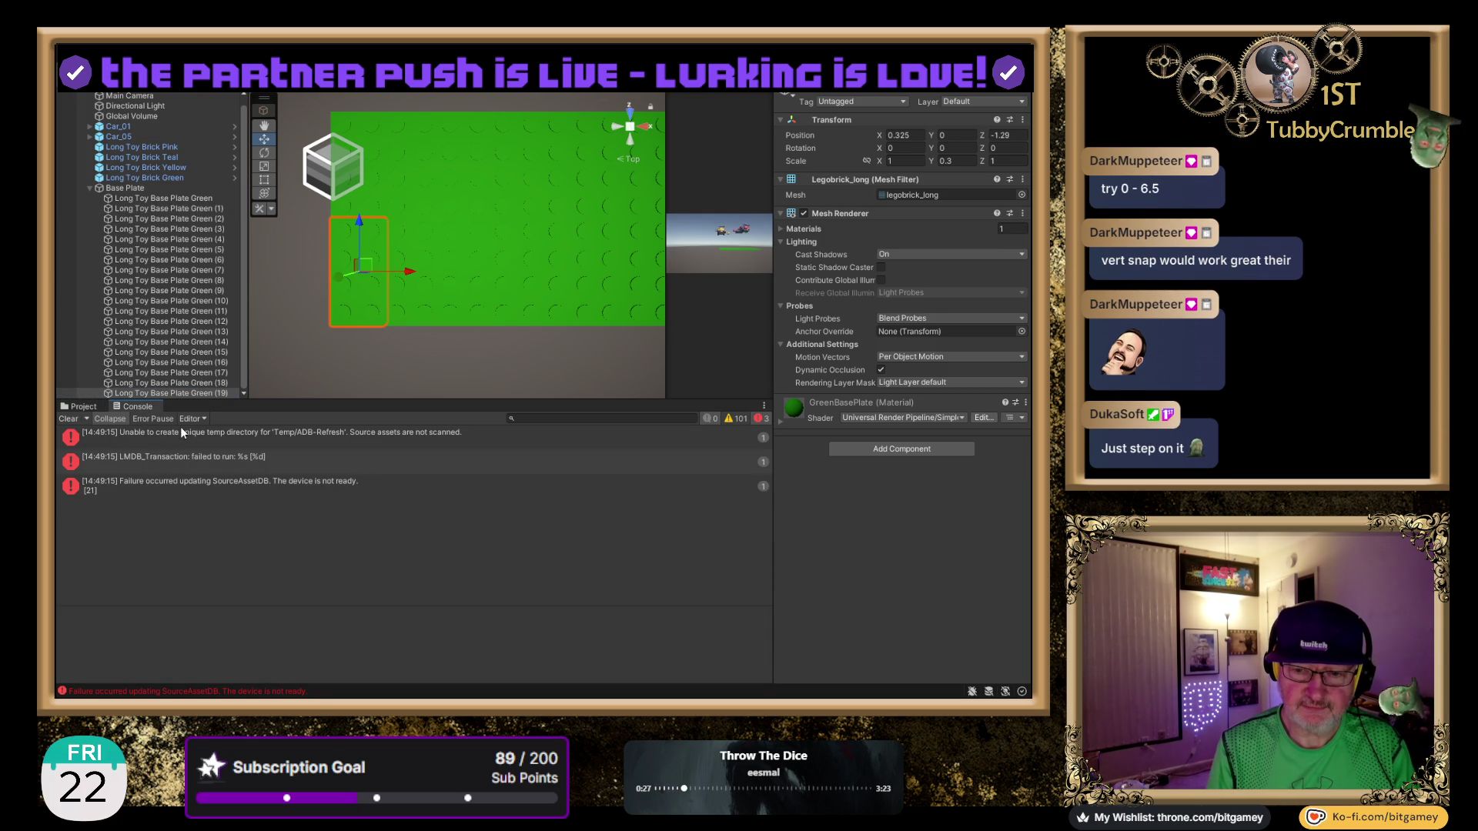
left_click(68, 419)
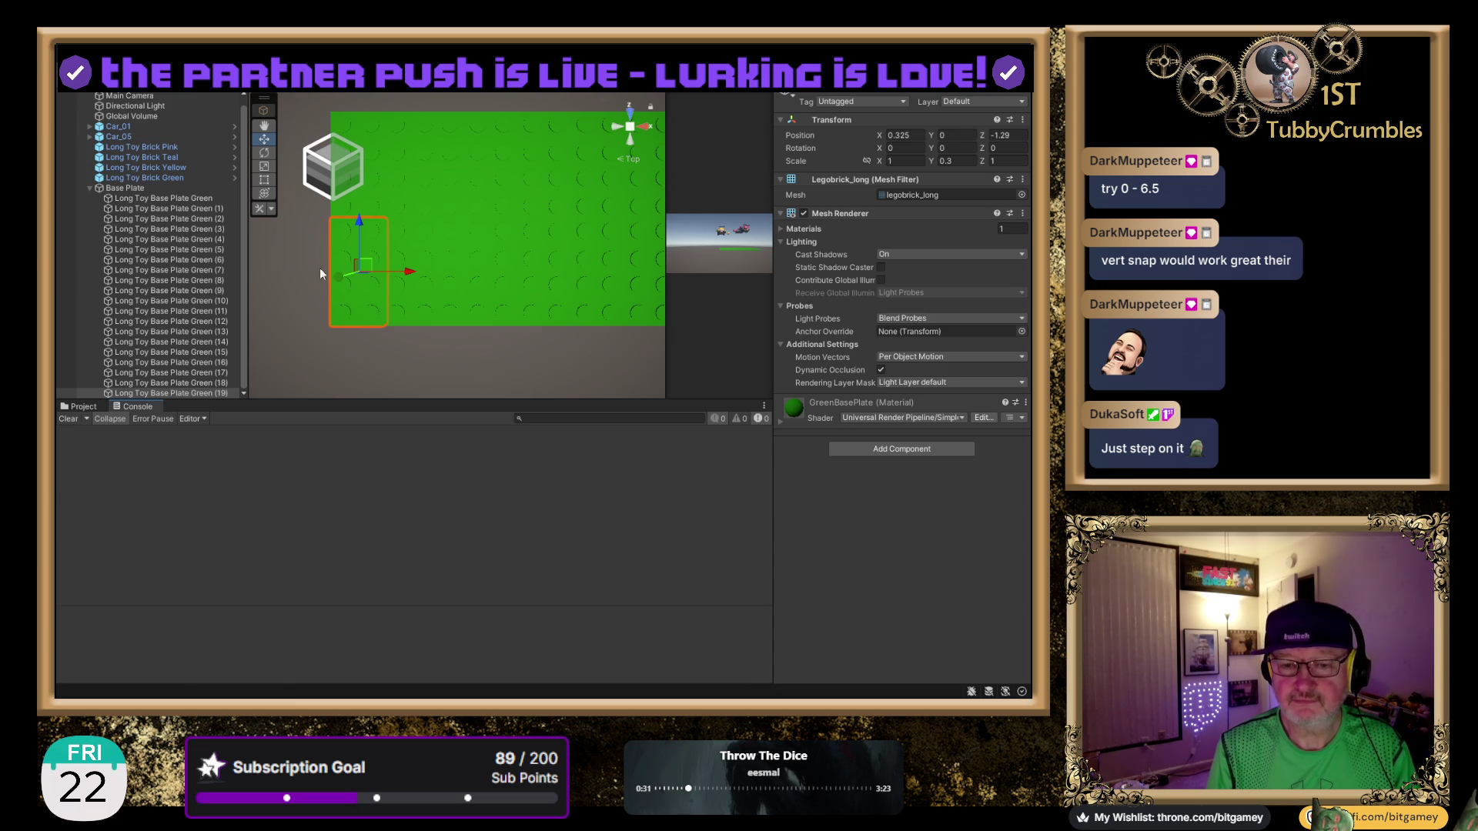
scroll(243, 187, "up", 1)
left_click(147, 205)
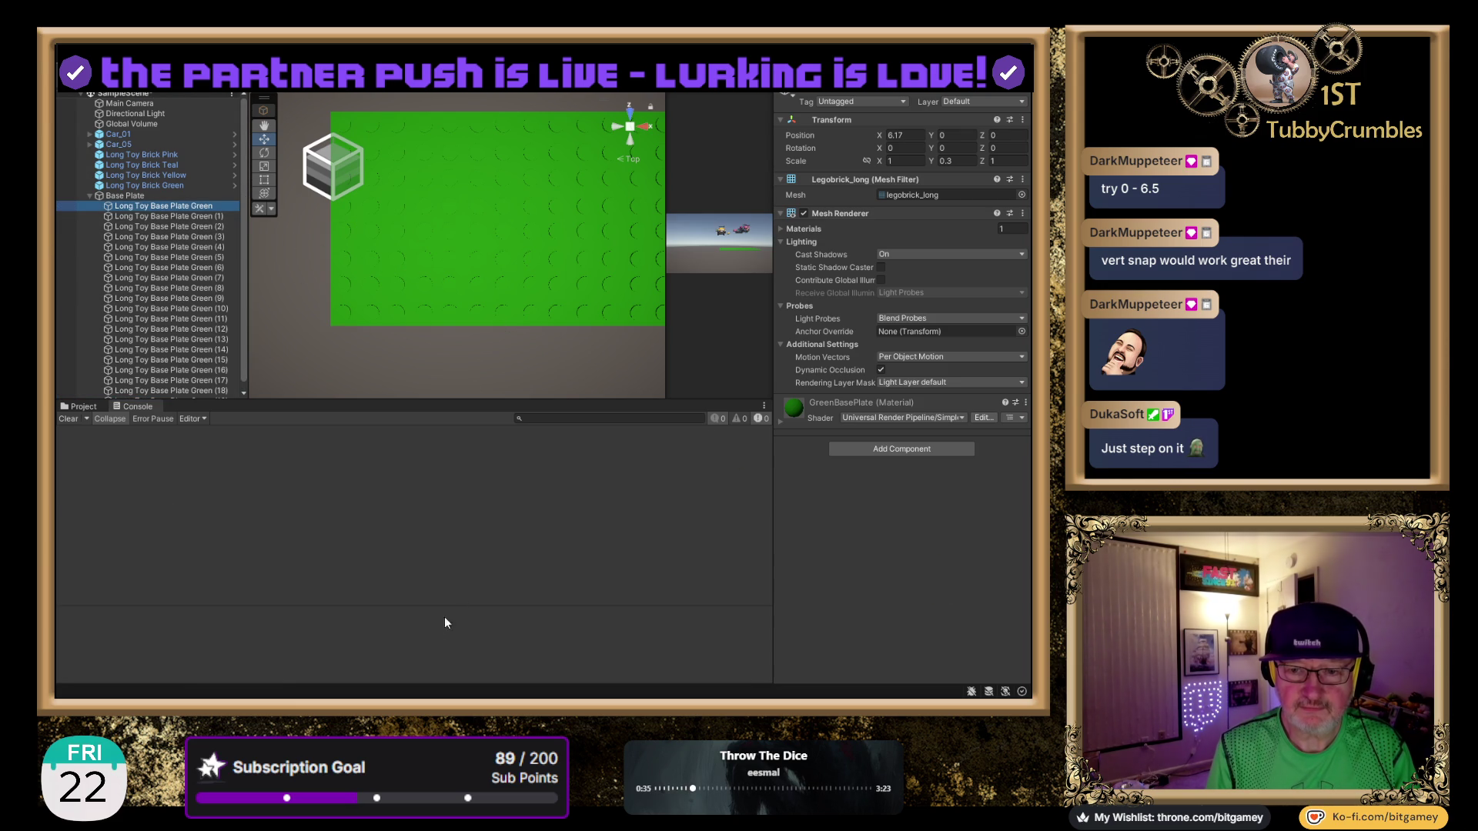
Adjust the Hierarchy selection so only the first green base plate is selected.
key("shift+Down")
key("shift+Down")
key("shift+Down")
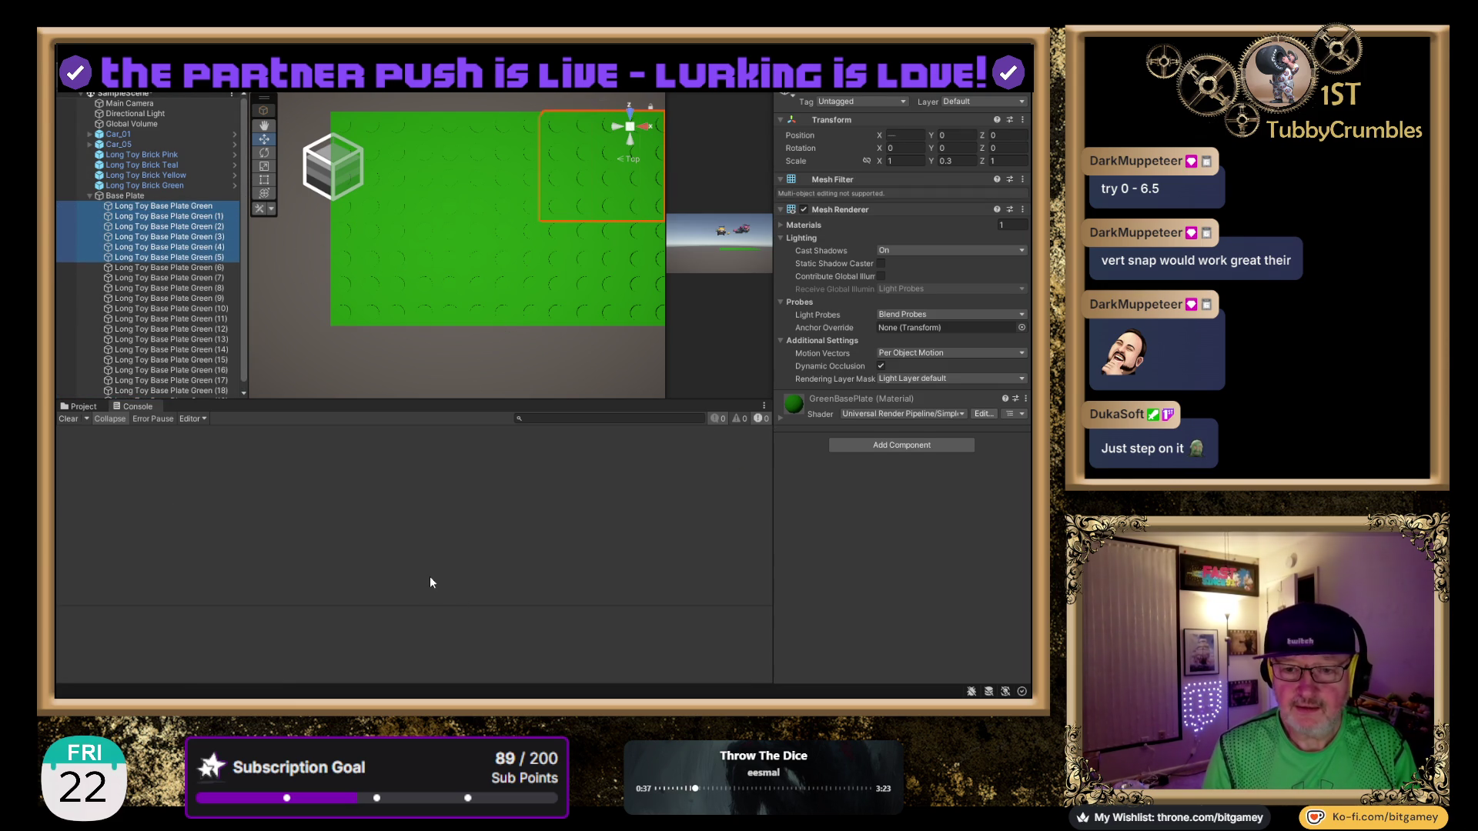
key("shift+Down")
key("shift+Down")
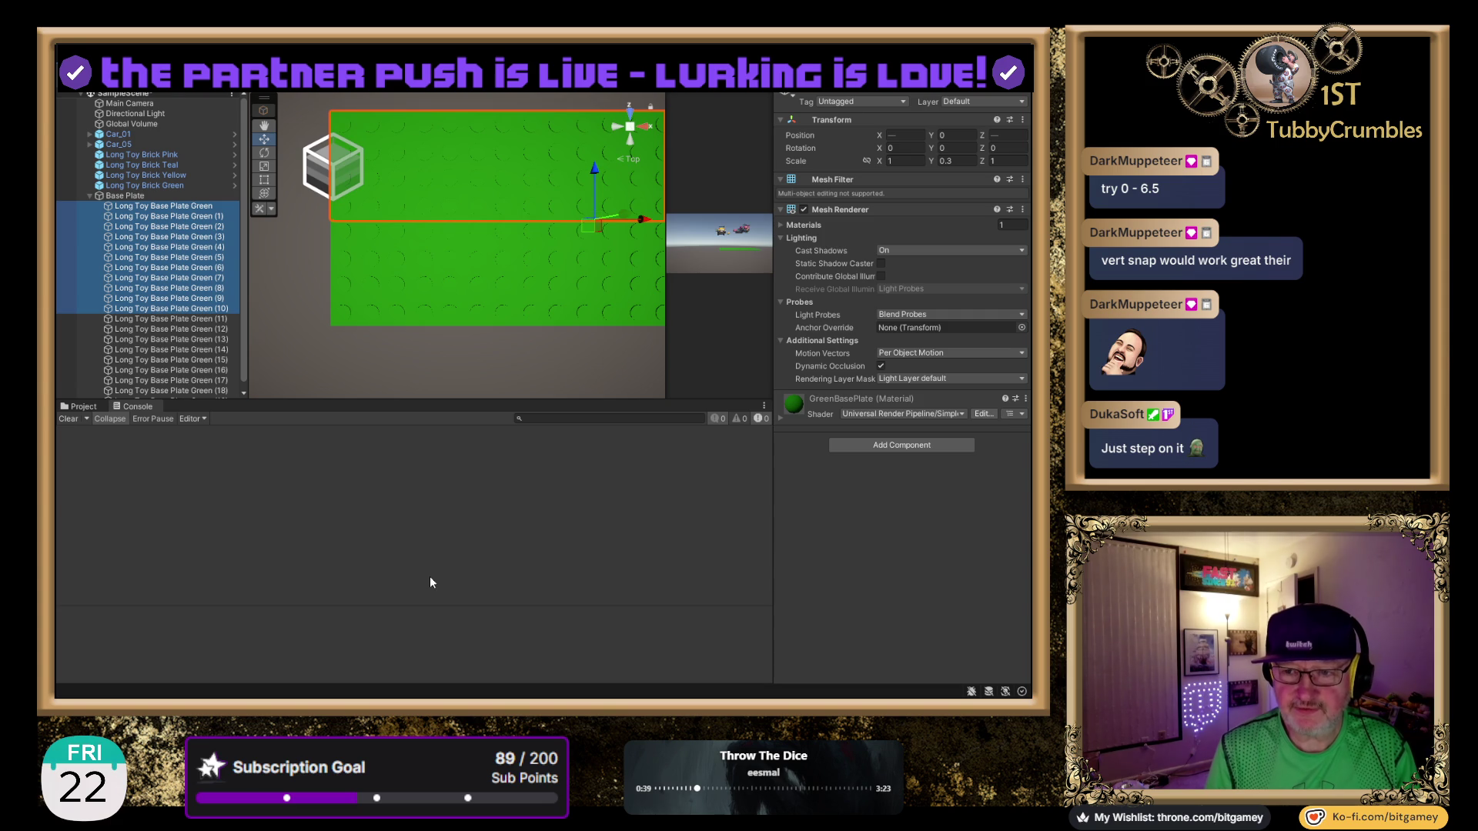
scroll(385, 316, "down", 3)
mouse_move(477, 226)
left_mouse_down()
mouse_move(468, 286)
mouse_move(452, 273)
left_mouse_up()
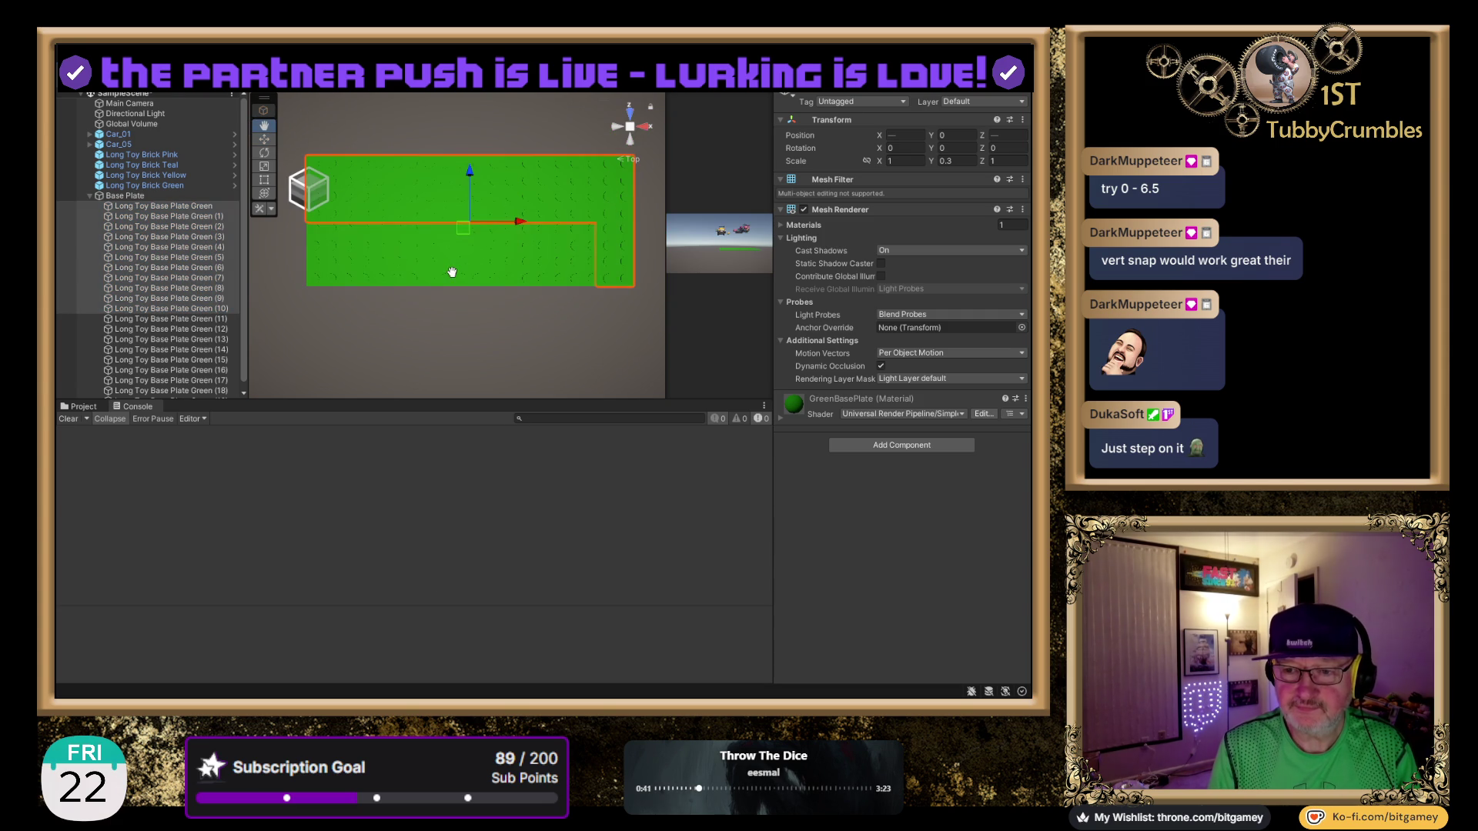
scroll(616, 239, "up", 1)
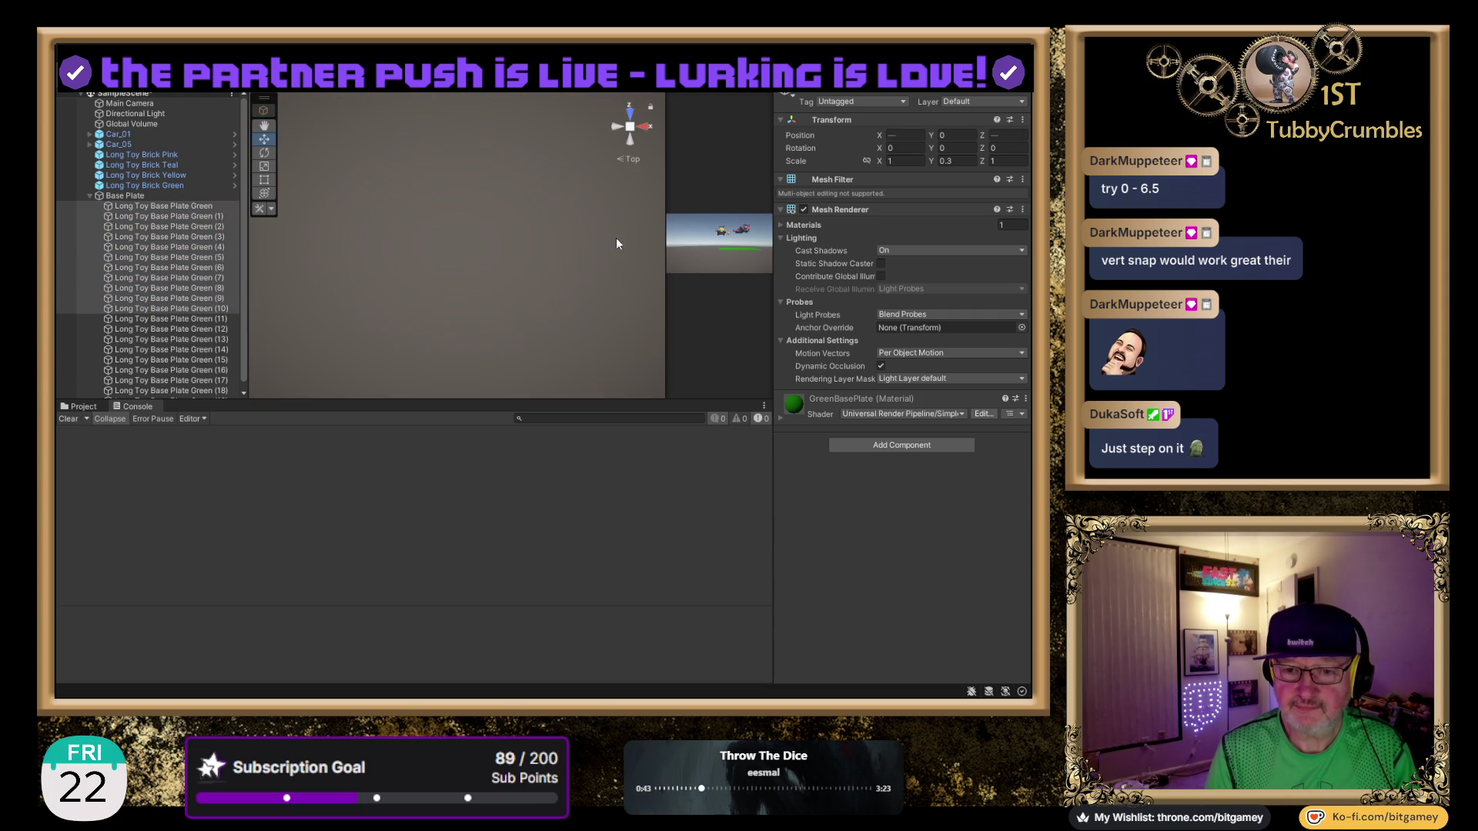
left_click(221, 289, "ctrl")
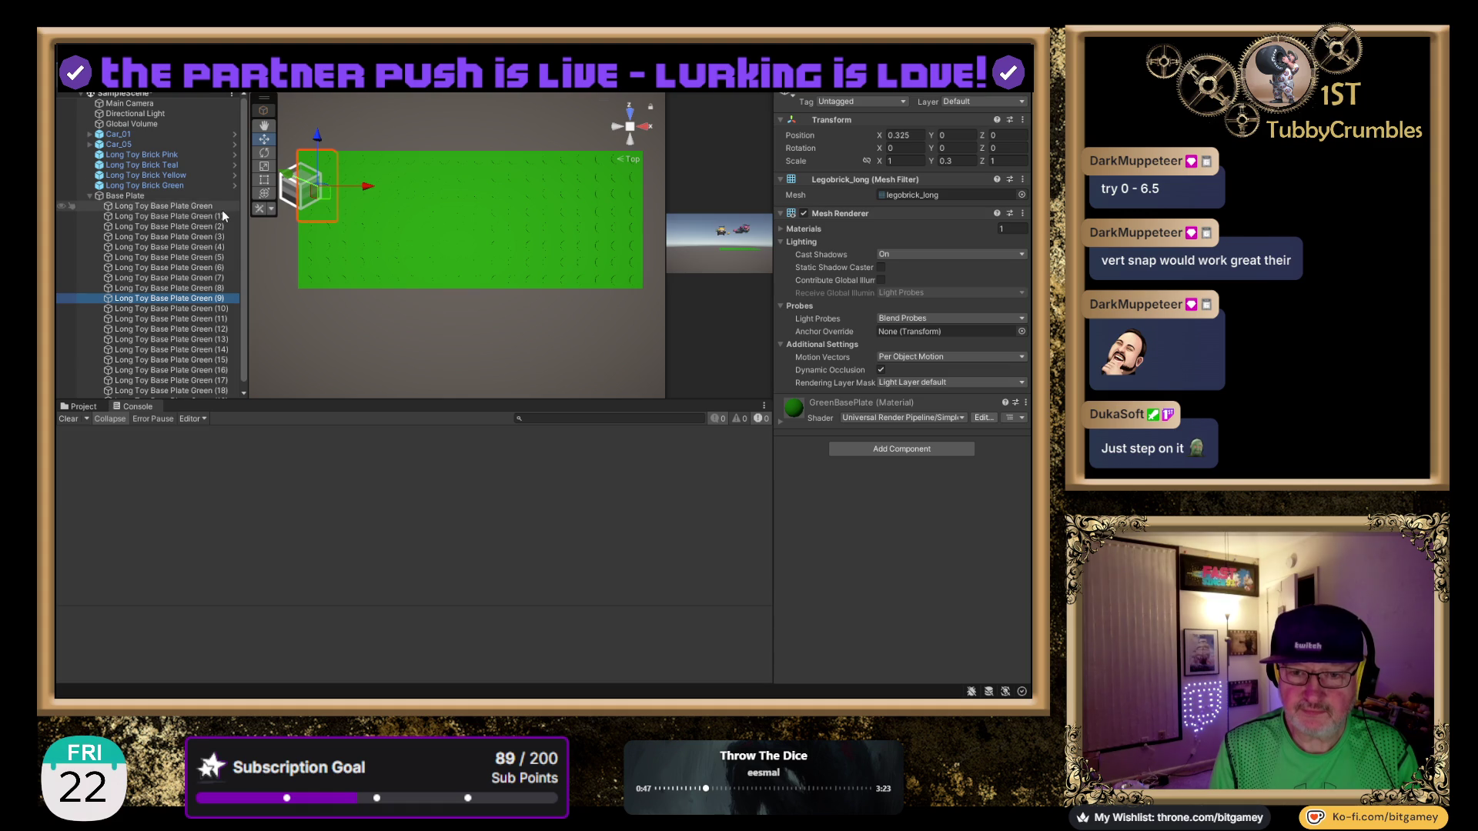
left_click(222, 209, "shift")
left_click(222, 207)
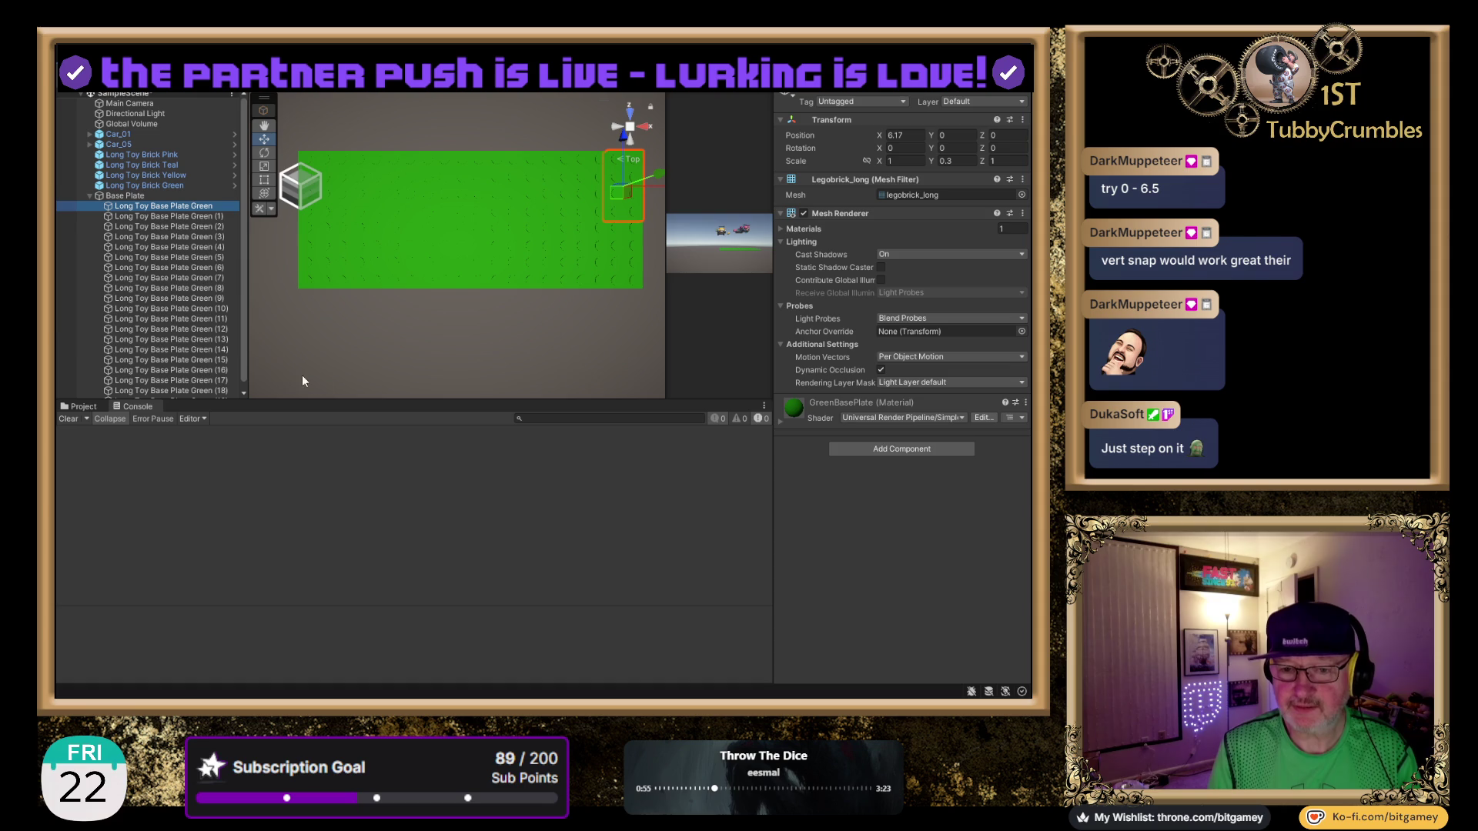
Select all twenty plates through (19) and duplicate them as copies (20)–(39).
scroll(189, 326, "down", 1)
left_click(216, 394, "shift")
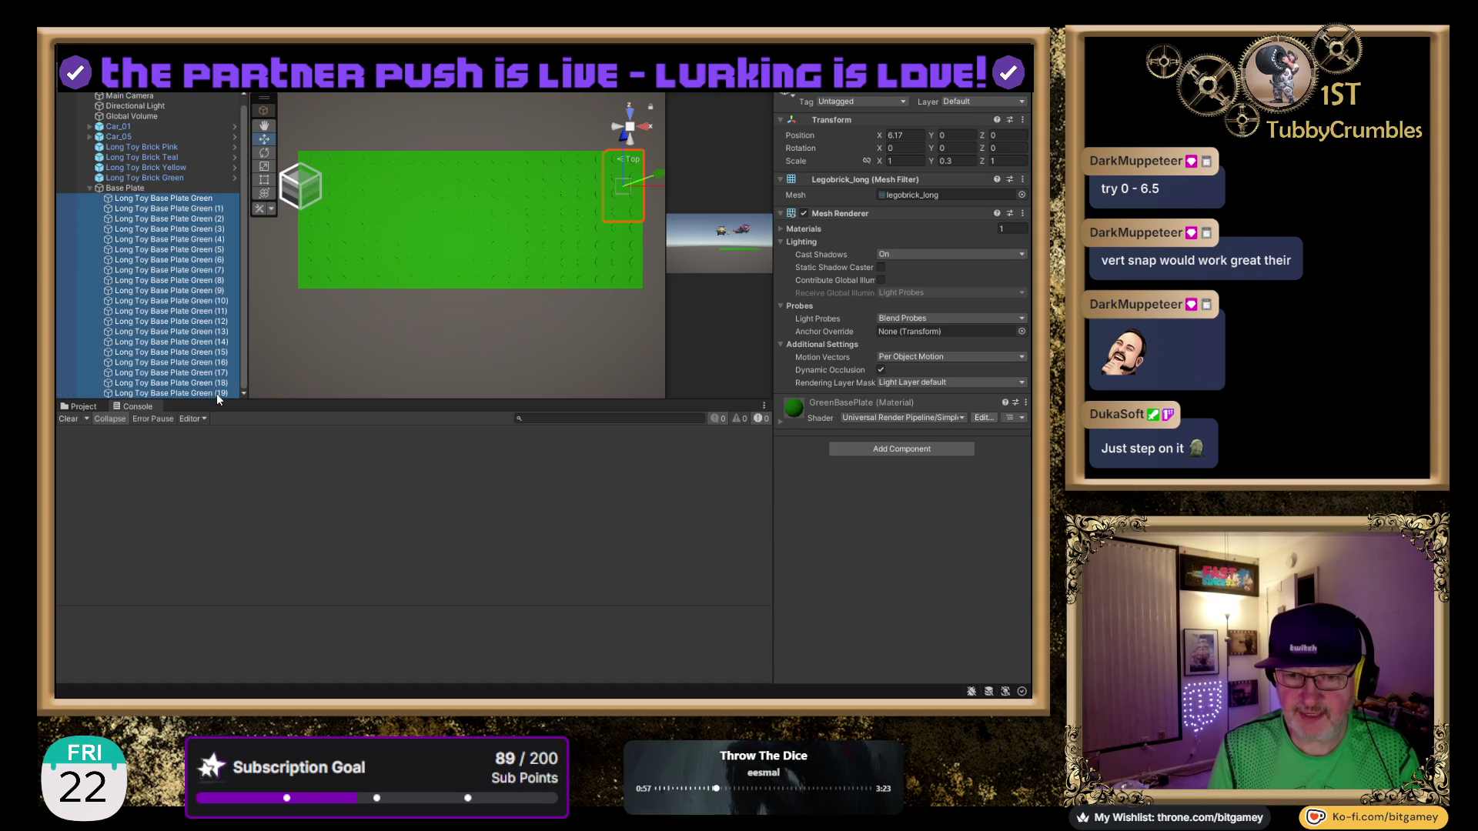
key("ctrl+d")
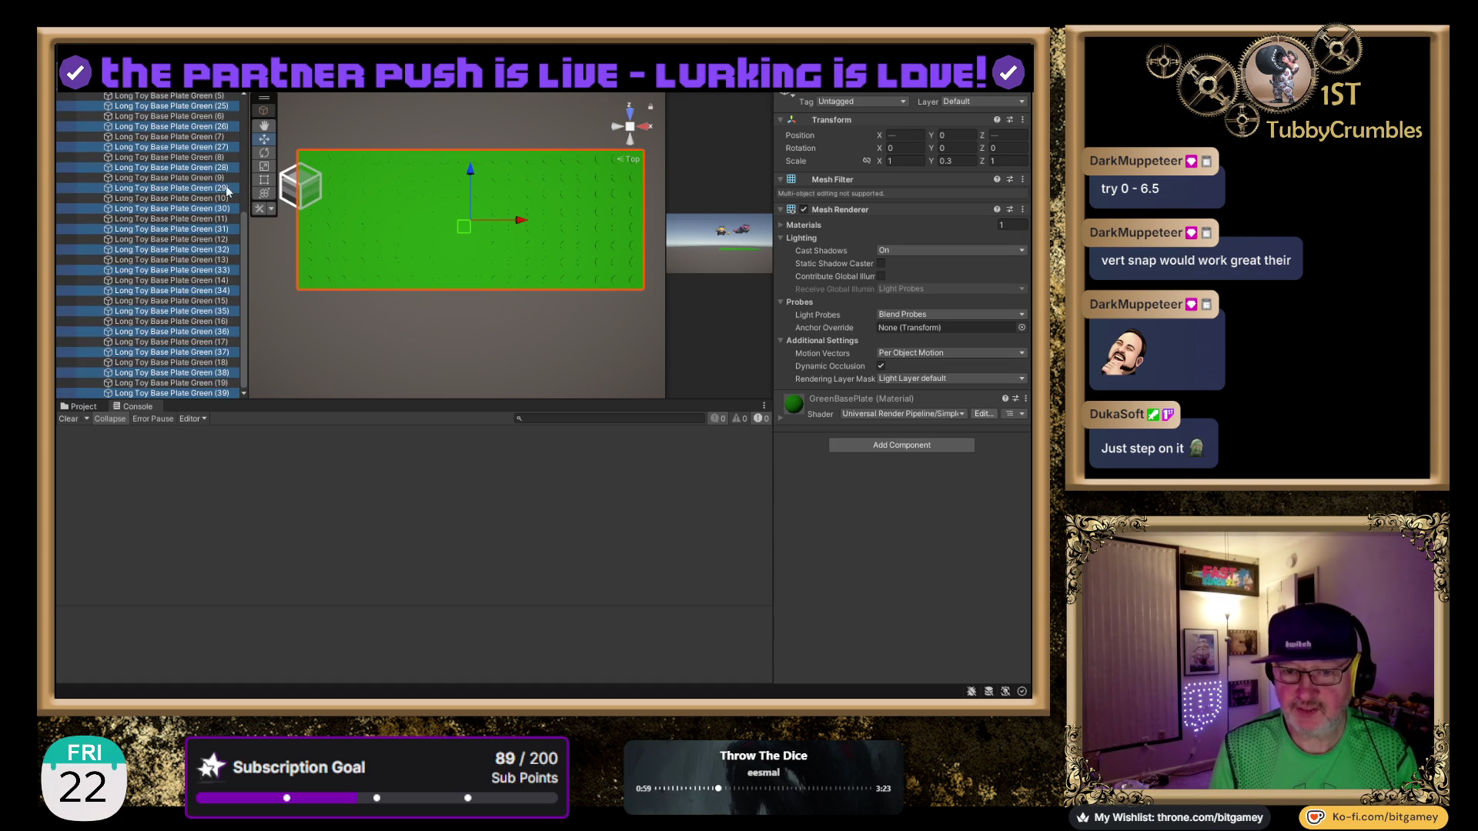
scroll(214, 268, "up", 7)
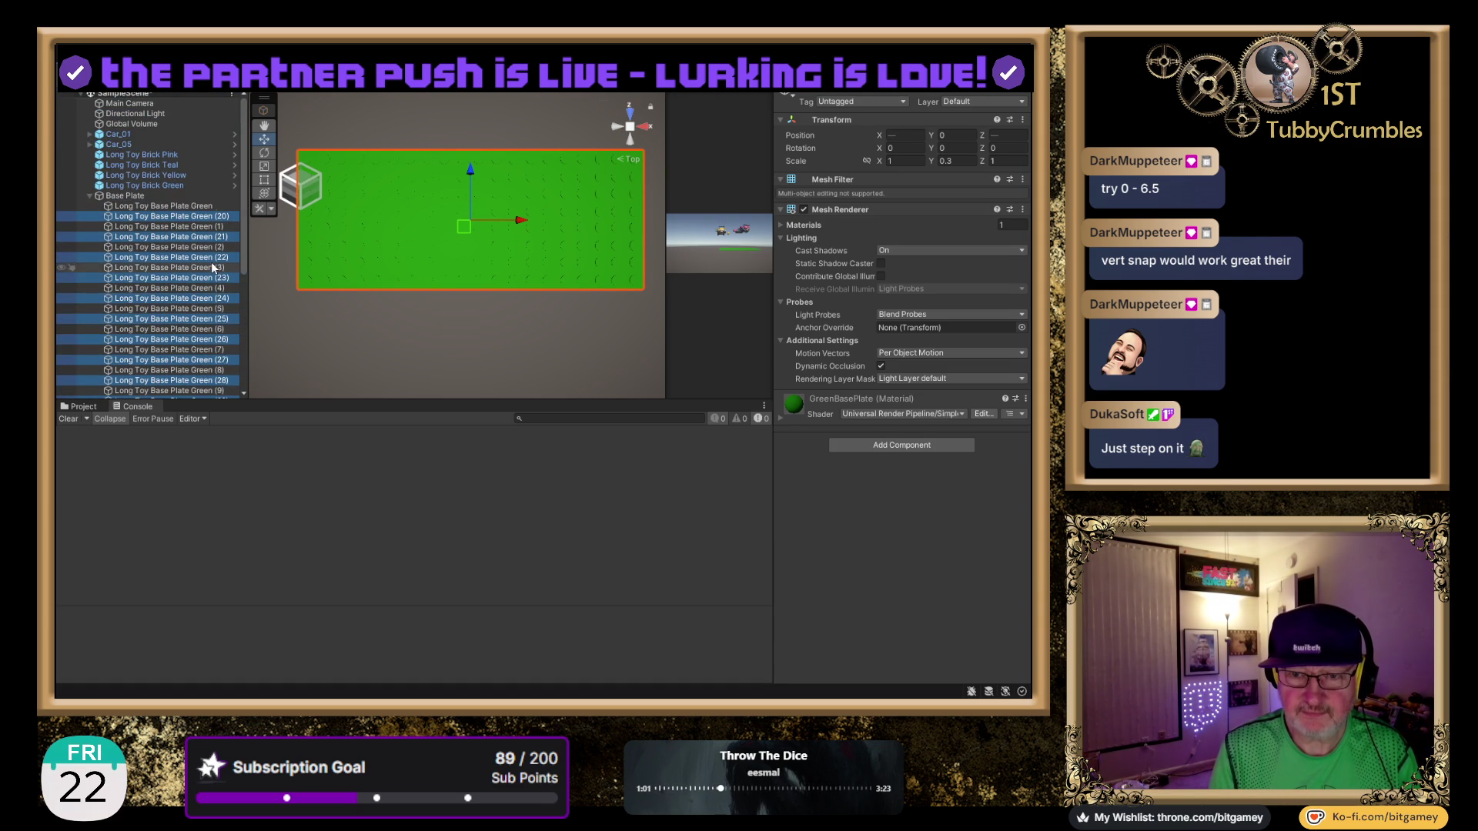
left_click_drag(320, 400, 321, 616)
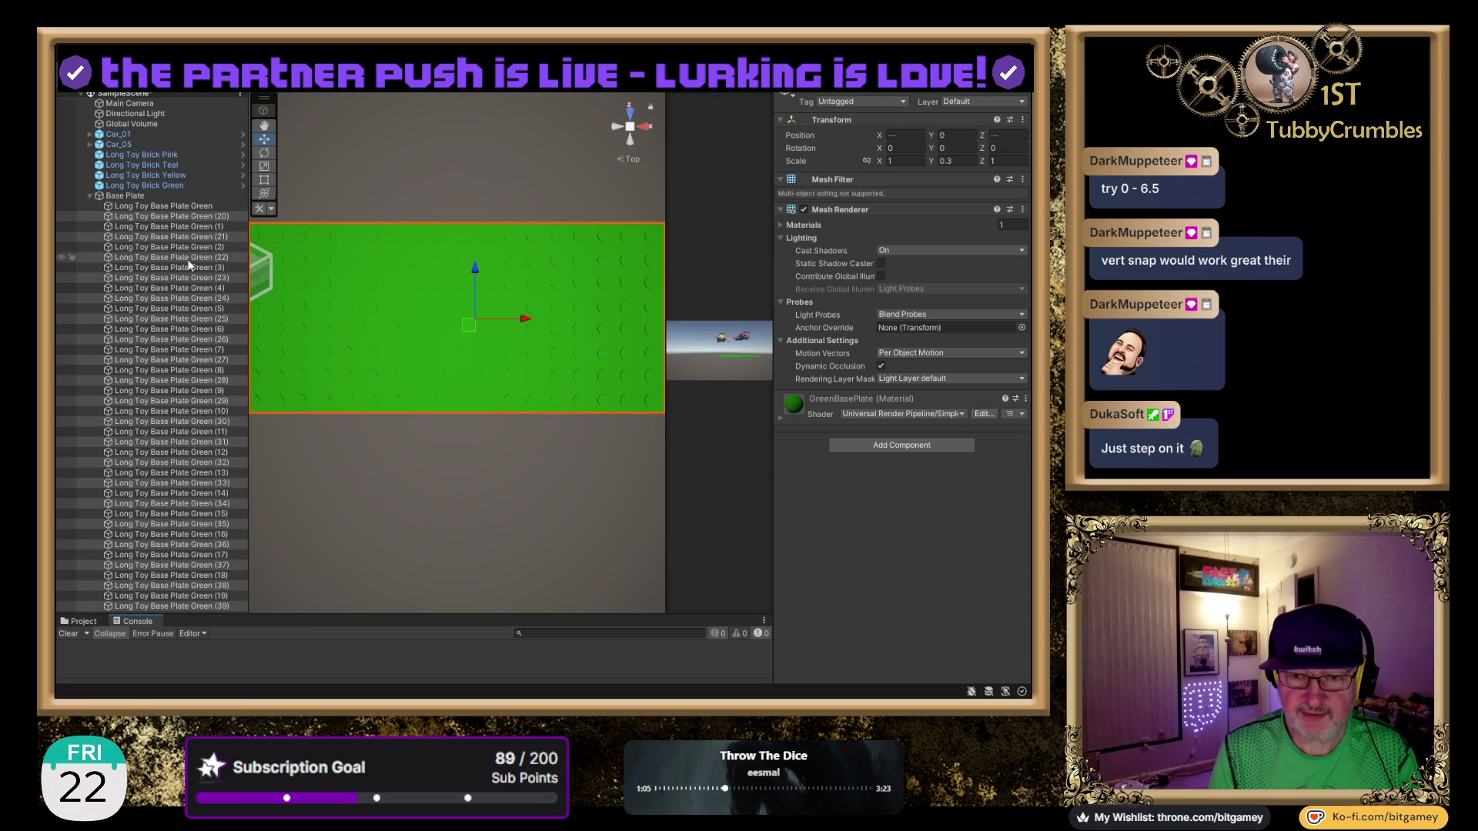
Unparent copies (20)–(38) from plate (39) and drag the duplicated plates below the originals.
left_click_drag(179, 214, 183, 608)
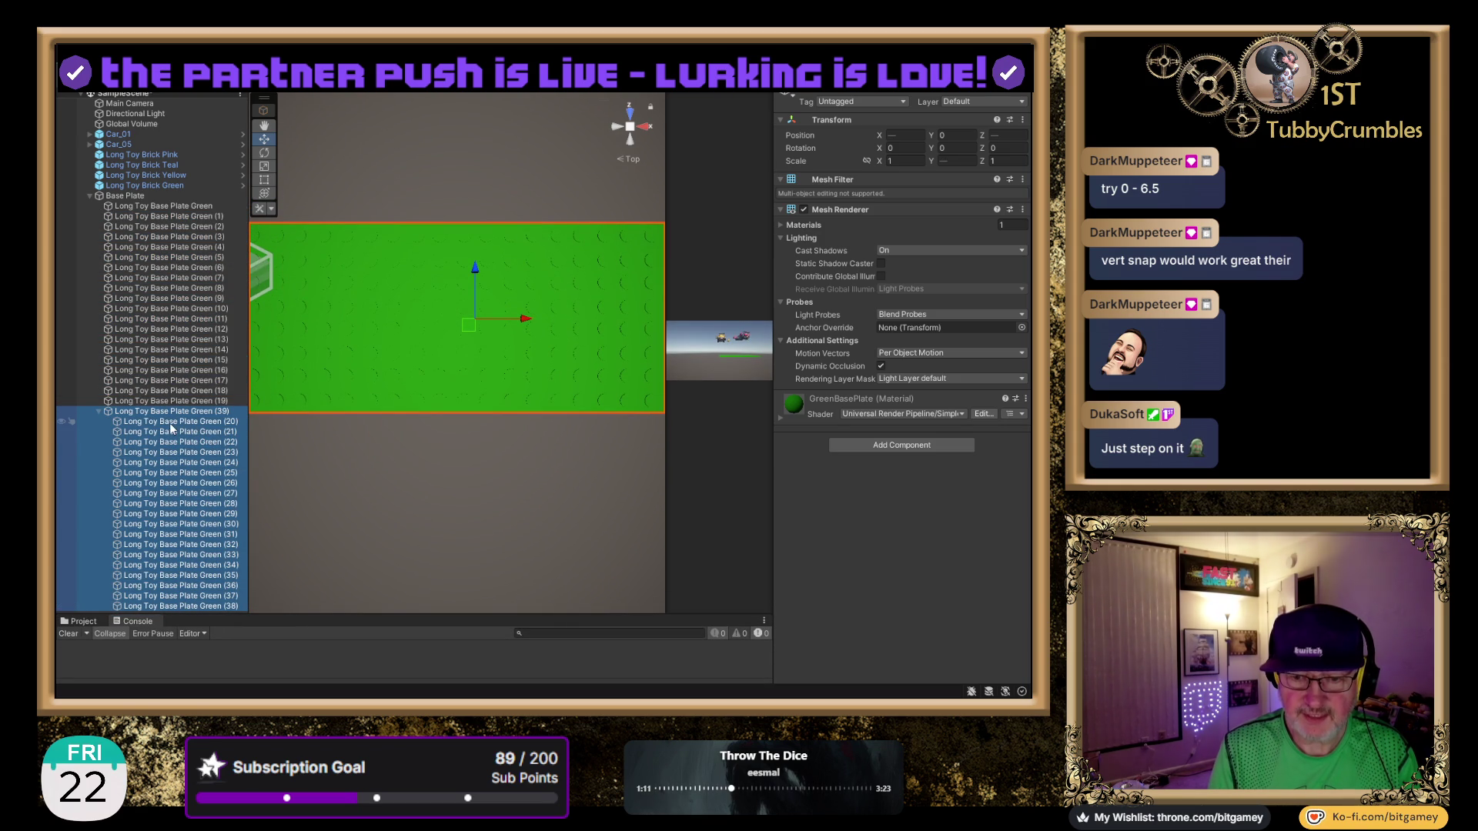
left_click_drag(130, 434, 121, 411)
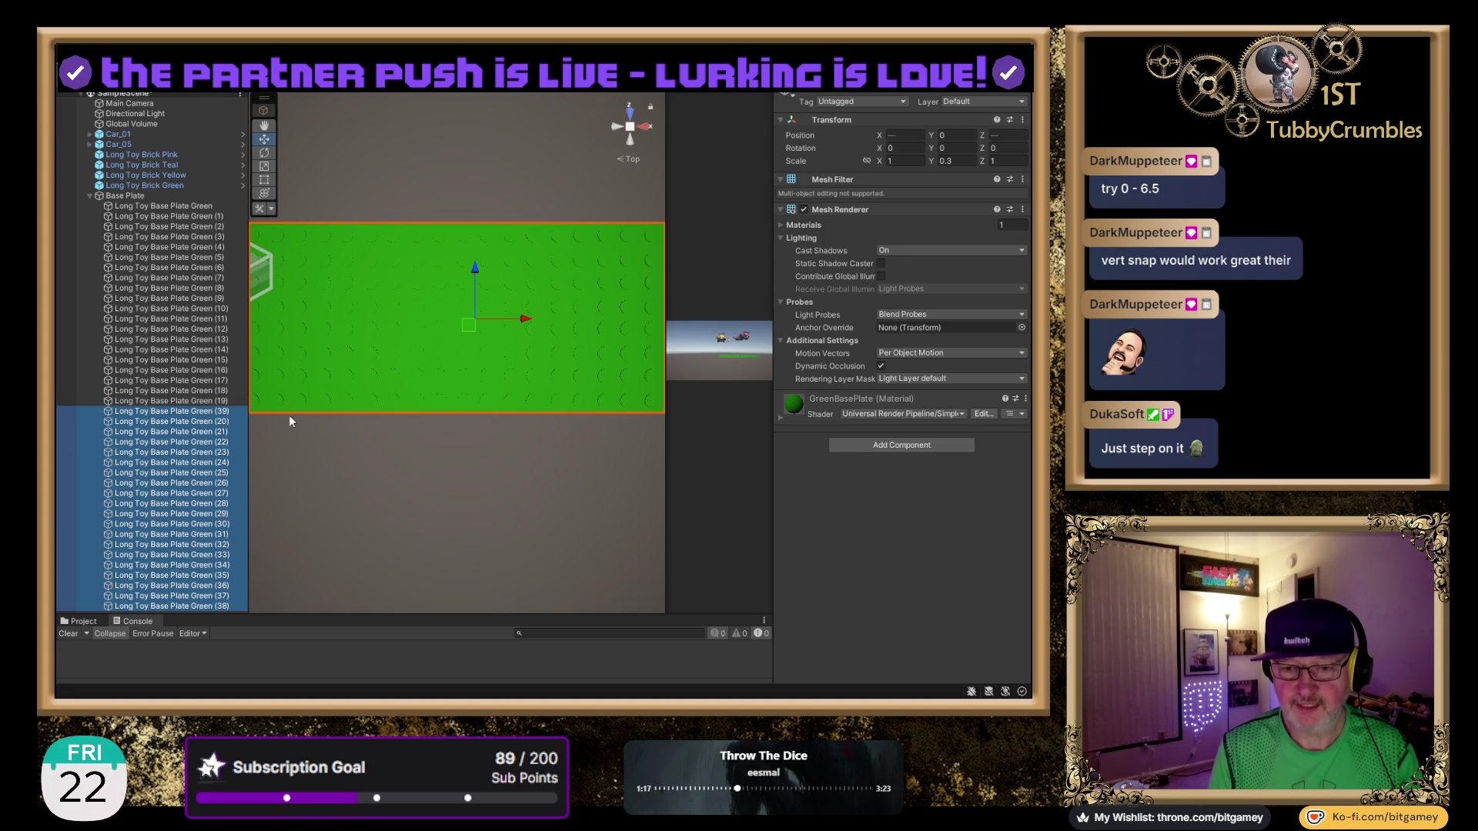
left_click_drag(474, 265, 453, 451)
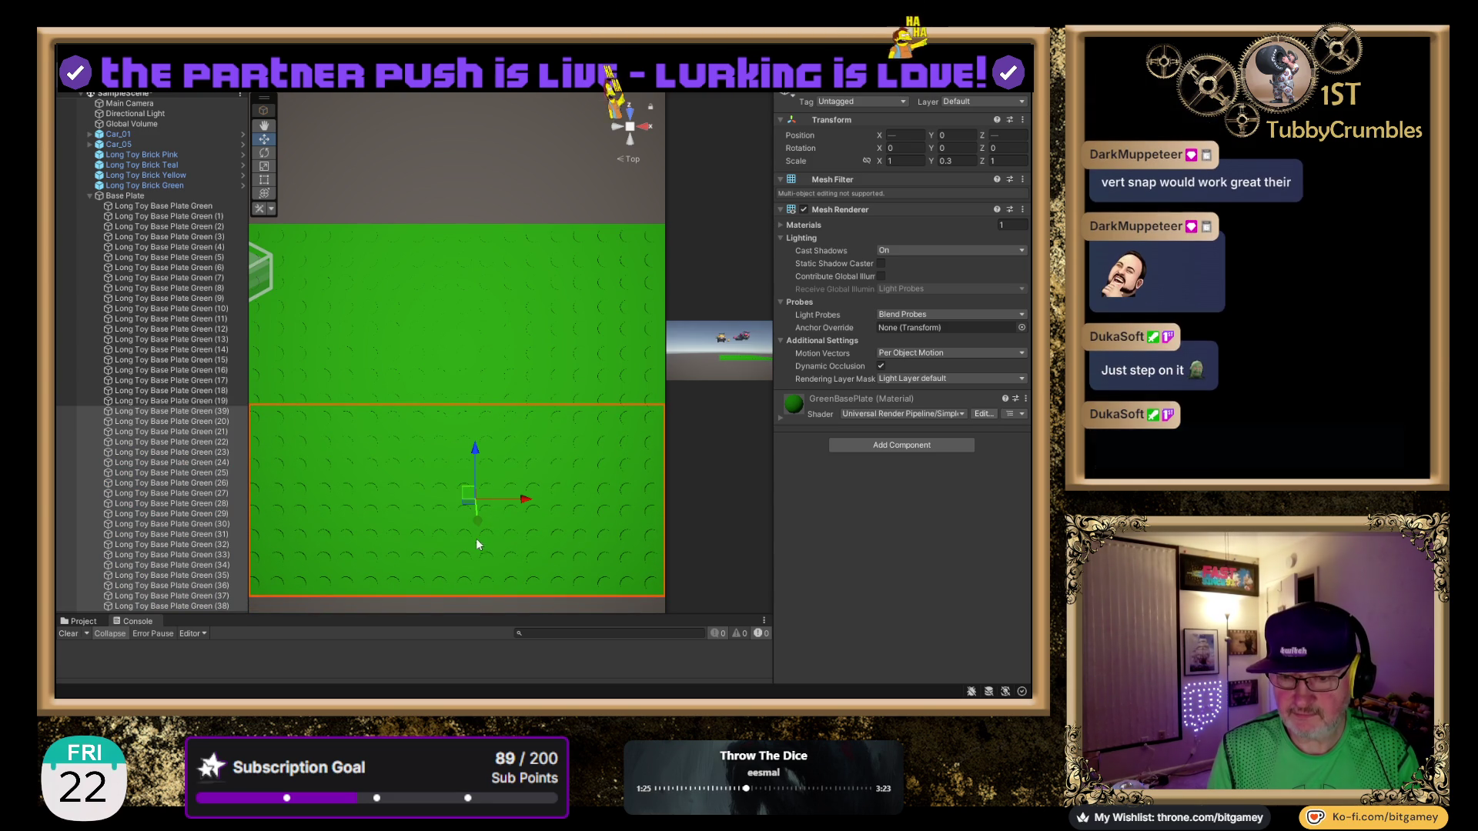
left_click_drag(474, 447, 474, 452)
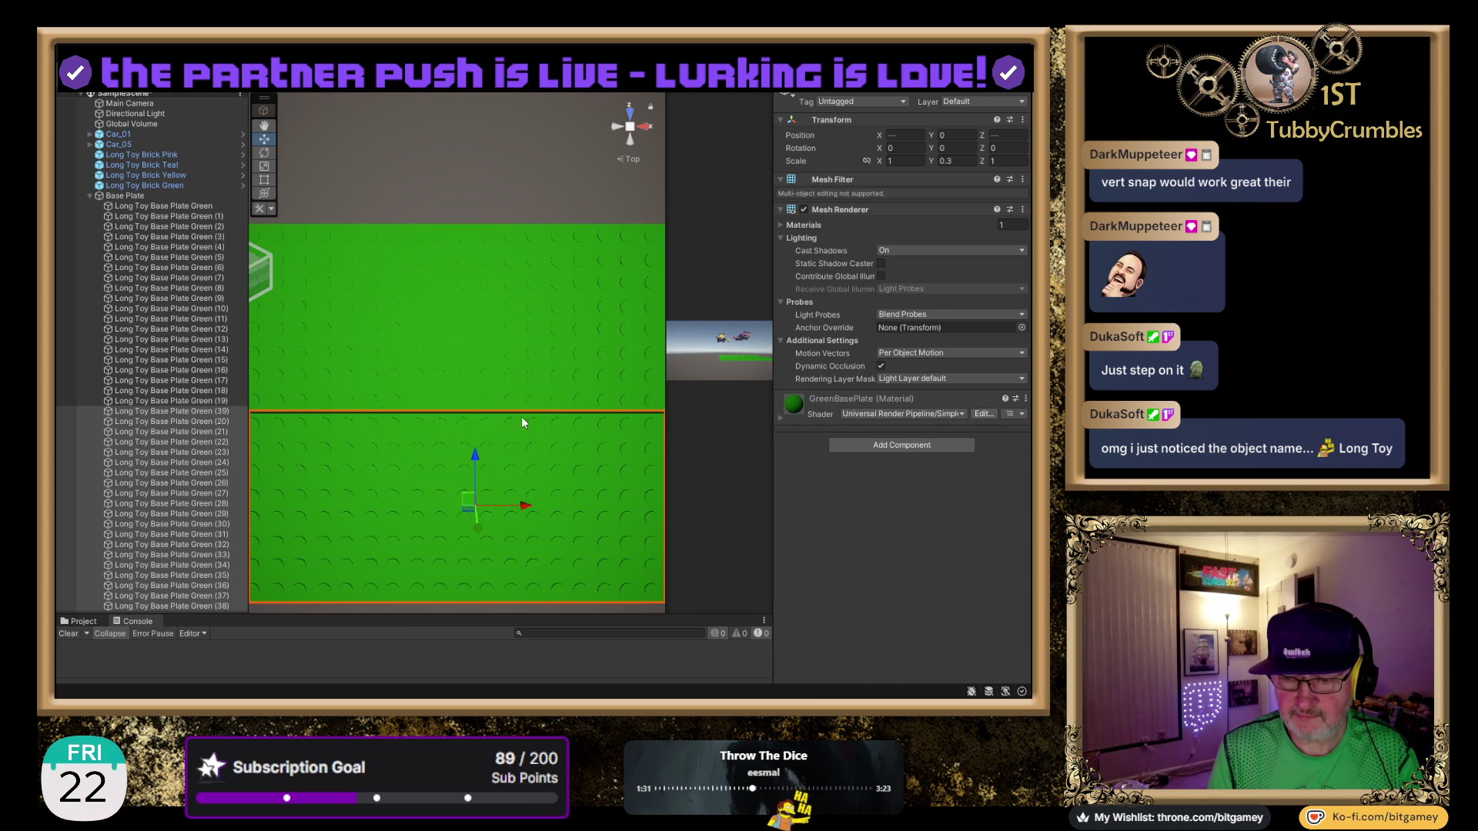
In Right view, slide the new plates along Z flush against the originals, then check from Top view.
left_click(650, 126)
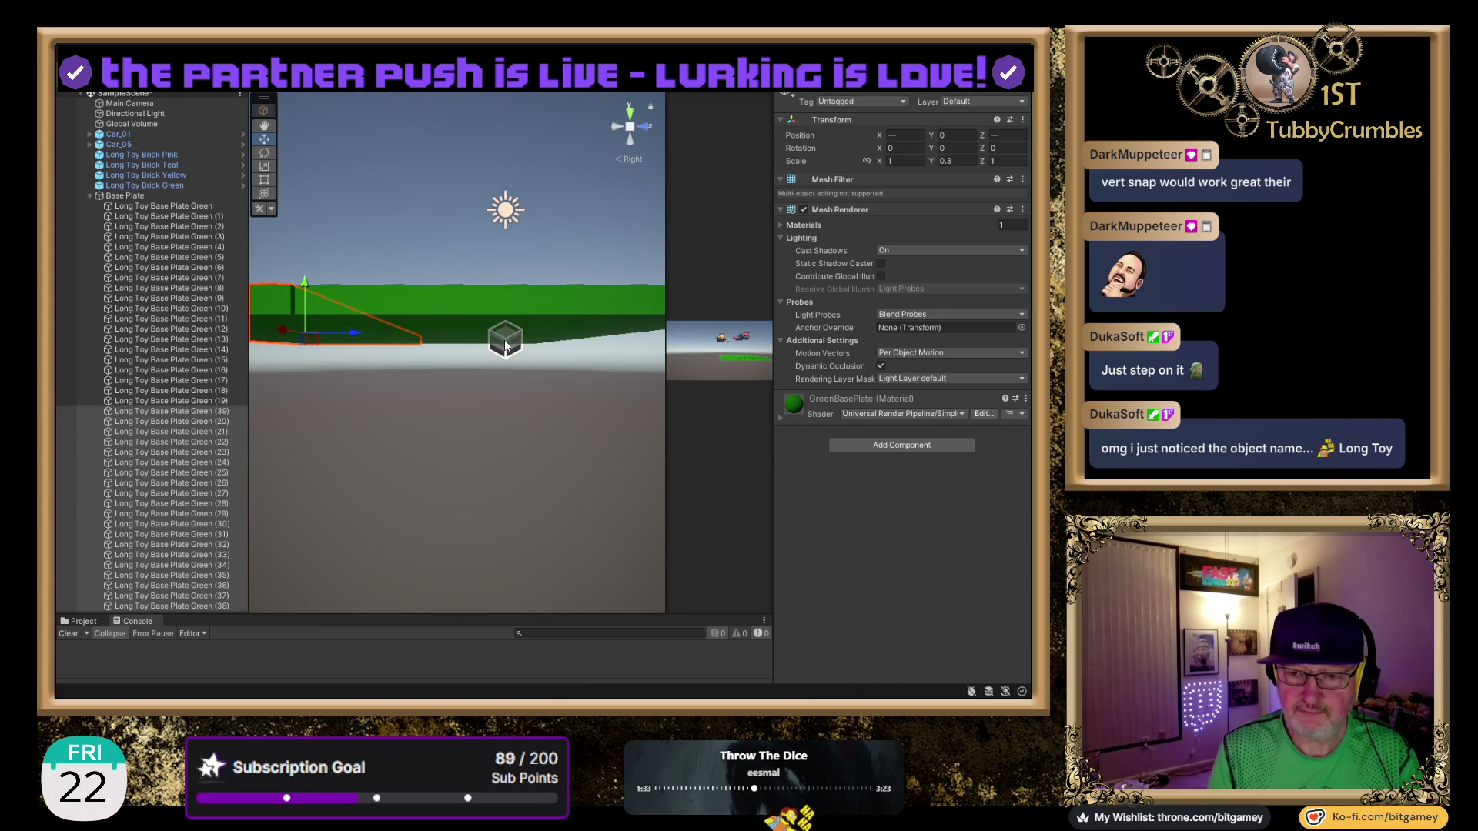
key("f")
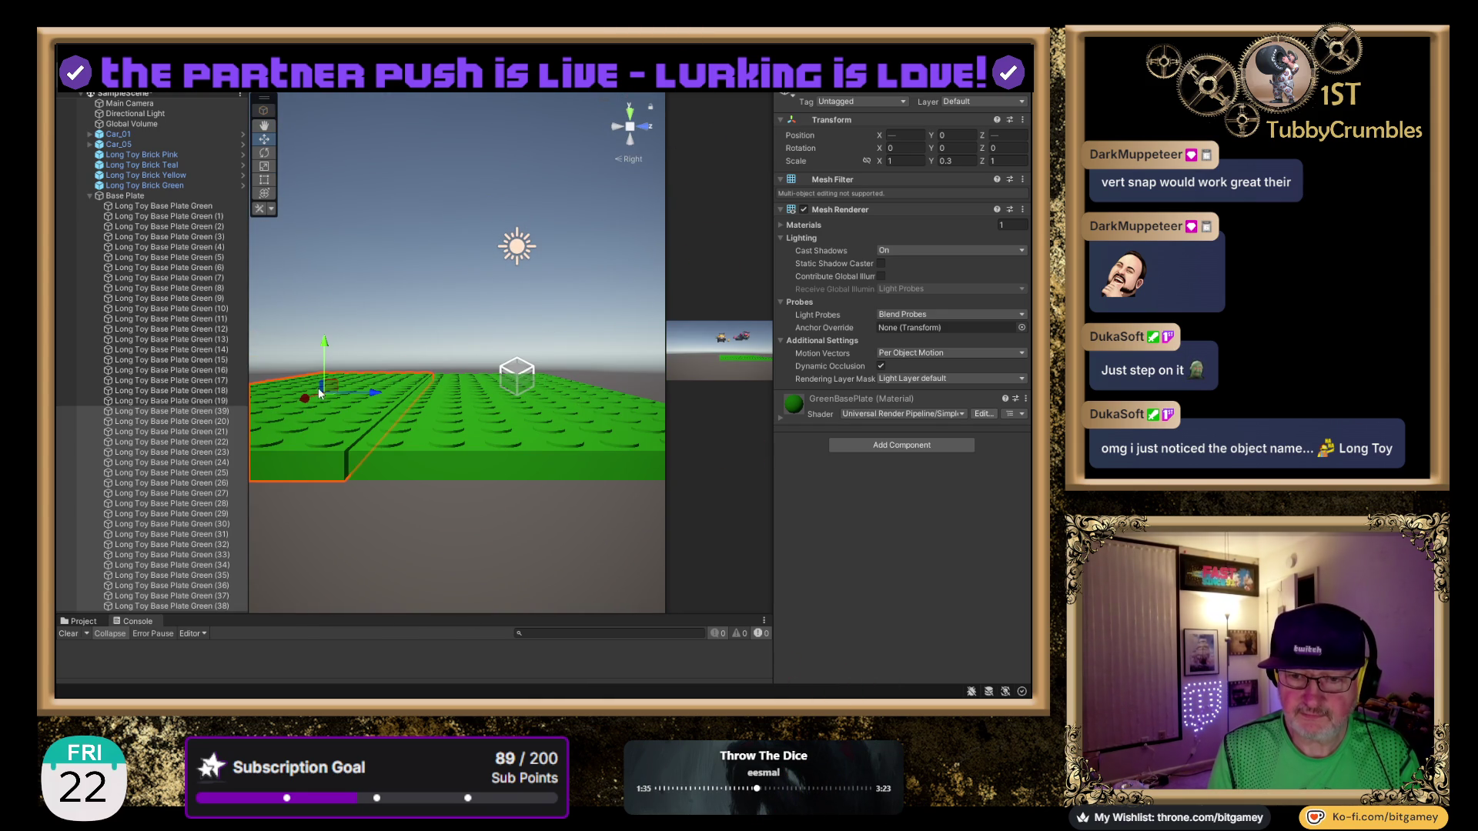
left_click_drag(374, 393, 377, 396)
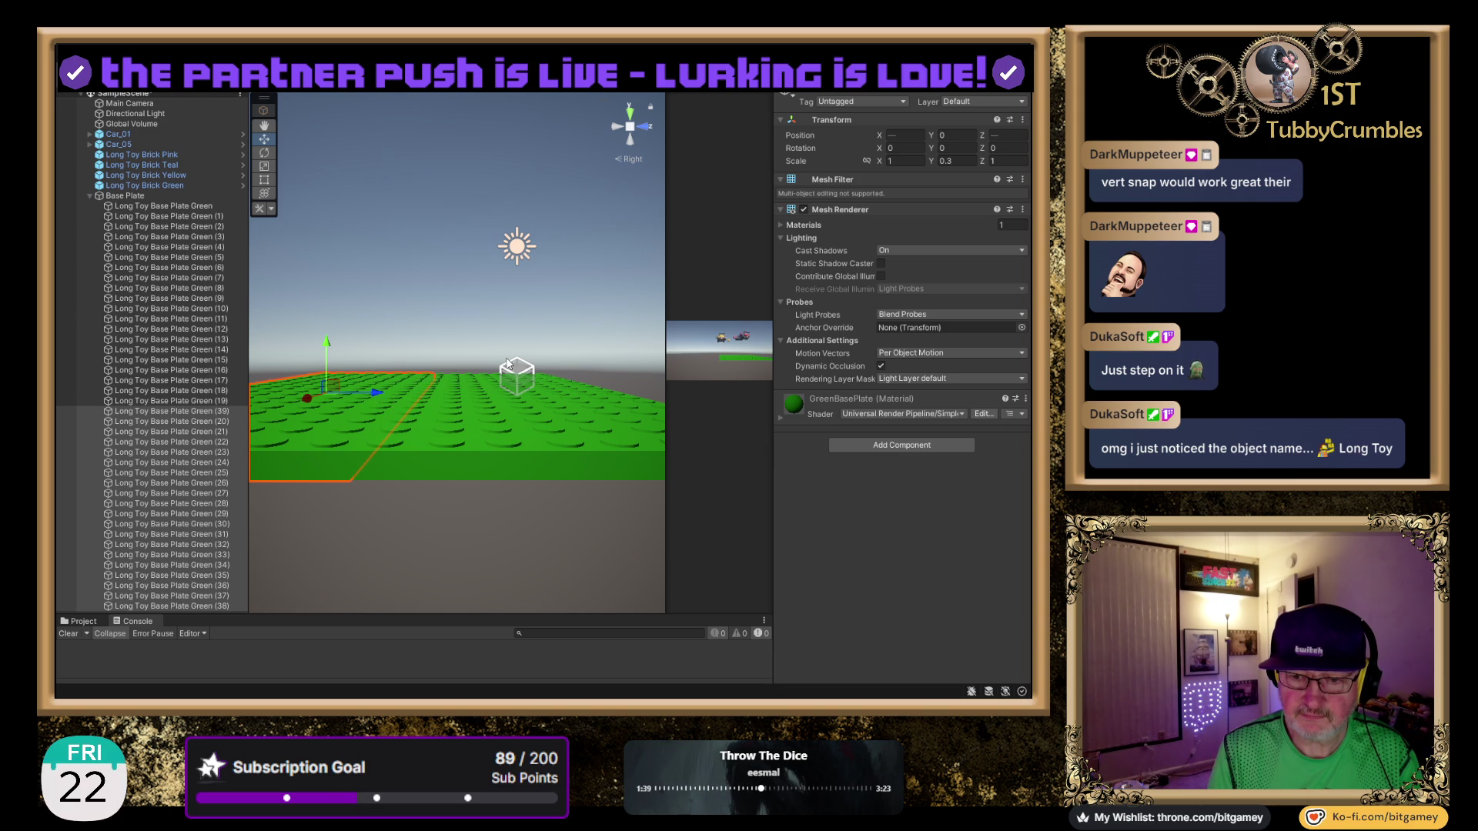
left_click(440, 243)
scroll(431, 217, "down", 2)
mouse_move(431, 217)
left_mouse_down()
mouse_move(504, 362)
mouse_move(498, 316)
mouse_move(390, 339)
mouse_move(477, 407)
left_mouse_up()
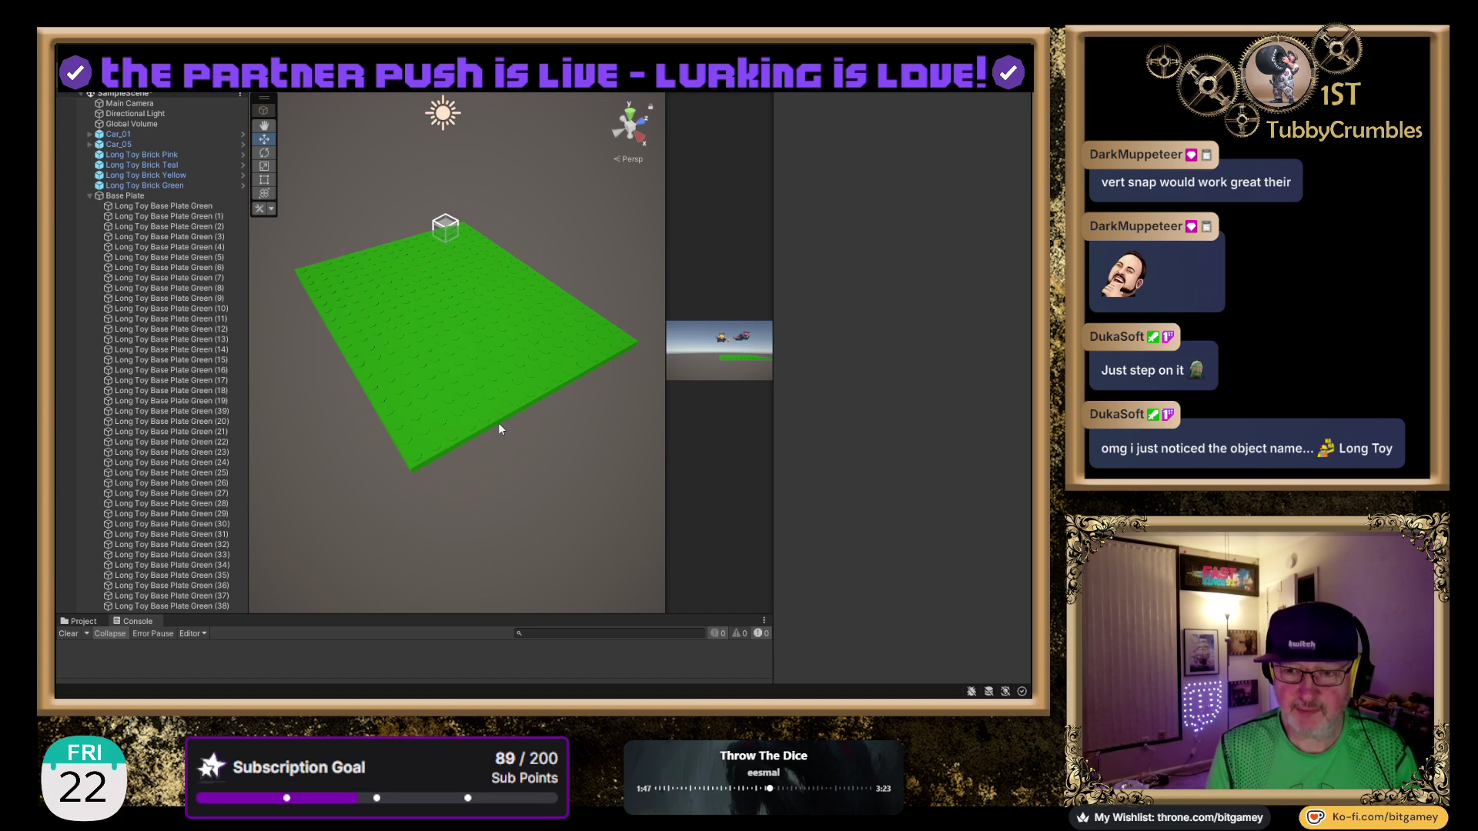
left_click(632, 115)
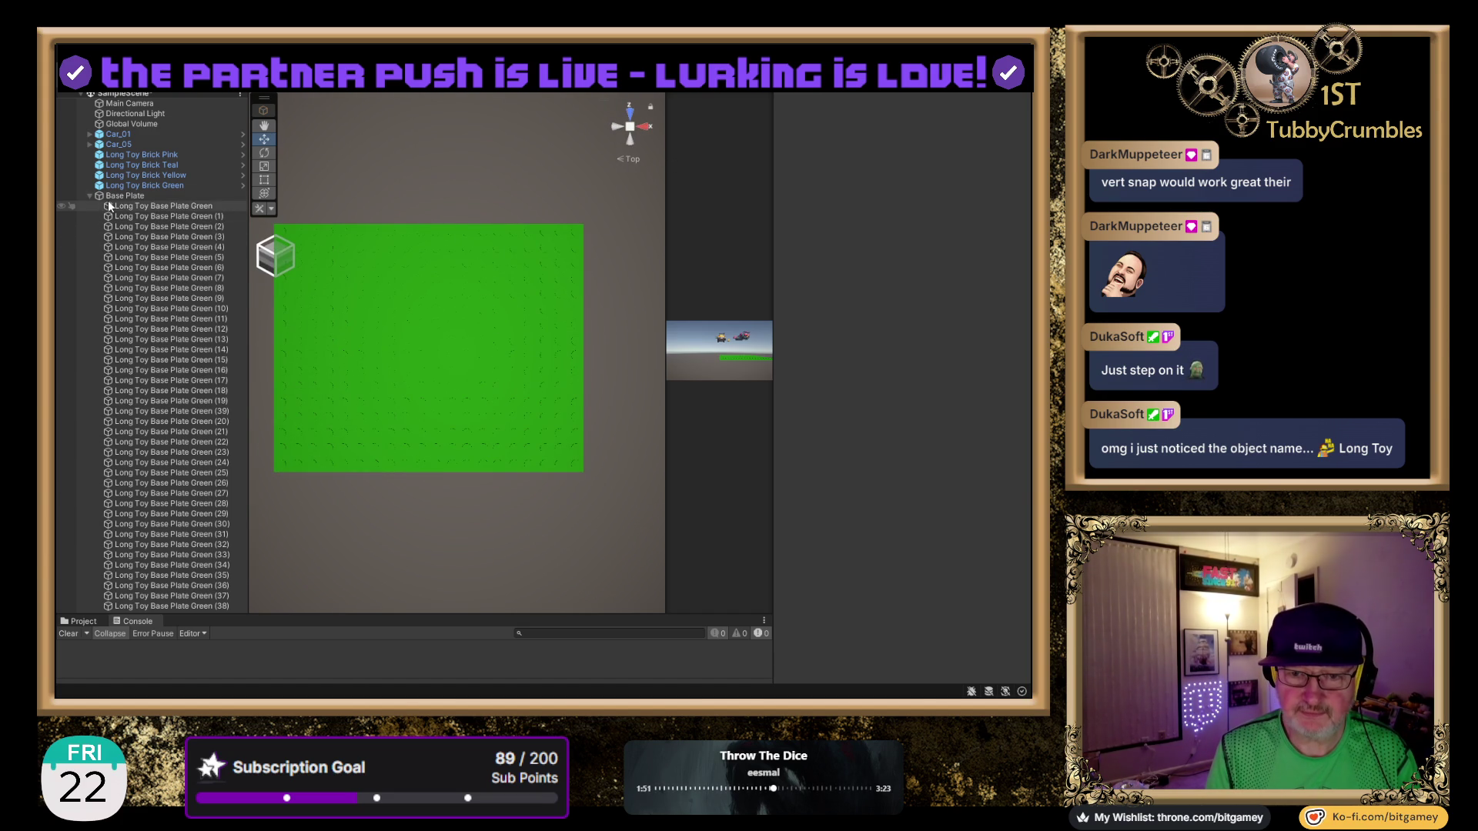
Collapse the Base Plate group and orbit to show the cars beyond the plate.
left_click(88, 195)
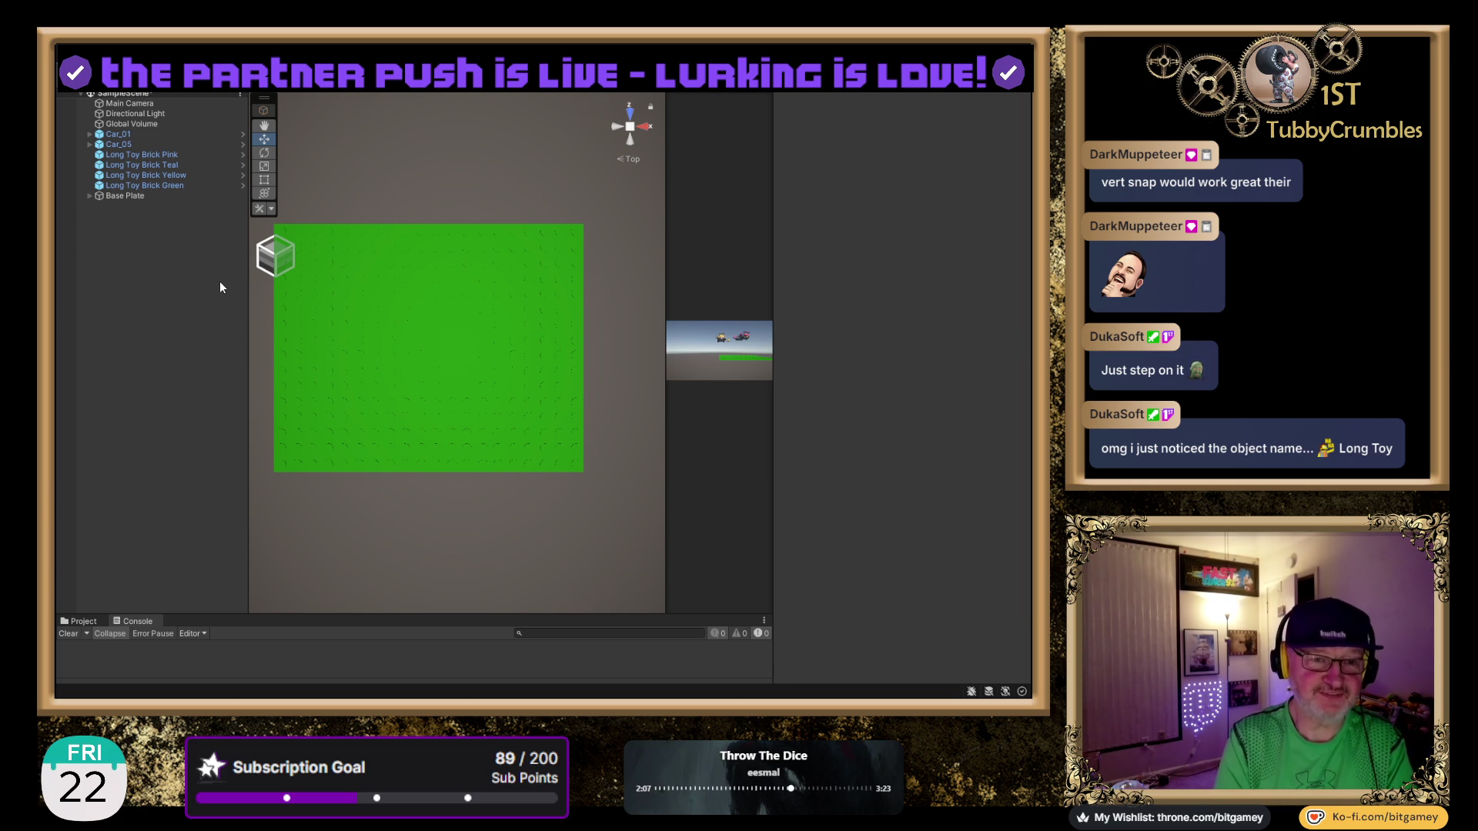
mouse_move(520, 395)
left_mouse_down()
mouse_move(474, 270)
mouse_move(484, 431)
mouse_move(489, 330)
left_mouse_up()
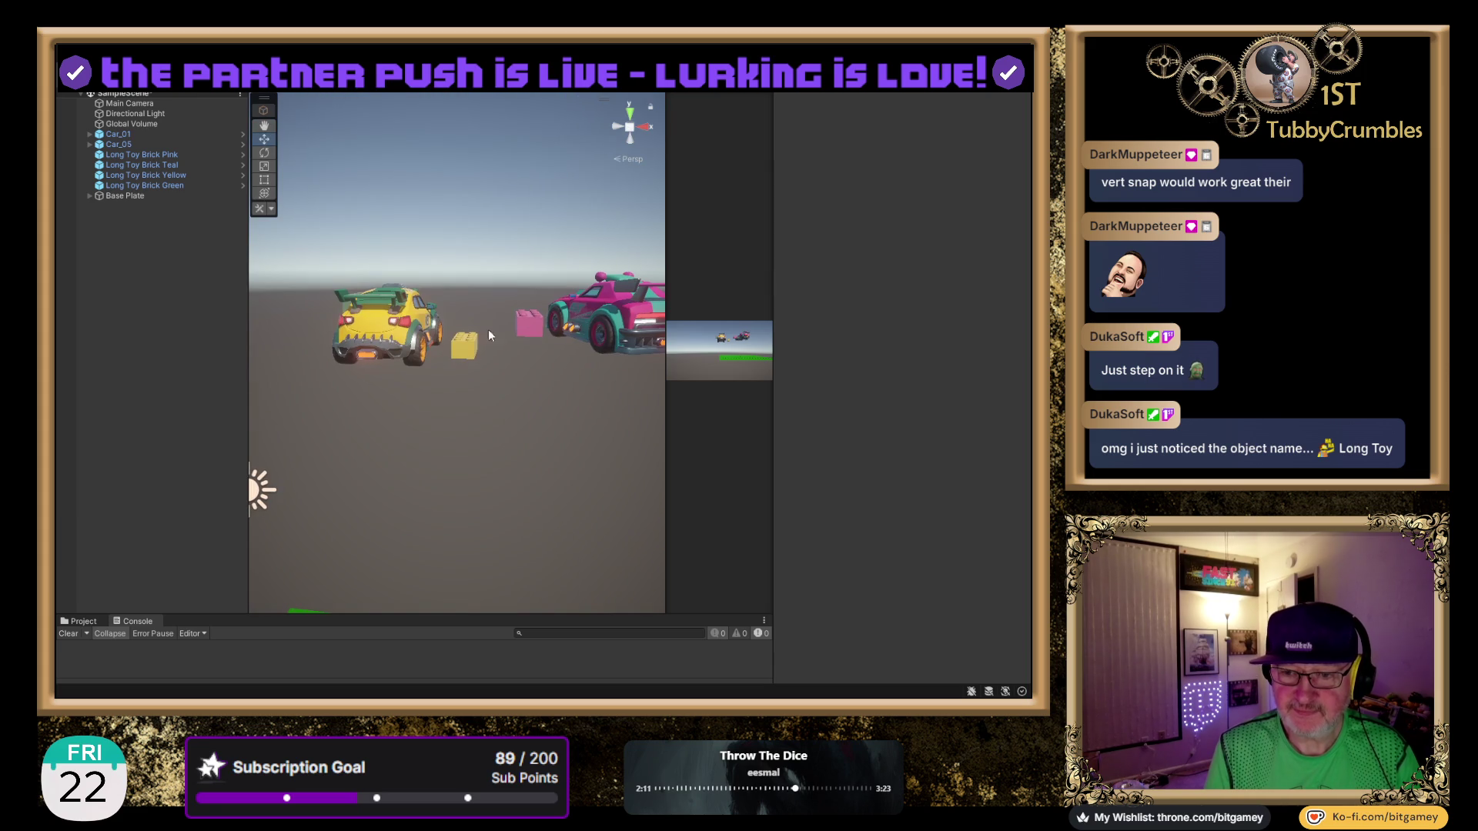
left_click_drag(508, 427, 487, 320)
left_click(115, 196)
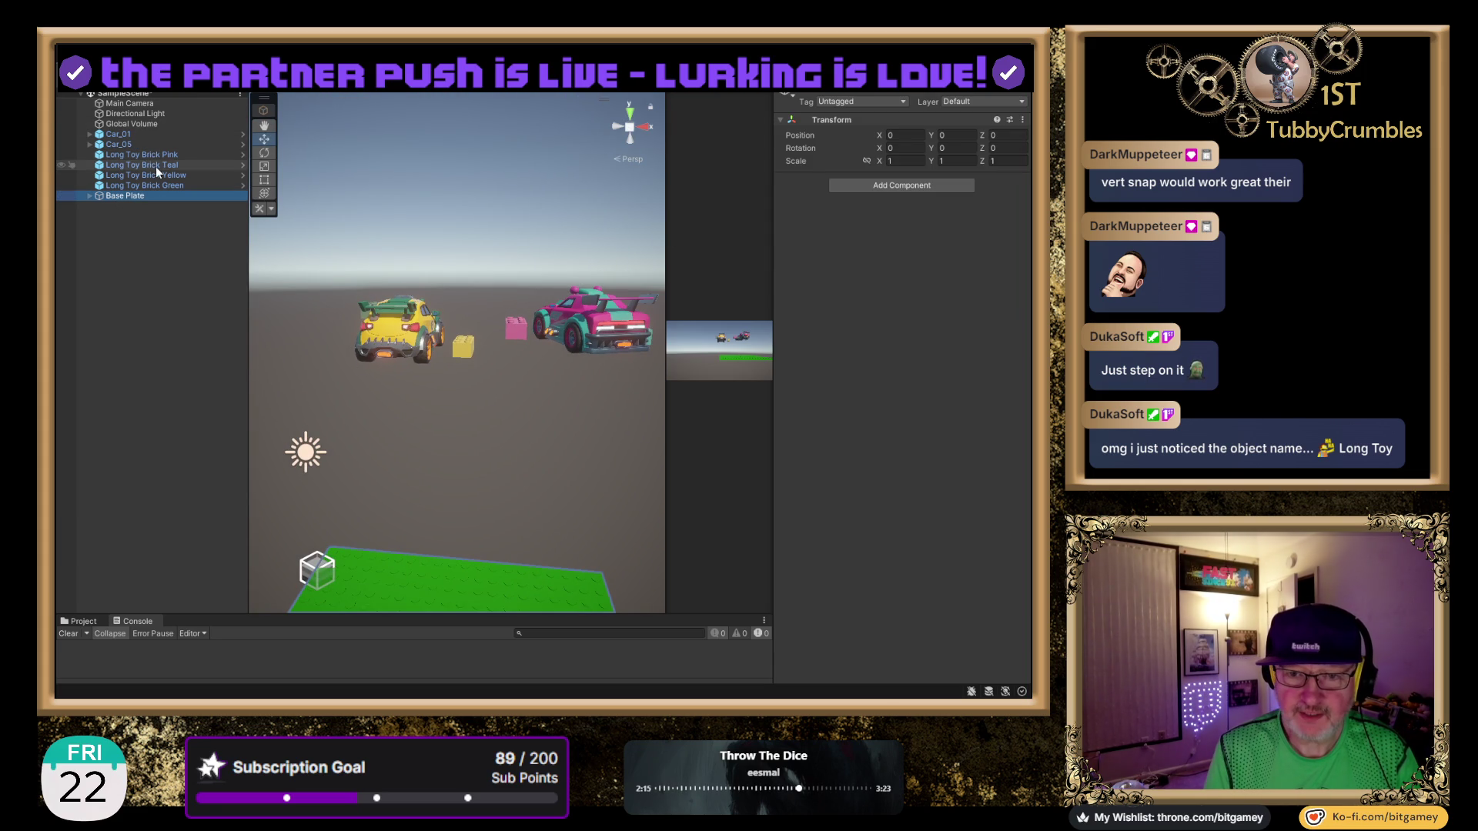
Select Car_01, Car_02 and the four long toy bricks and set their Position Y to 0.
left_click(158, 136)
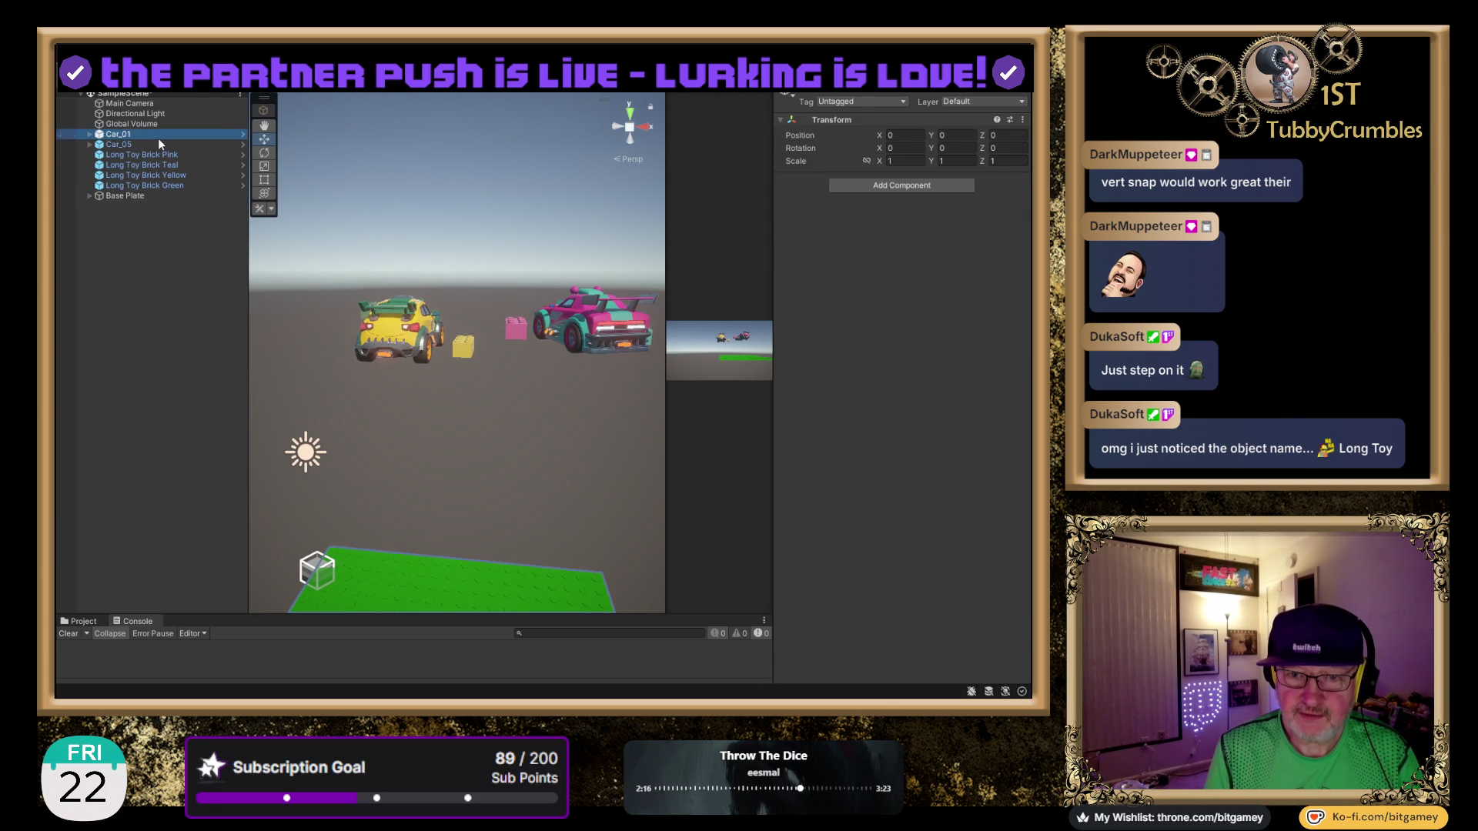
left_click(180, 184, "shift")
mouse_move(499, 276)
left_mouse_down()
mouse_move(473, 411)
mouse_move(486, 535)
left_mouse_up()
left_click(955, 167)
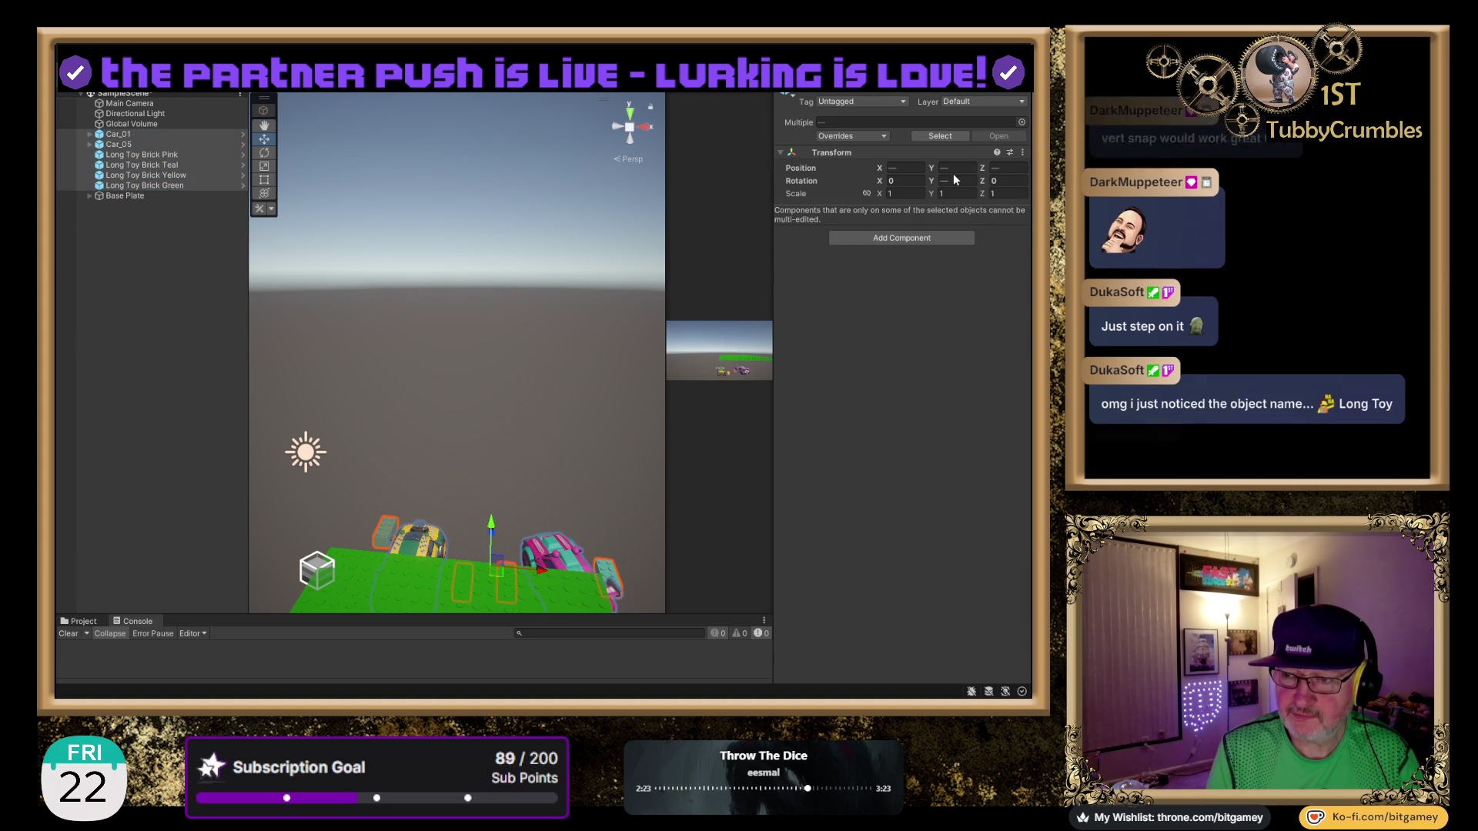
type("0")
key("Return")
mouse_move(508, 331)
left_mouse_down()
mouse_move(455, 279)
mouse_move(505, 280)
mouse_move(438, 398)
left_mouse_up()
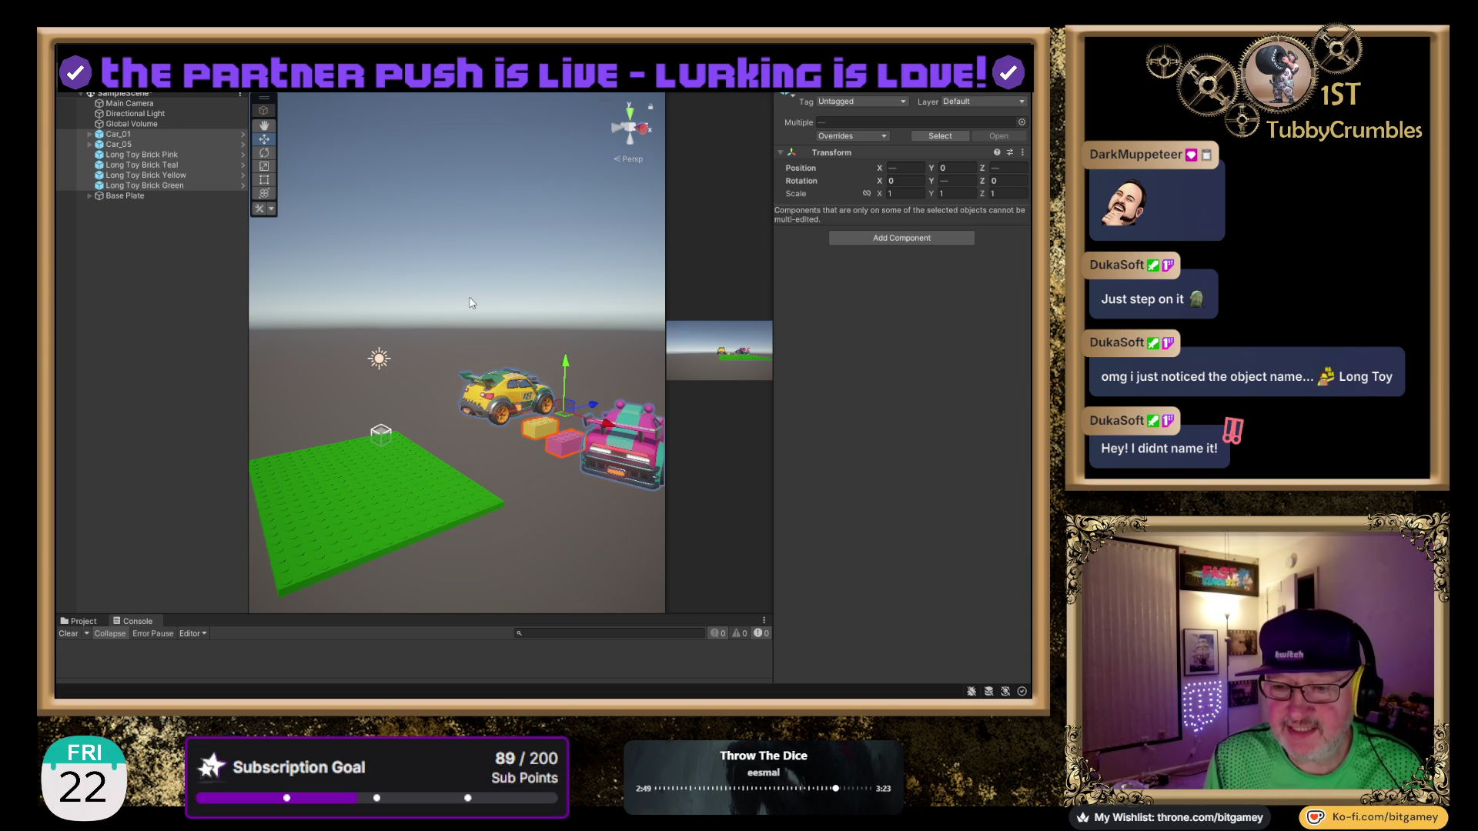
left_click(447, 202)
left_click_drag(474, 306, 455, 281)
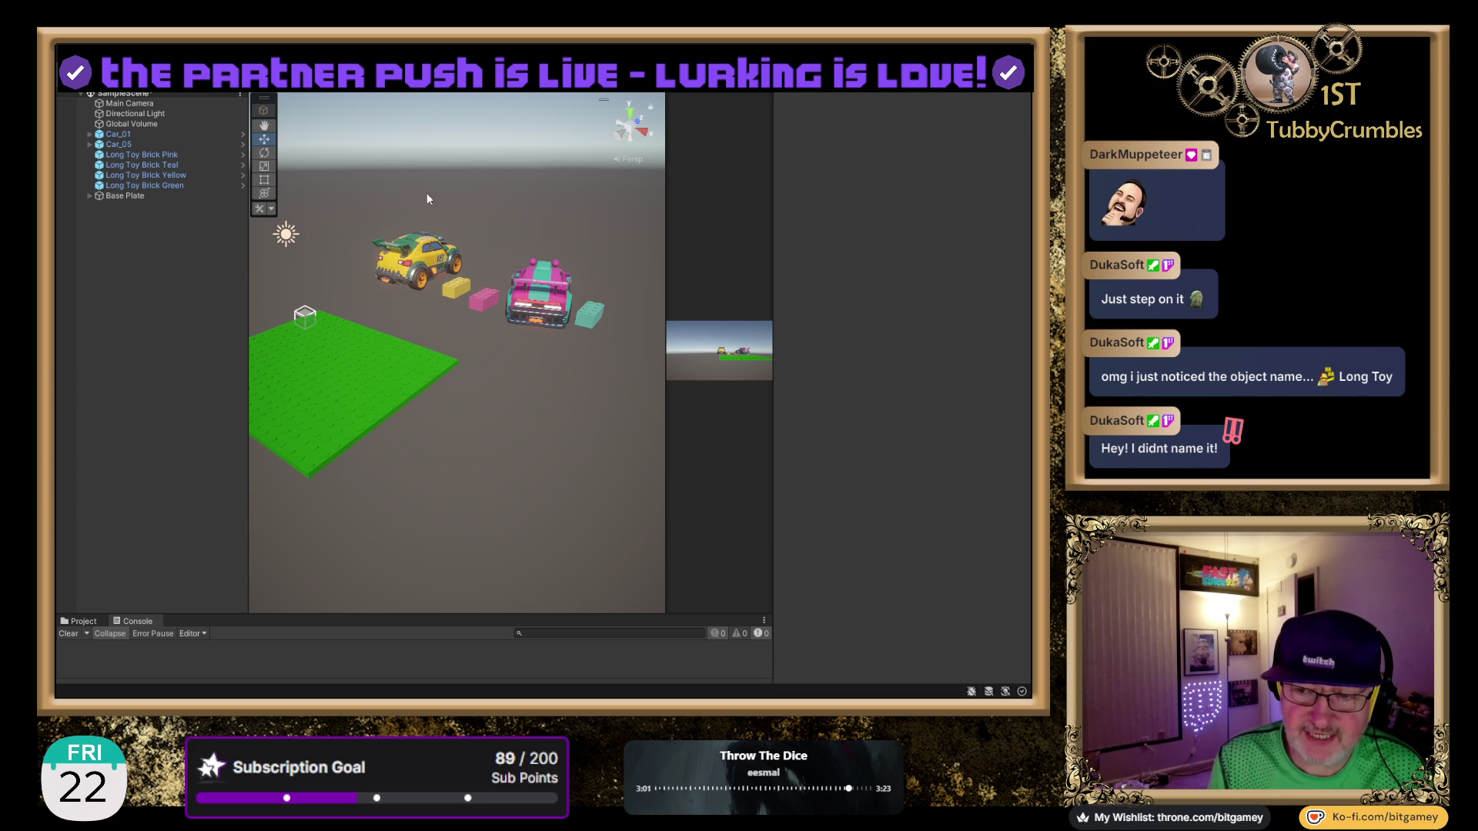
Select the teal long brick and drag it onto the edge of the green plate.
left_click(586, 316)
mouse_move(604, 303)
left_mouse_down()
mouse_move(548, 419)
mouse_move(565, 422)
mouse_move(468, 402)
left_mouse_up()
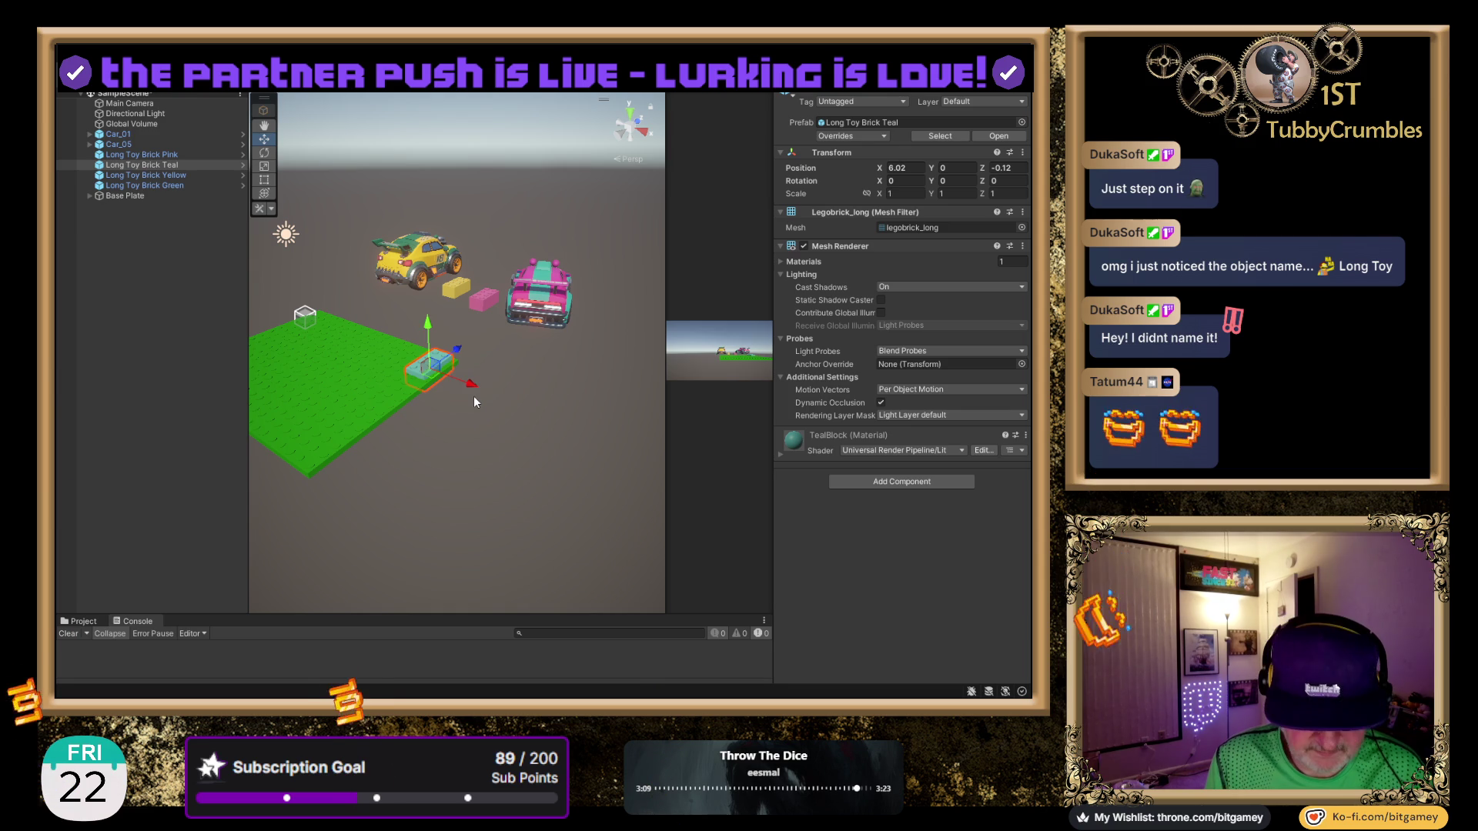
key("f")
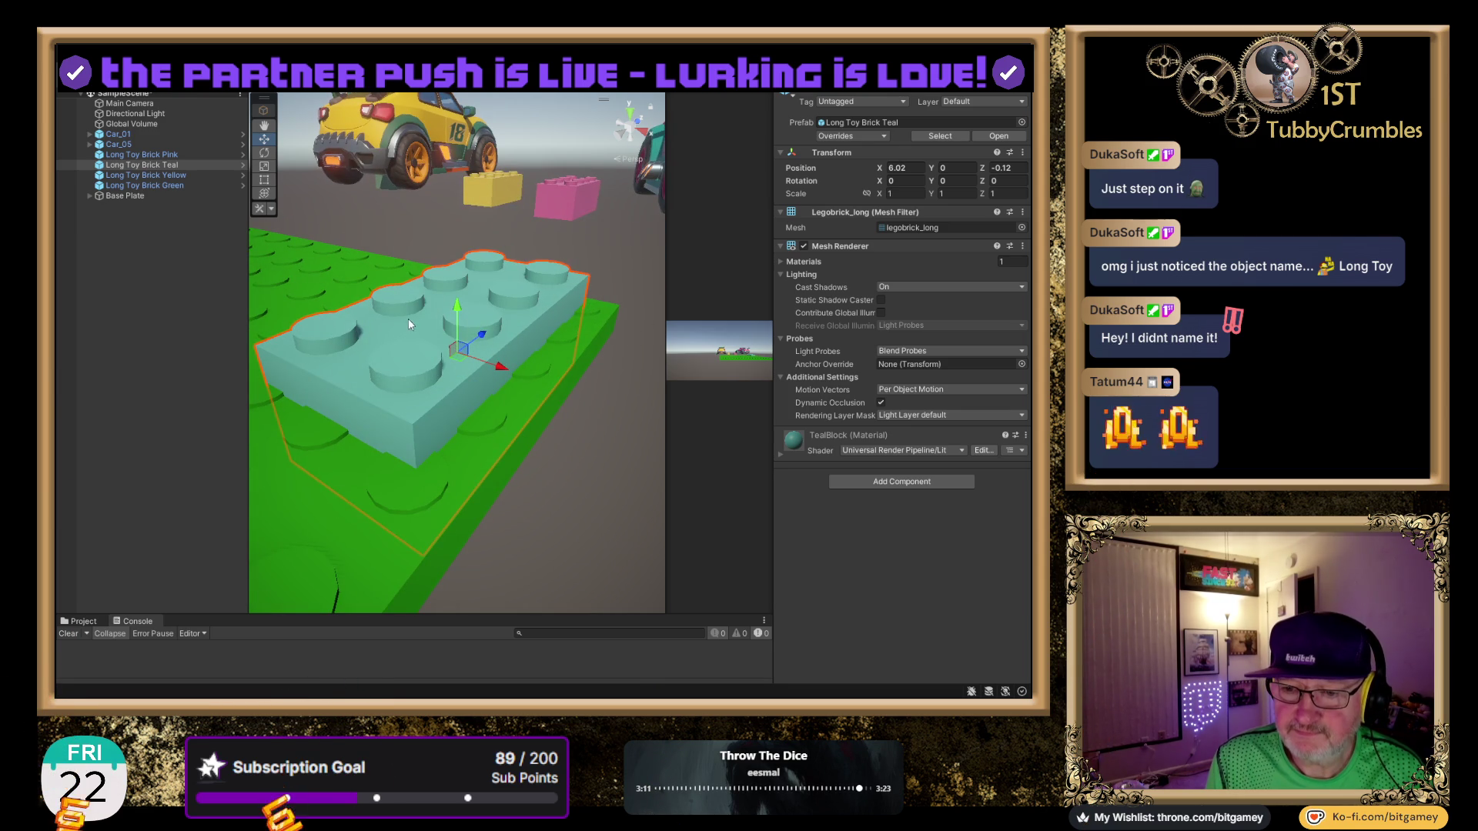
left_click_drag(457, 307, 450, 225)
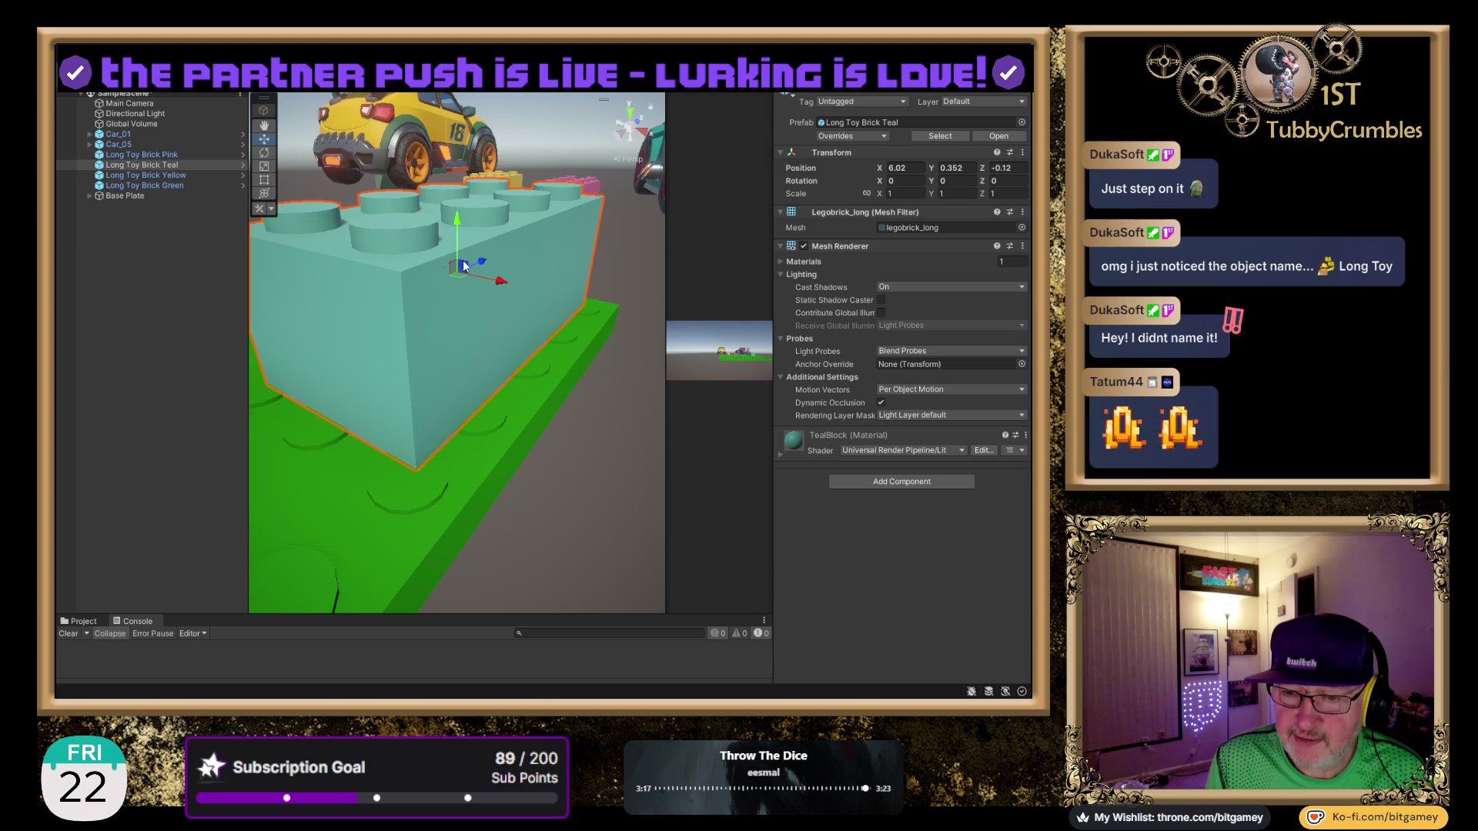
left_click_drag(508, 288, 537, 284)
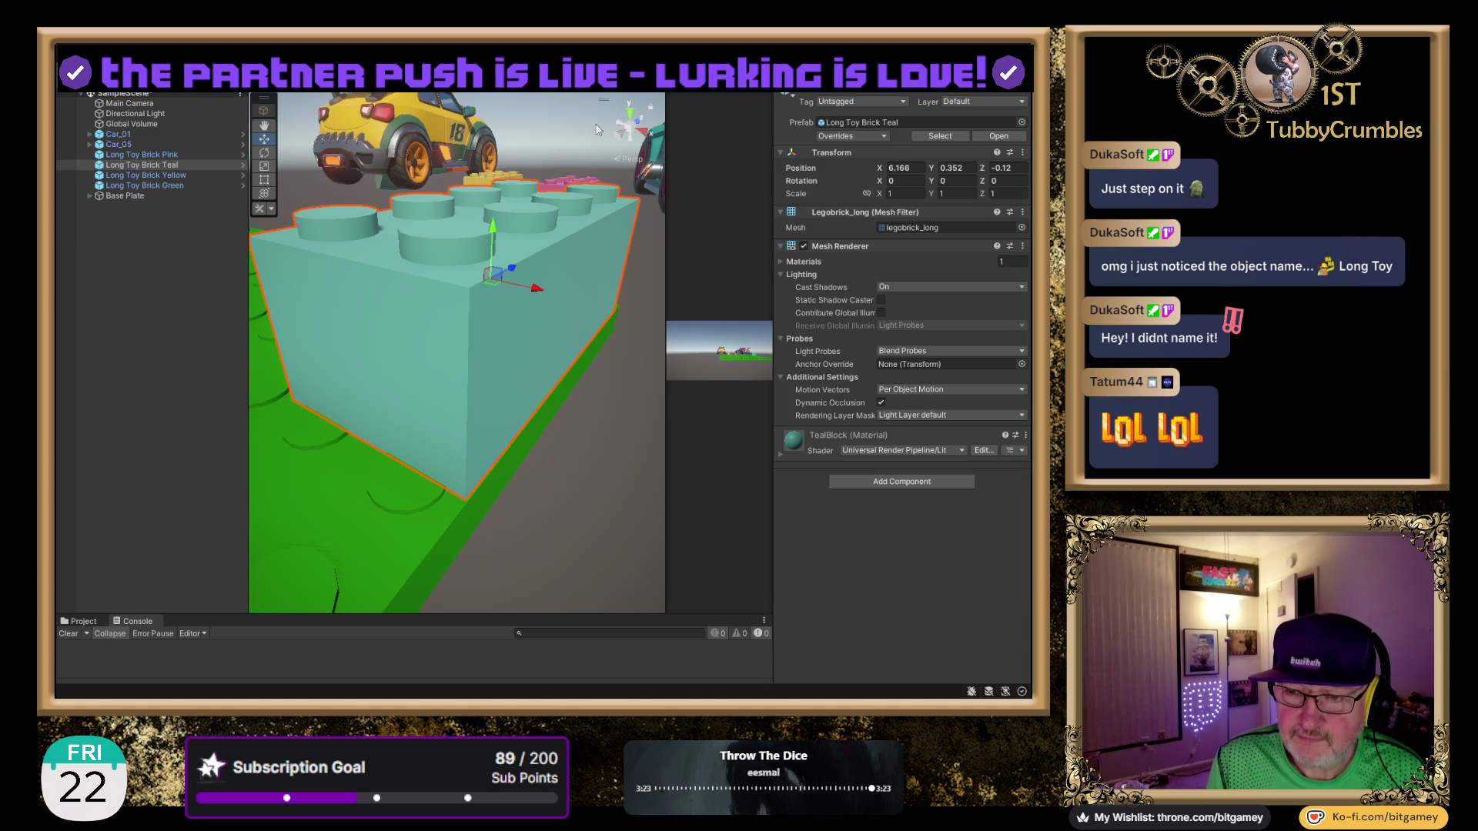
Check the brick from above, then slide it along Z to about Z -0.008 over the plate.
left_click(627, 112)
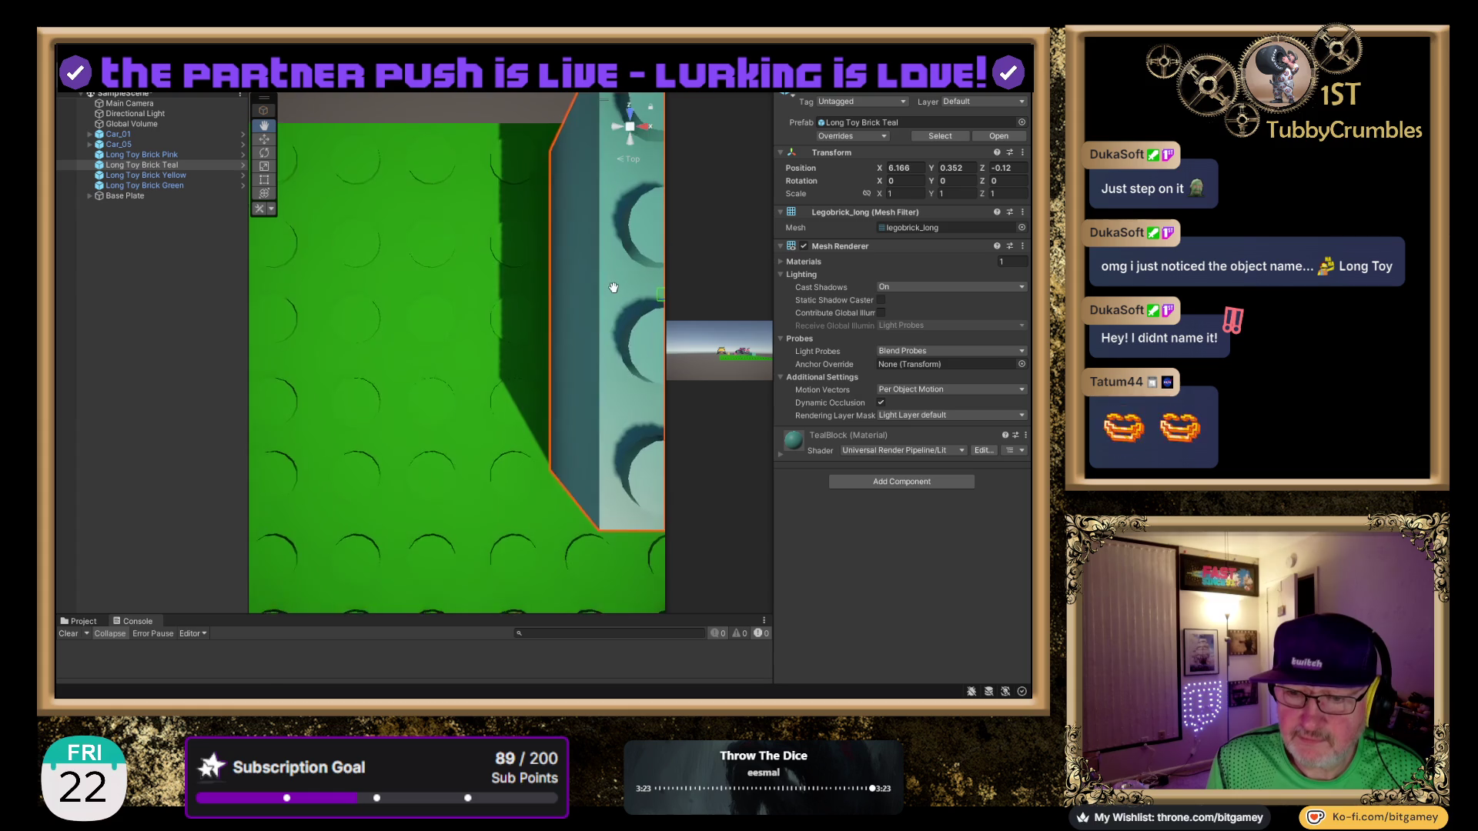
mouse_move(483, 473)
left_mouse_down()
mouse_move(548, 318)
mouse_move(412, 419)
mouse_move(369, 368)
left_mouse_up()
mouse_move(437, 215)
left_mouse_down()
mouse_move(754, 384)
mouse_move(772, 377)
mouse_move(737, 297)
mouse_move(694, 283)
mouse_move(763, 284)
left_mouse_up()
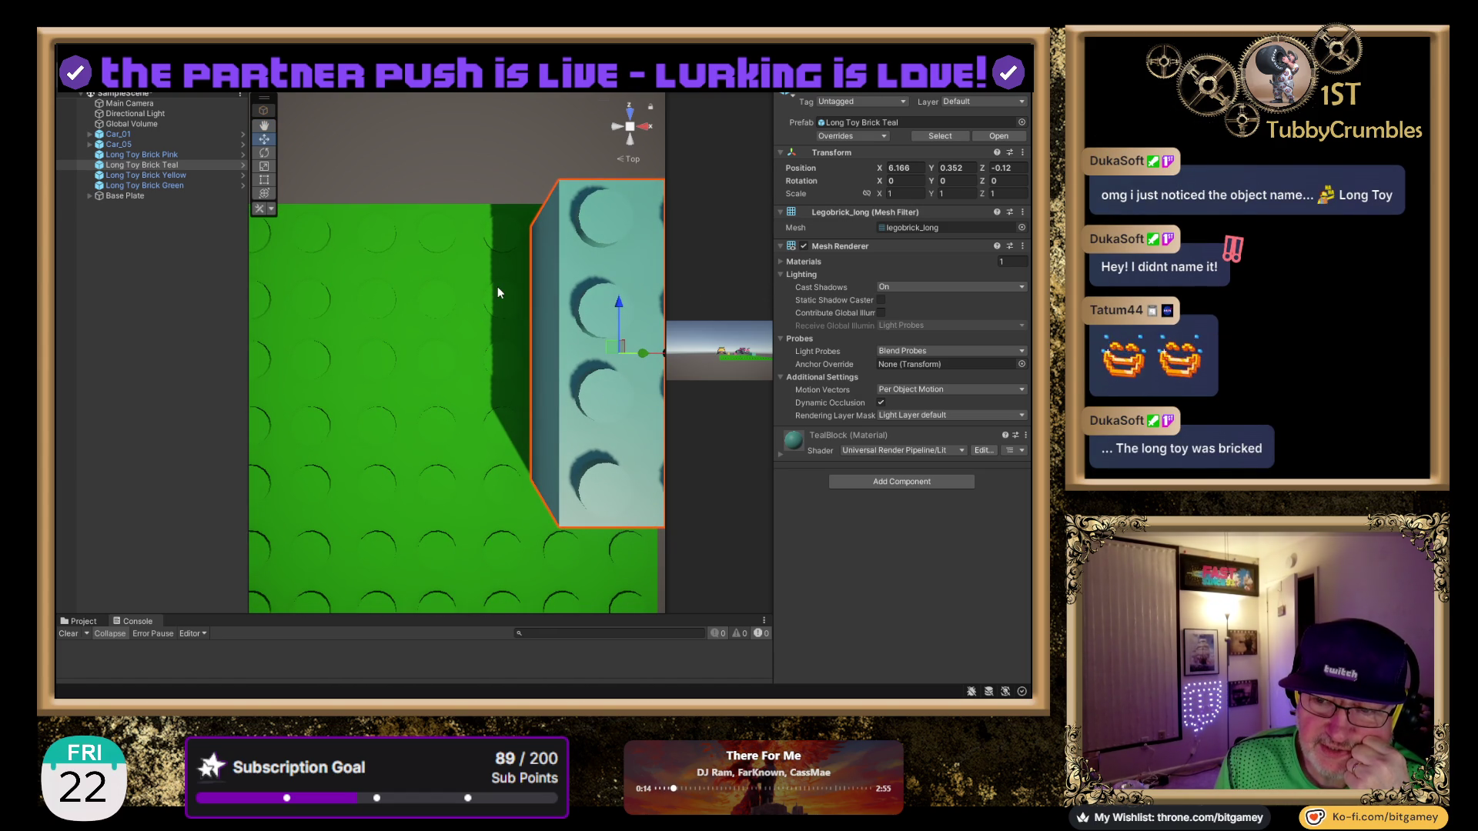
mouse_move(493, 315)
left_mouse_down()
mouse_move(474, 312)
mouse_move(402, 116)
mouse_move(386, 163)
mouse_move(194, 368)
left_mouse_up()
mouse_move(318, 408)
left_mouse_down()
mouse_move(386, 452)
mouse_move(454, 311)
left_mouse_up()
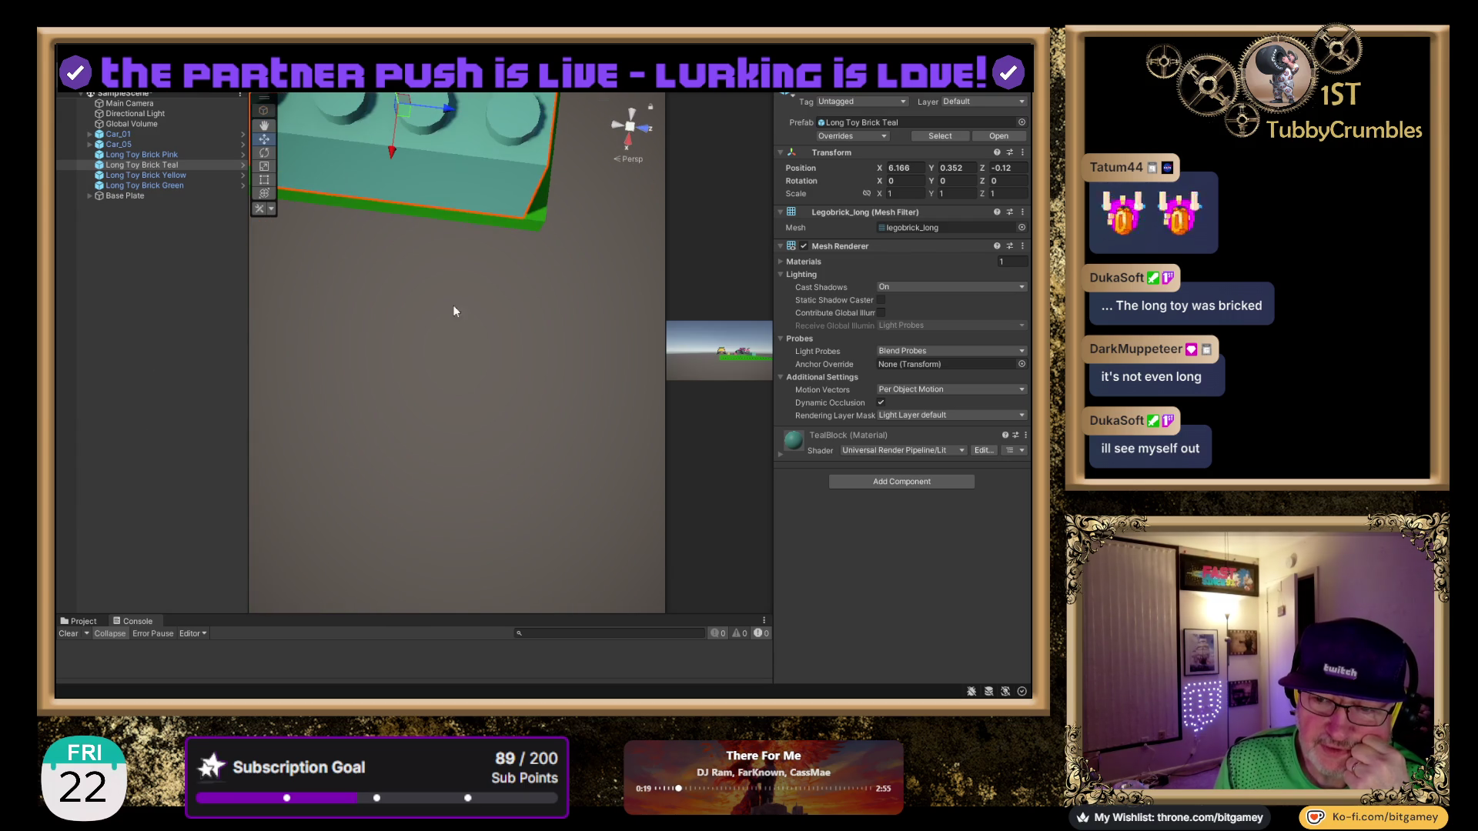
left_click_drag(467, 473, 334, 337)
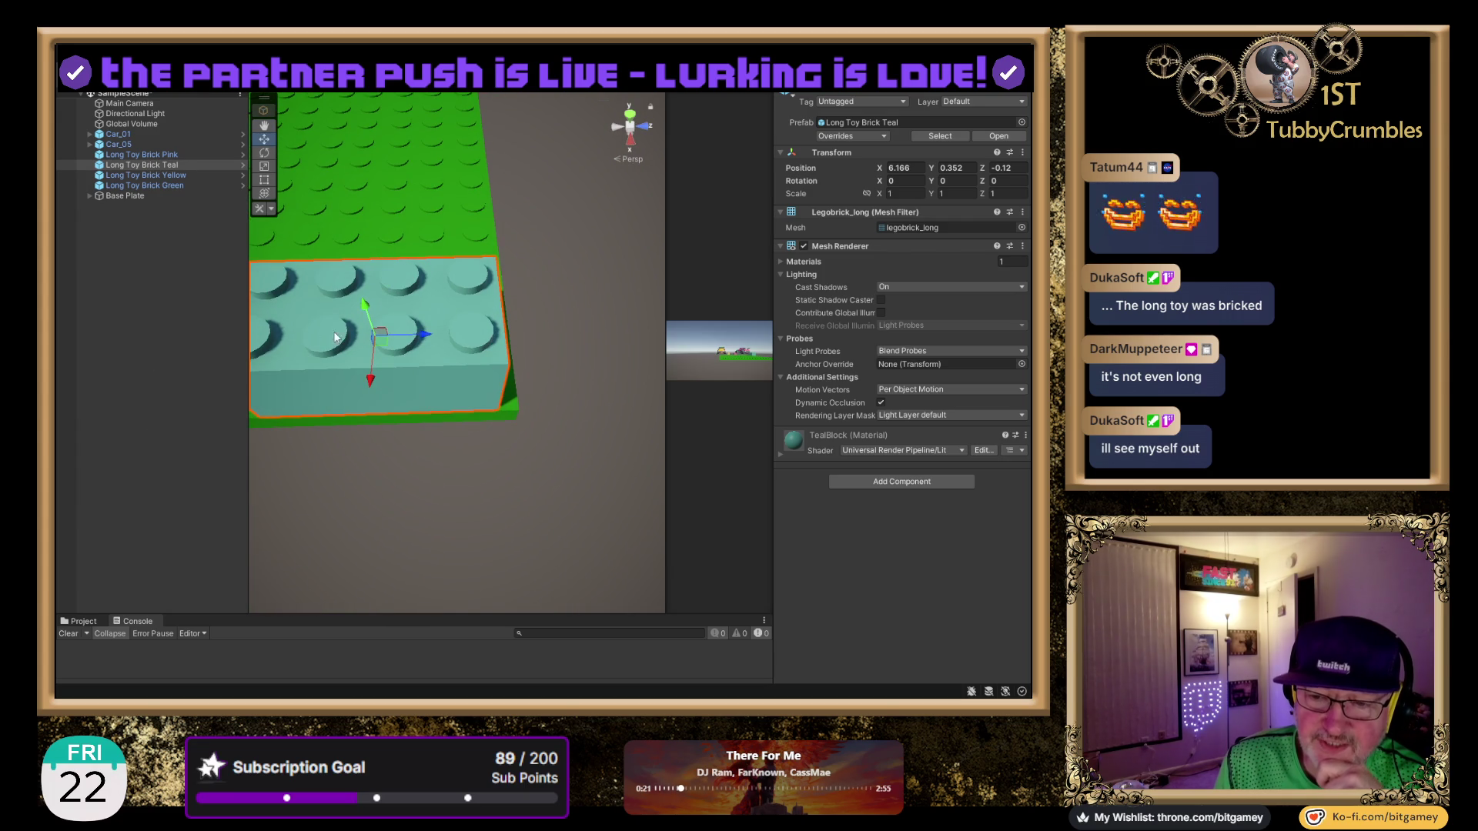
left_click_drag(425, 334, 449, 338)
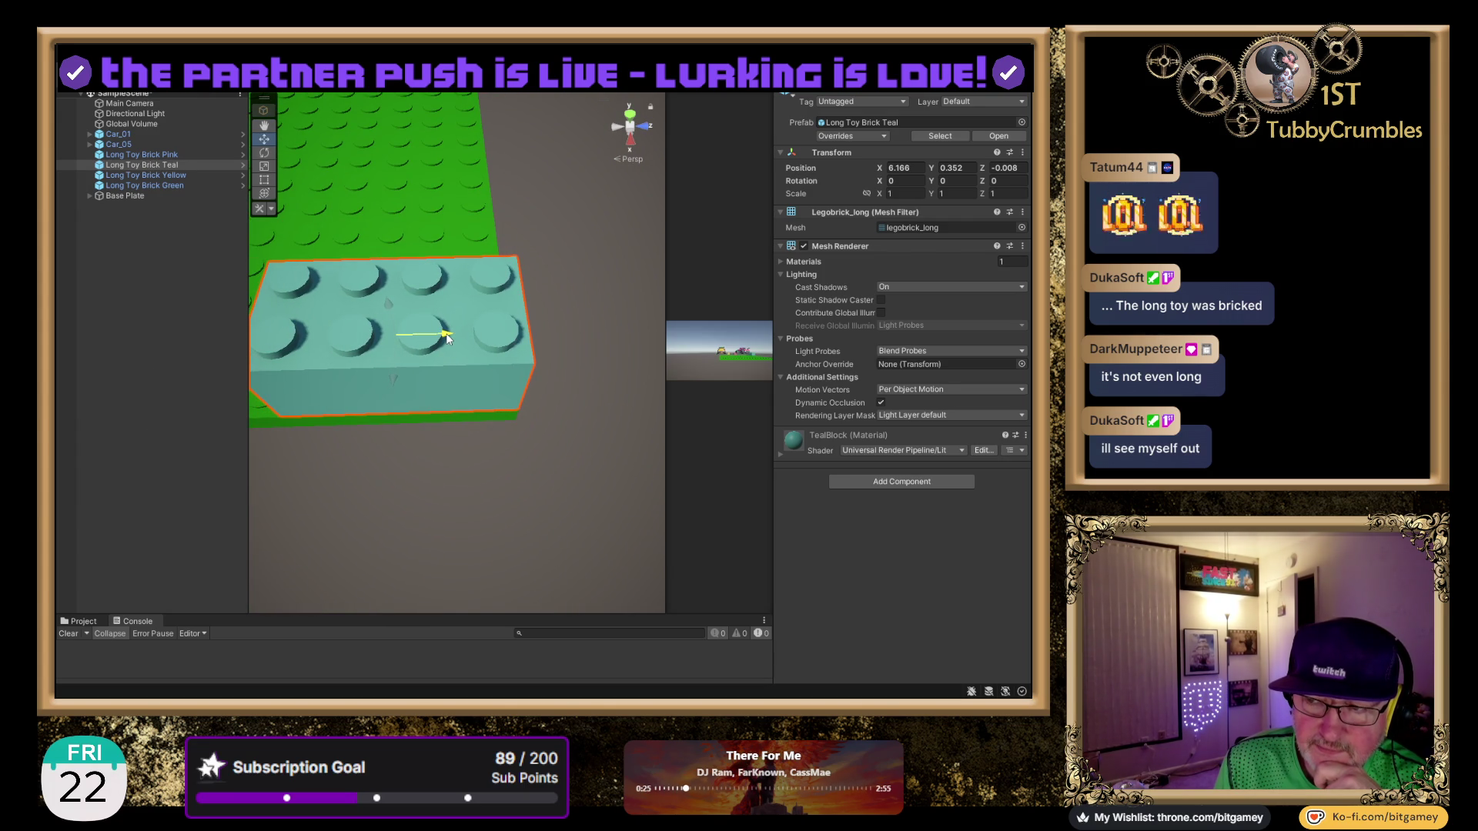
Enter Position Y 0.35 and Z 0 for the teal brick in the Inspector.
left_click(967, 168)
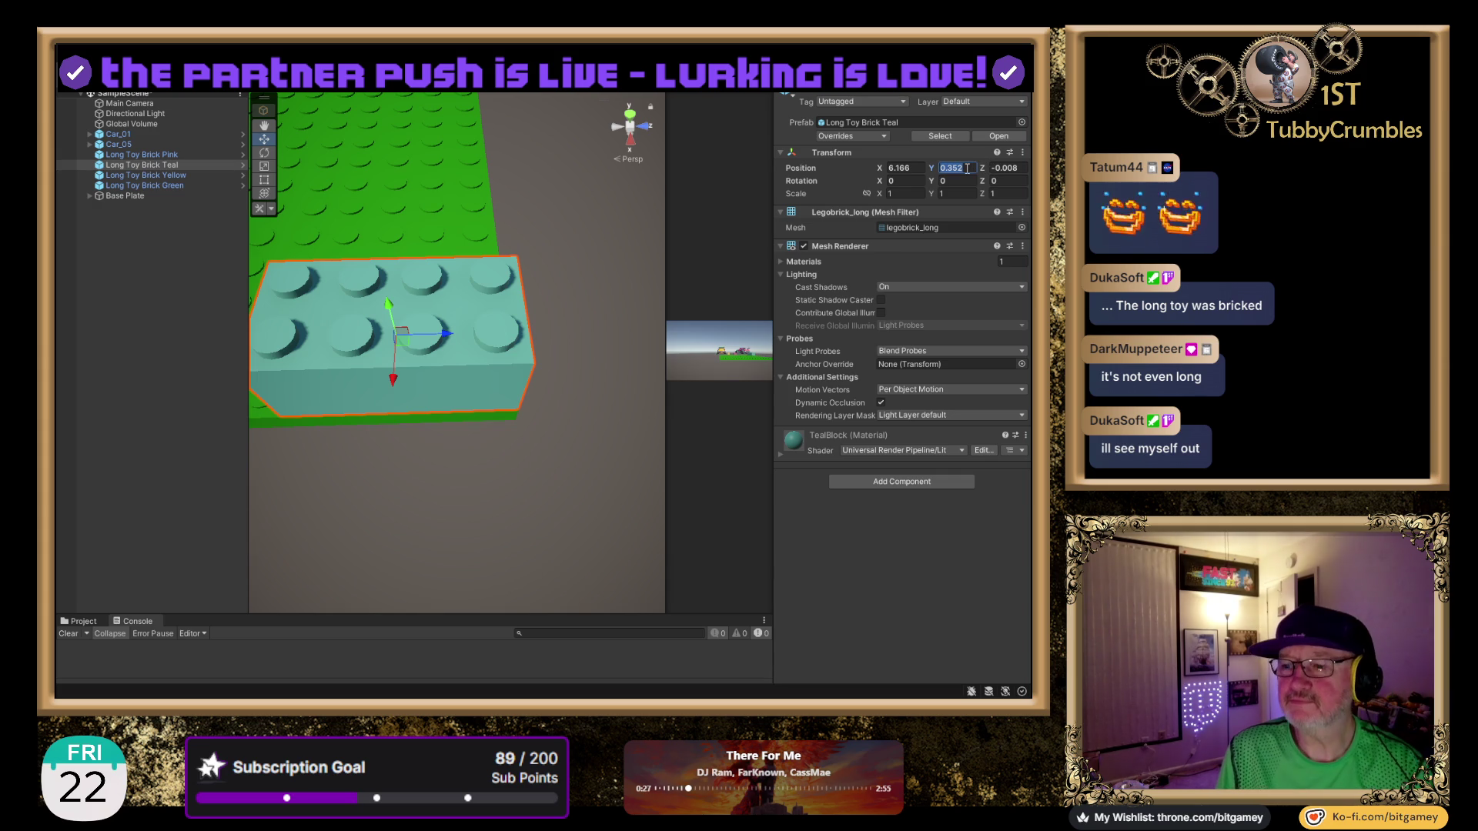
type("0")
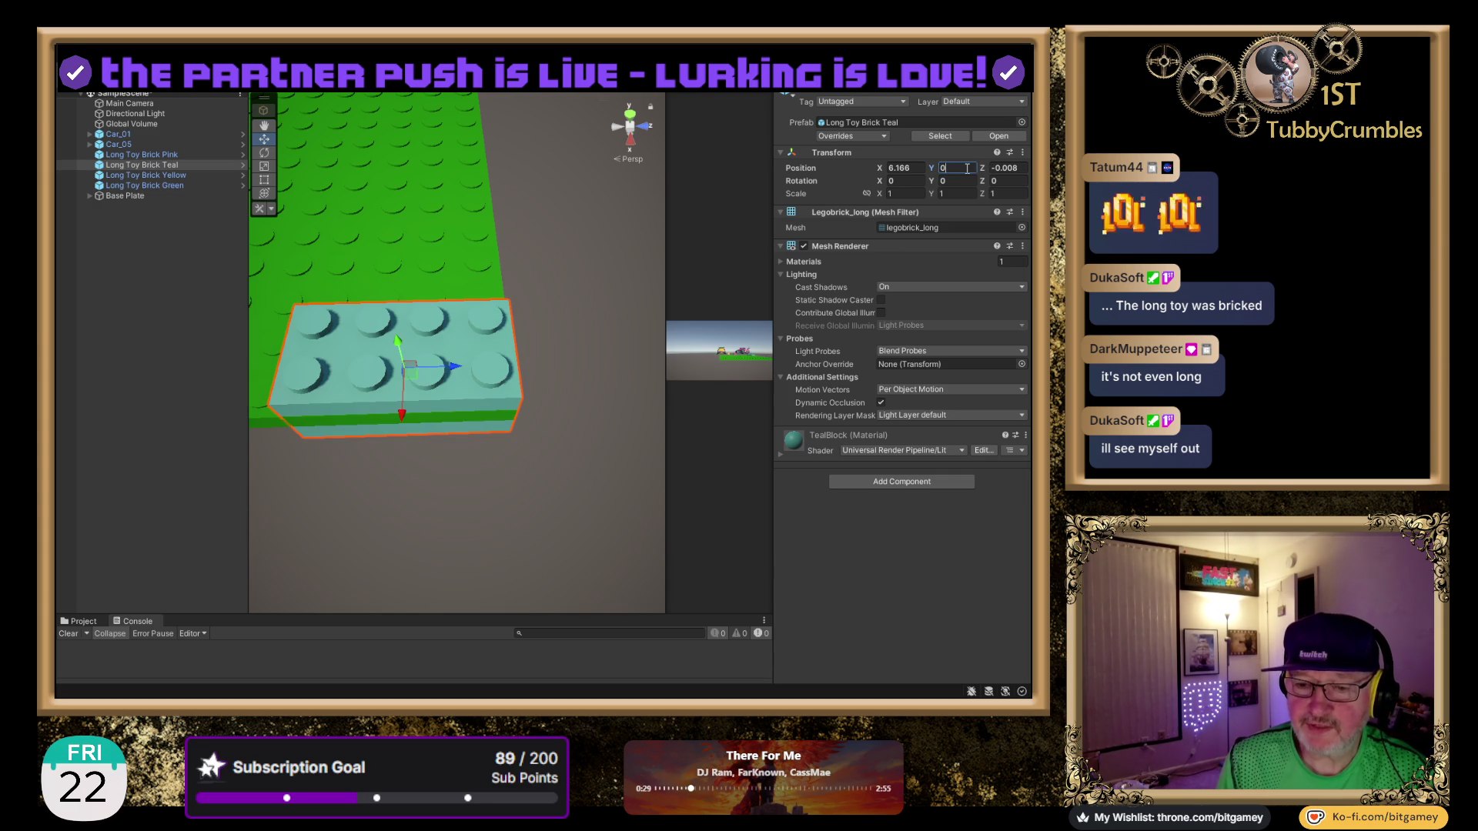
type(".35")
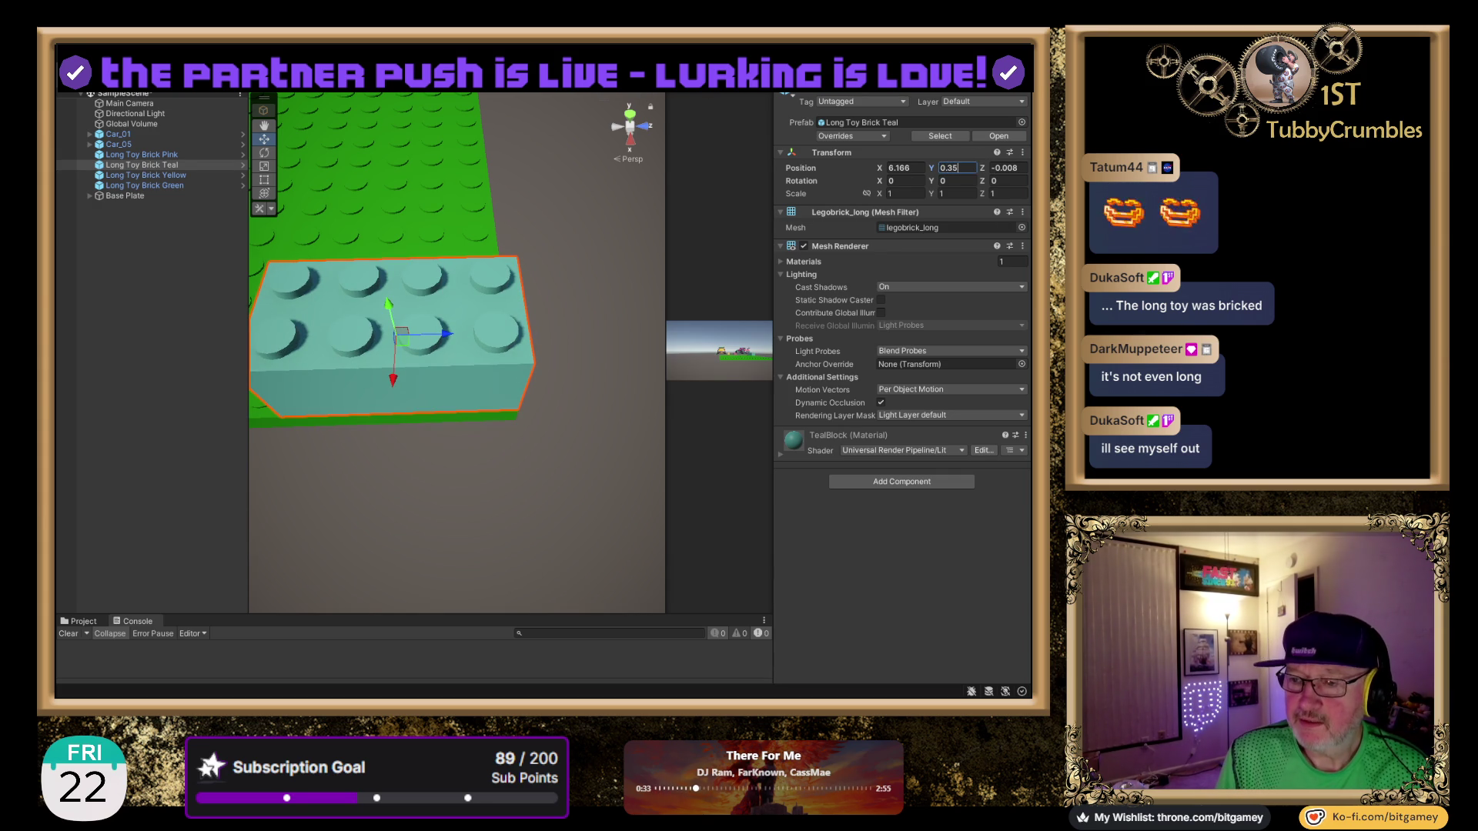
key("Tab")
type("0")
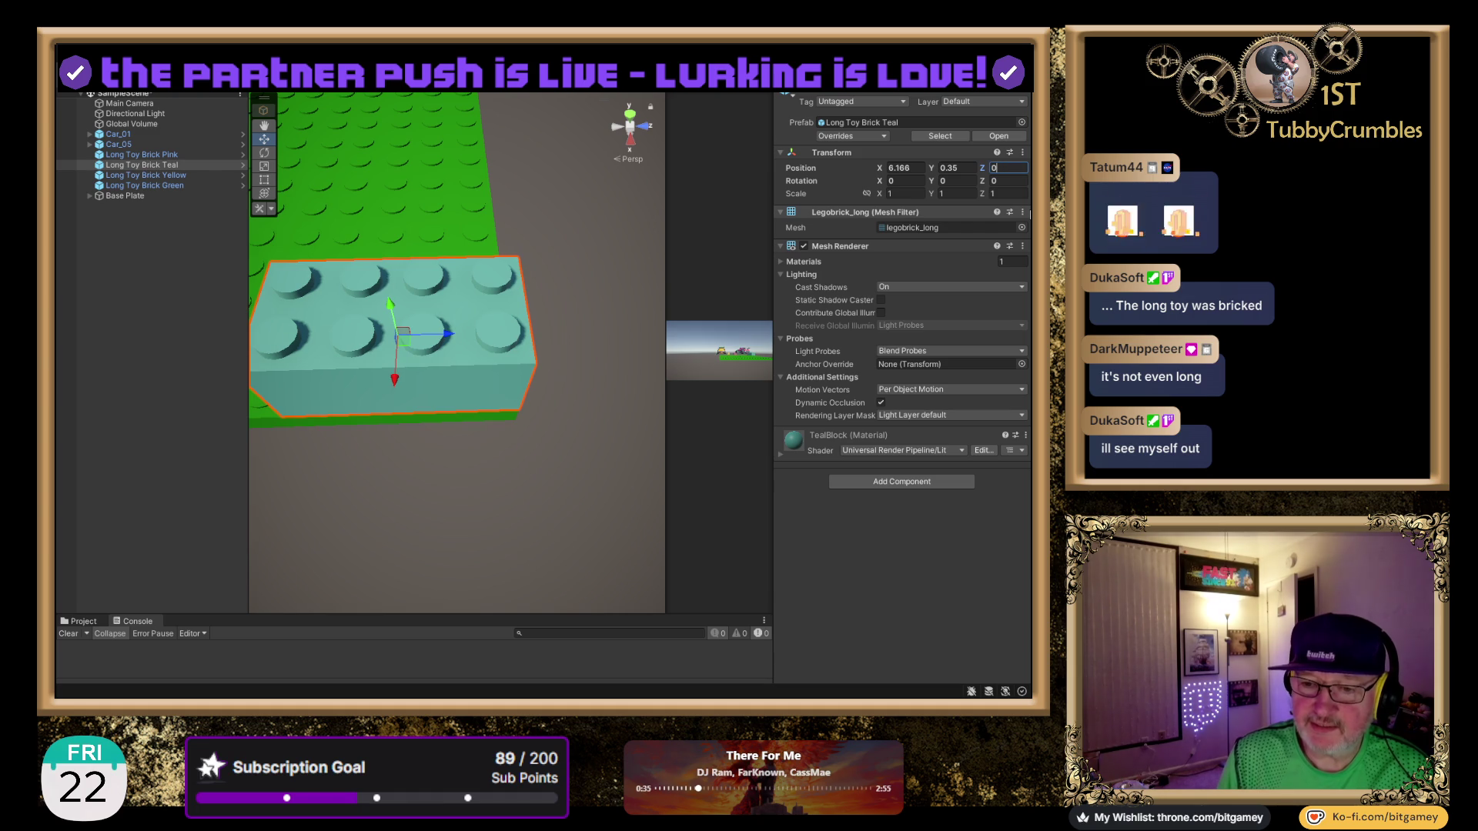
Orbit to check the teal brick beside the car and enlarge the Console area.
mouse_move(521, 352)
left_mouse_down()
mouse_move(403, 389)
mouse_move(375, 438)
mouse_move(98, 362)
mouse_move(326, 239)
mouse_move(426, 391)
left_mouse_up()
left_click_drag(394, 330, 414, 423)
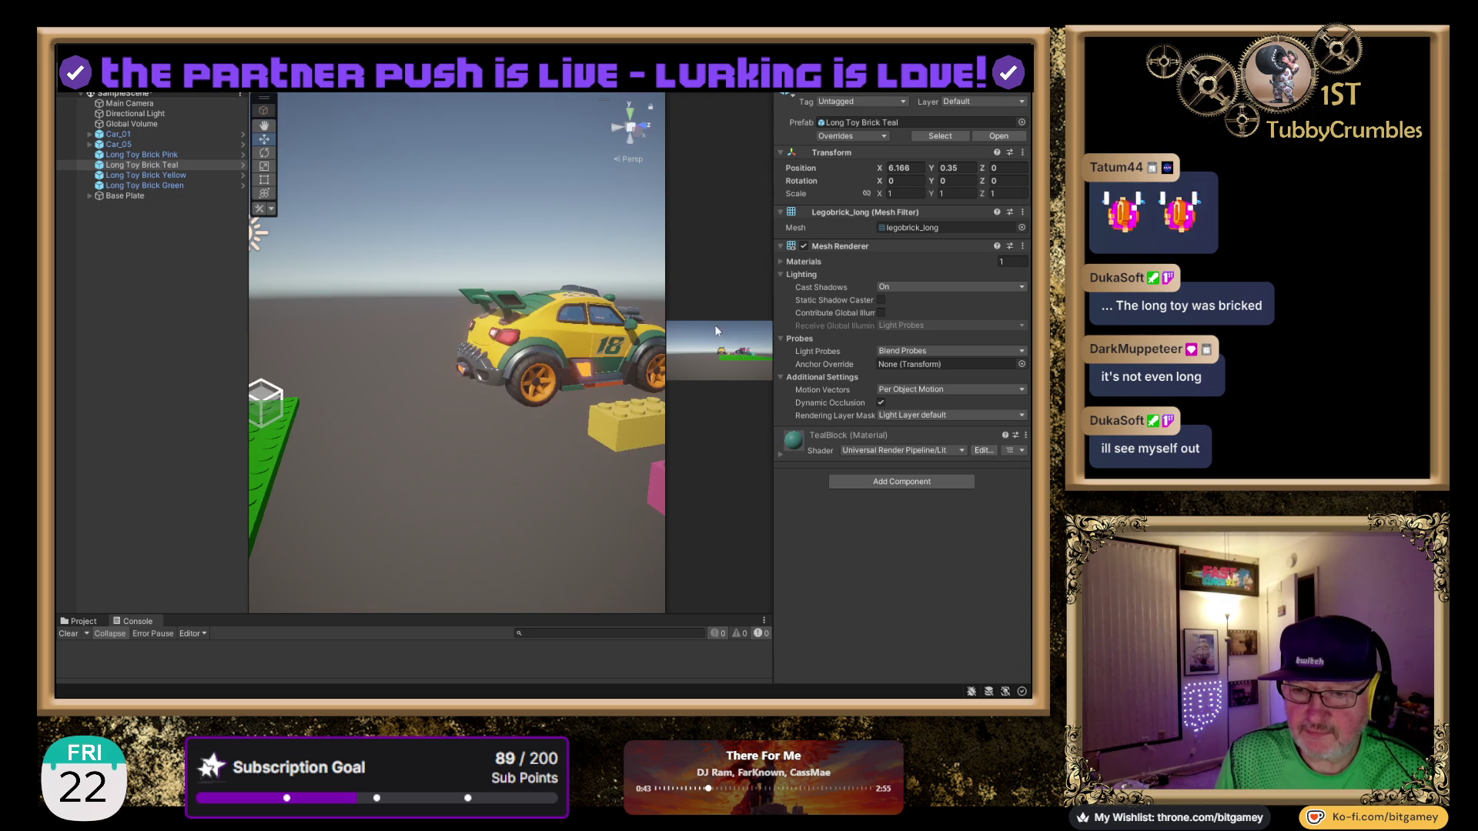
key("f")
scroll(493, 223, "down", 5)
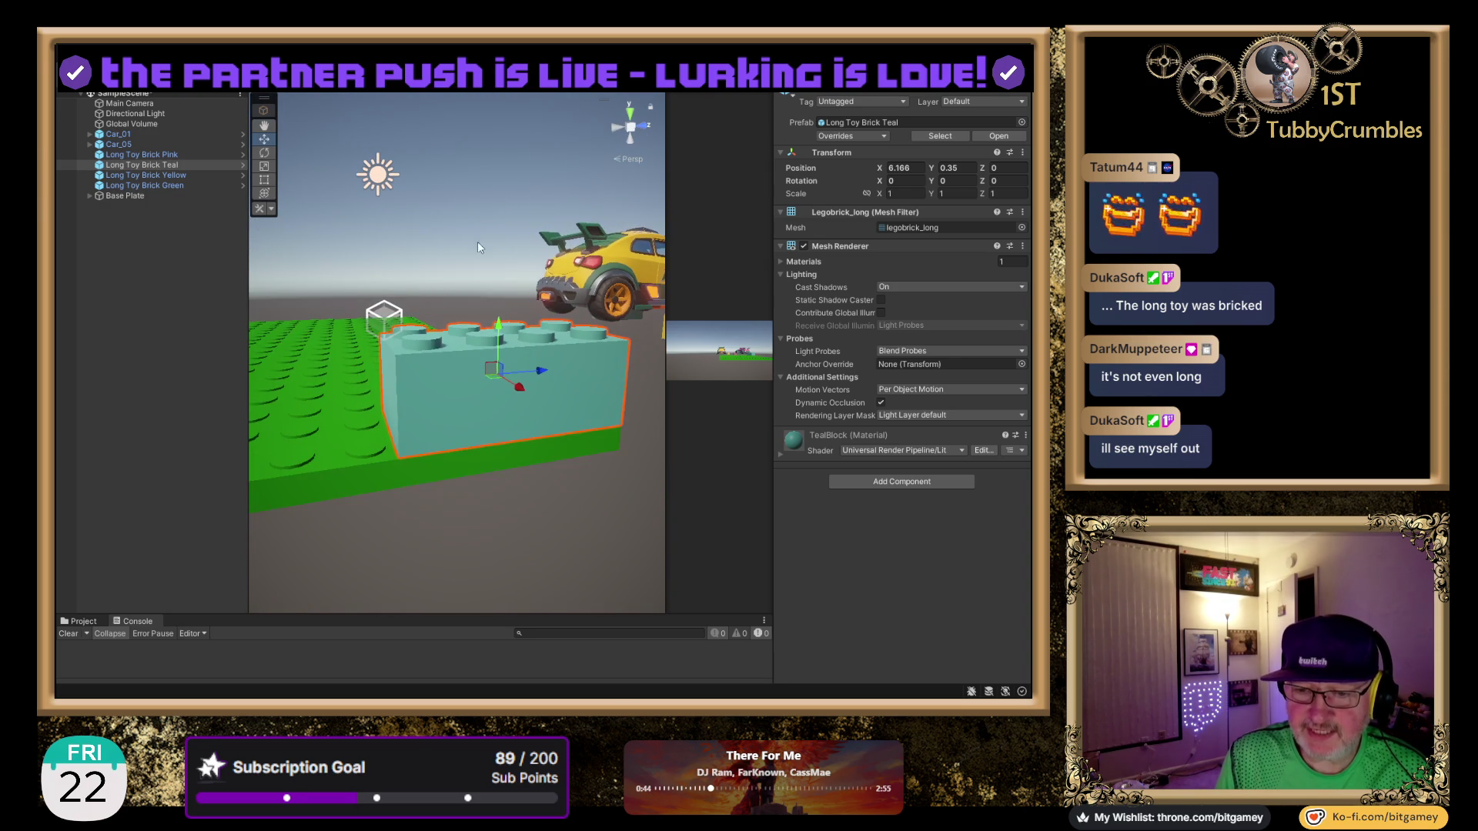
mouse_move(300, 261)
left_mouse_down()
mouse_move(512, 327)
mouse_move(422, 294)
mouse_move(437, 402)
mouse_move(361, 377)
left_mouse_up()
scroll(511, 326, "down", 5)
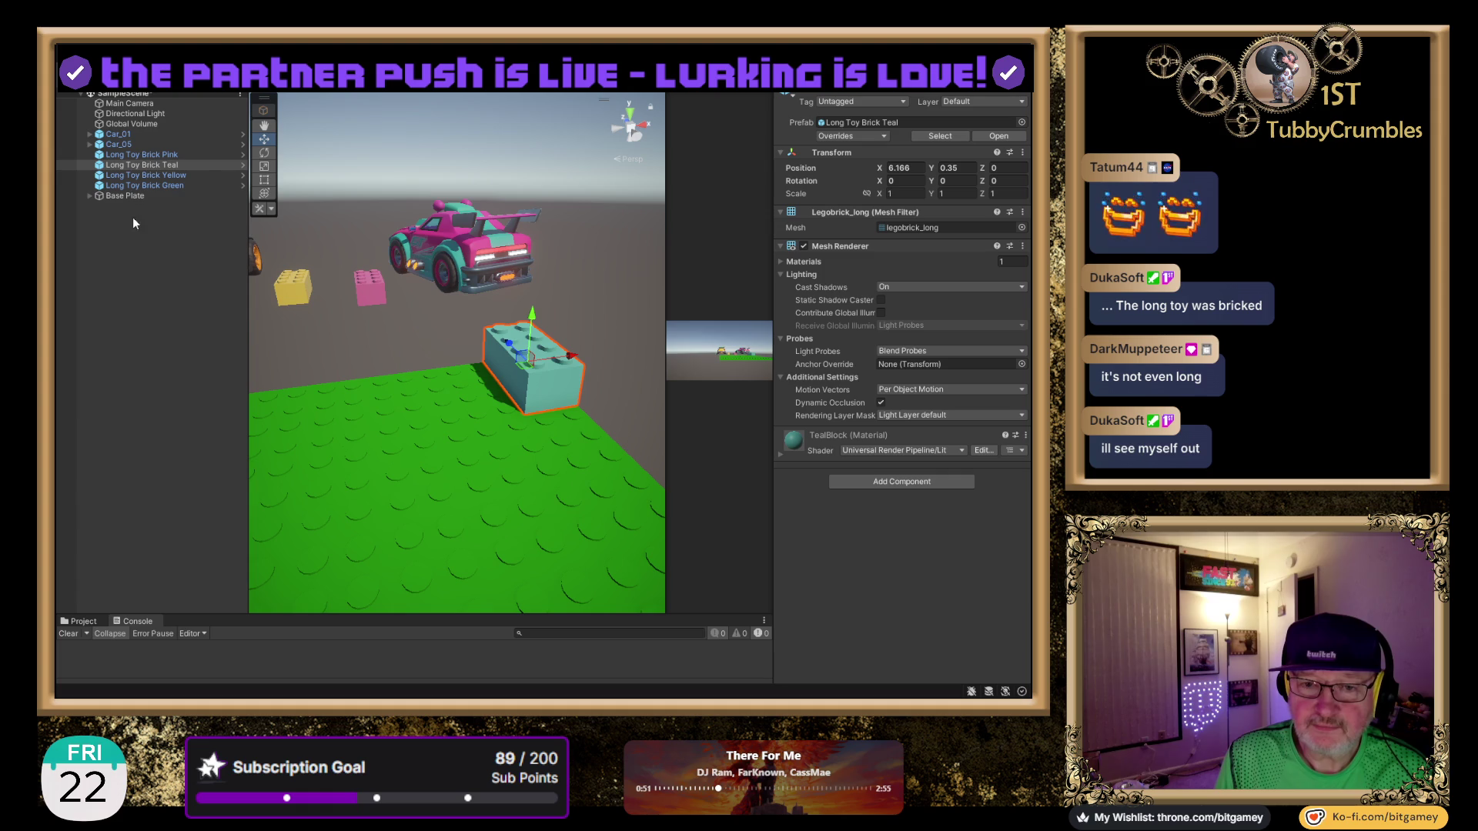
left_click_drag(216, 611, 240, 373)
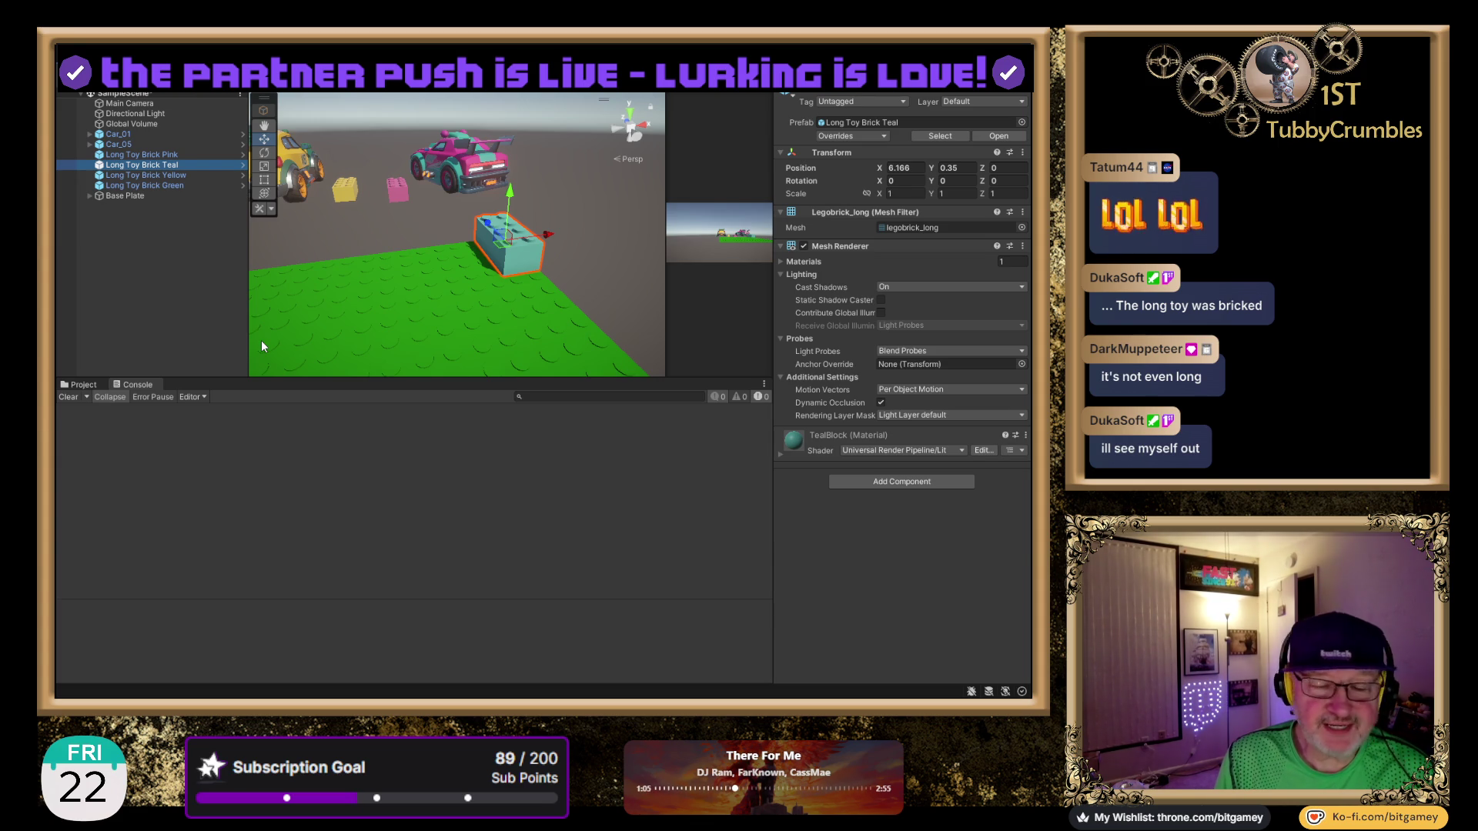
Browse the Project window to the Artificer folder and select its ReadMe file.
mouse_move(461, 287)
left_mouse_down()
mouse_move(342, 288)
mouse_move(477, 281)
left_mouse_up()
left_click(80, 384)
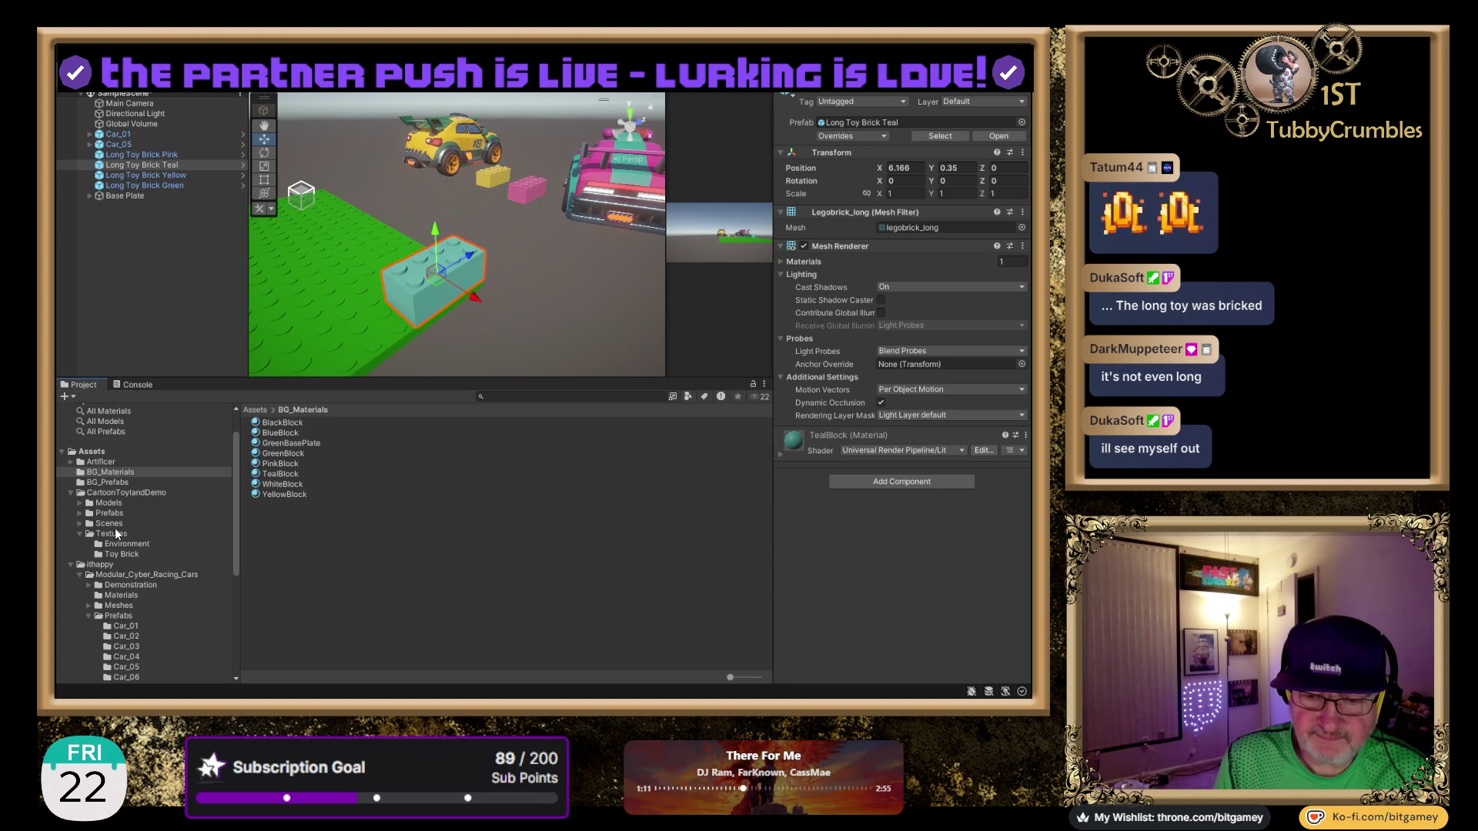
left_click(70, 565)
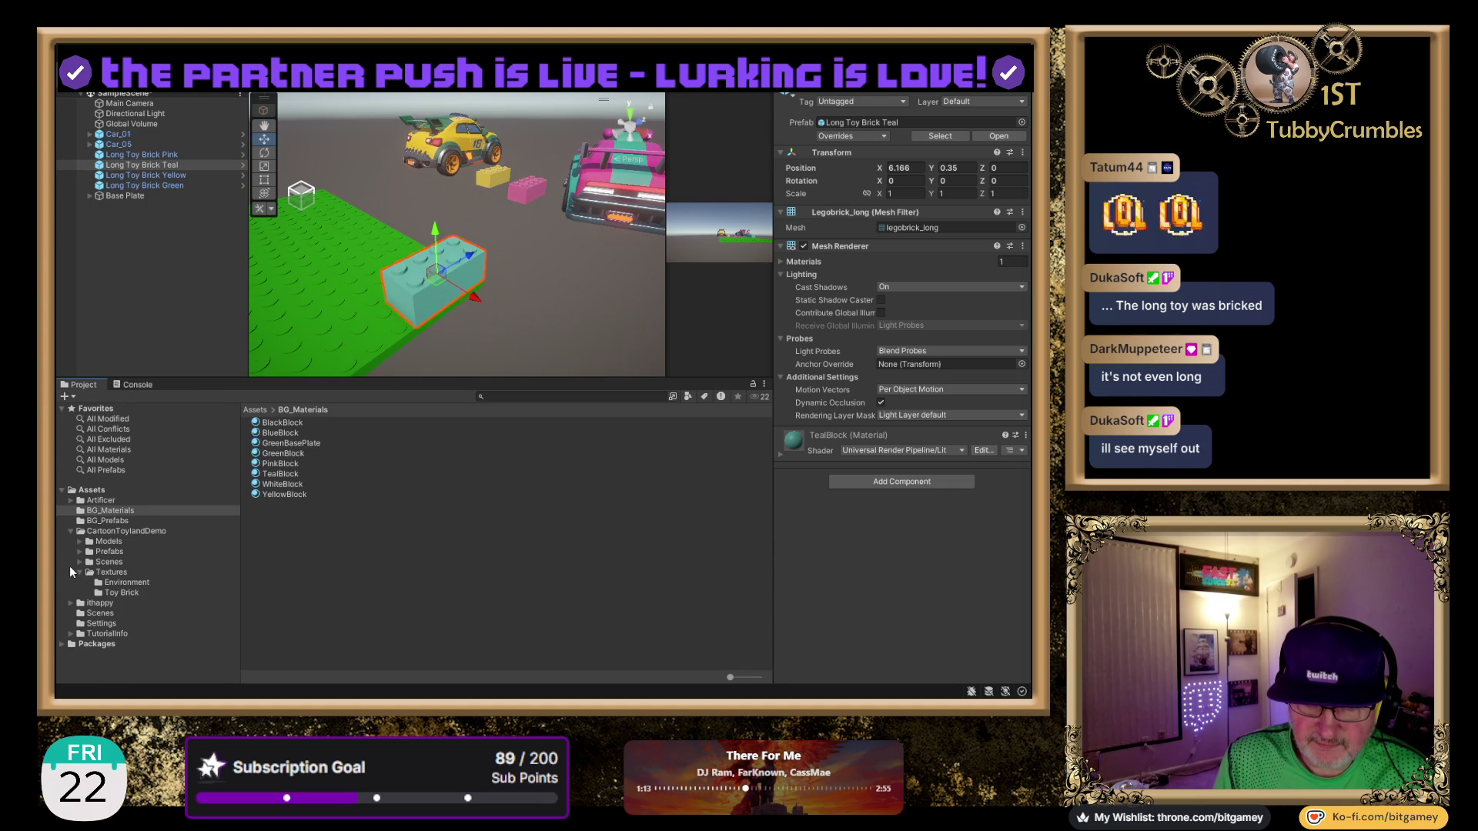
left_click(101, 500)
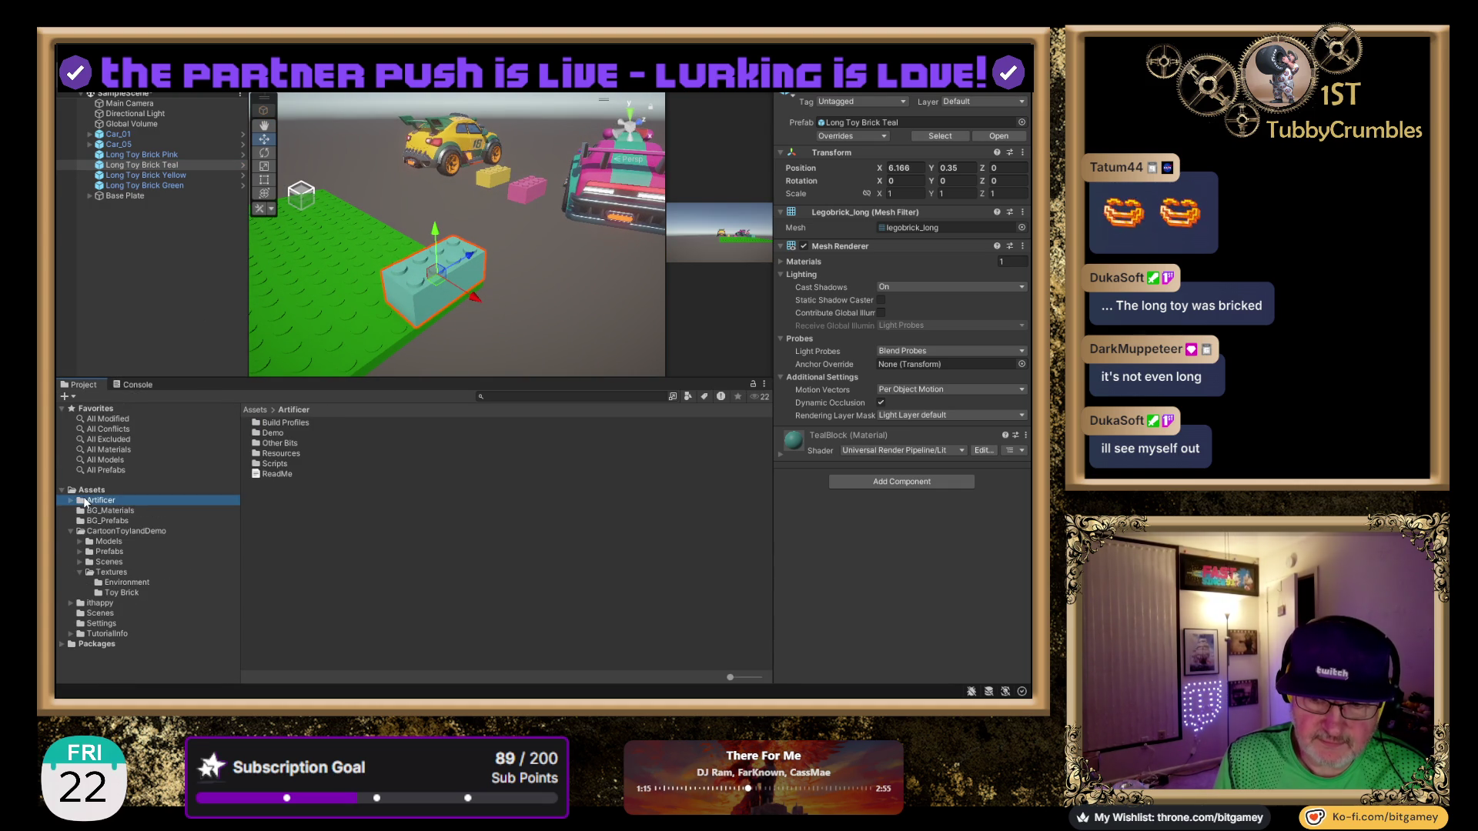
left_click(277, 473)
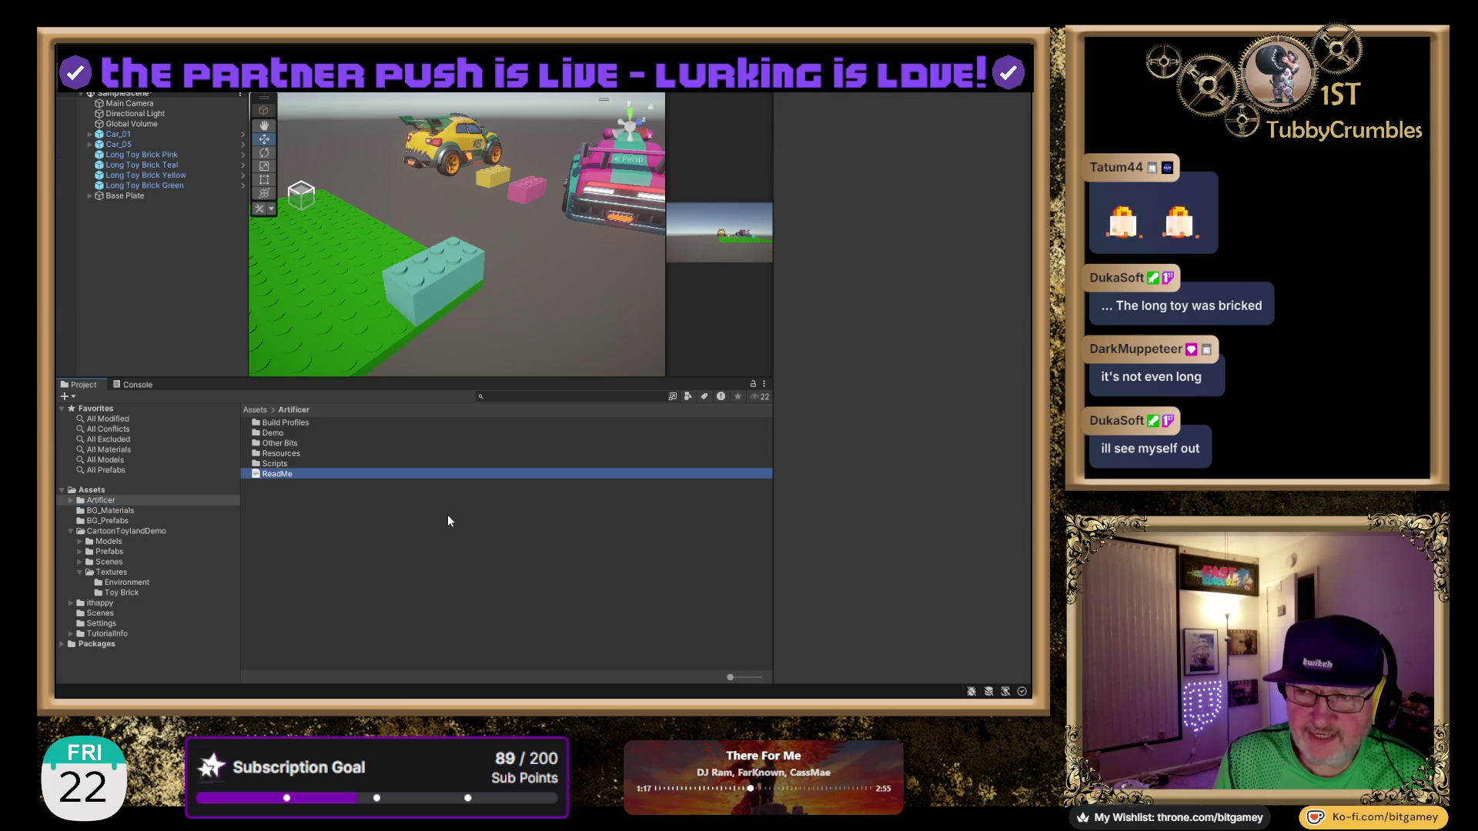
left_click(283, 464)
left_click(283, 472)
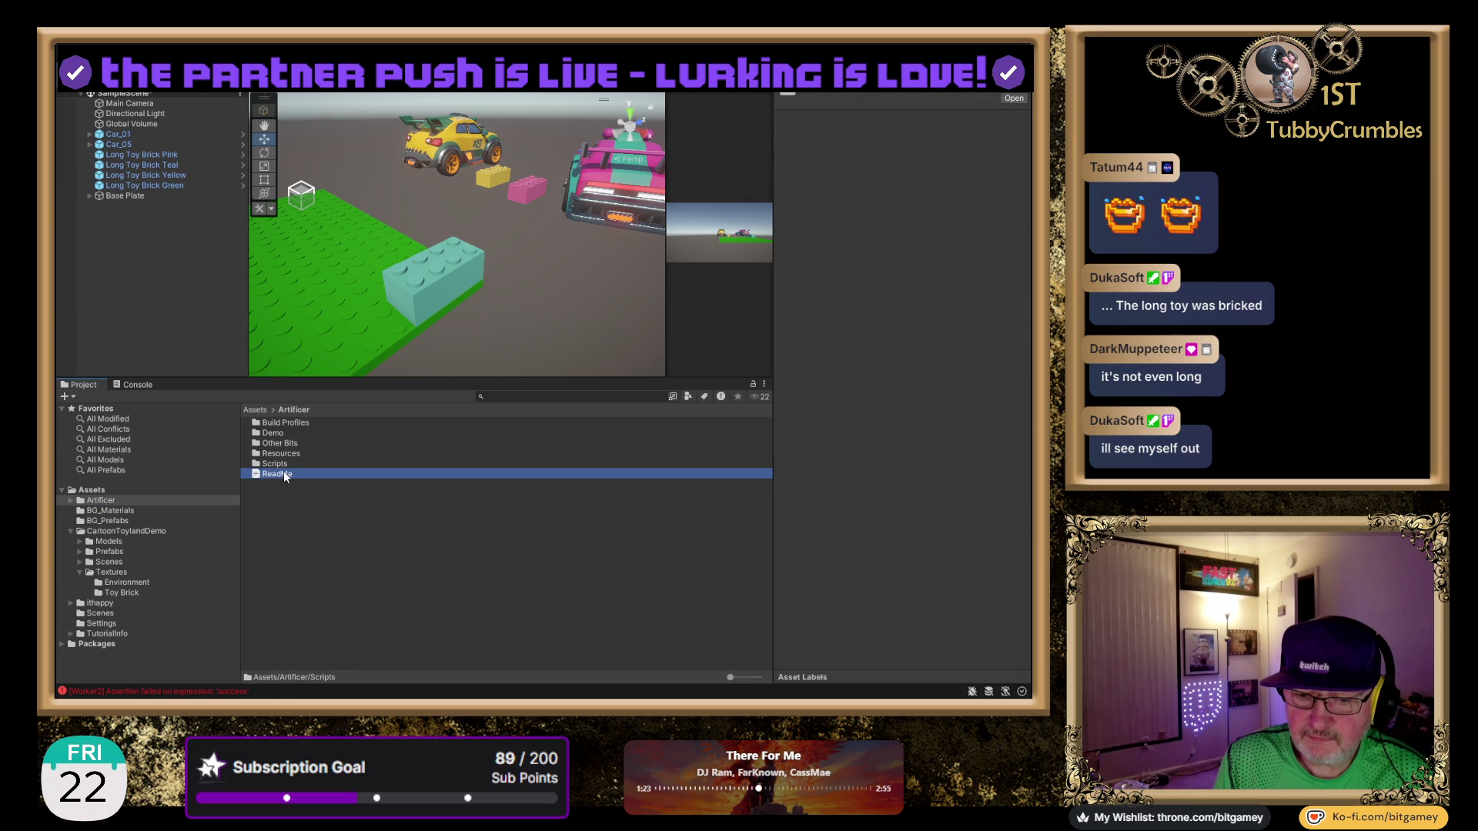
Clear the assertion-failed error so the Console log is empty.
left_click(139, 384)
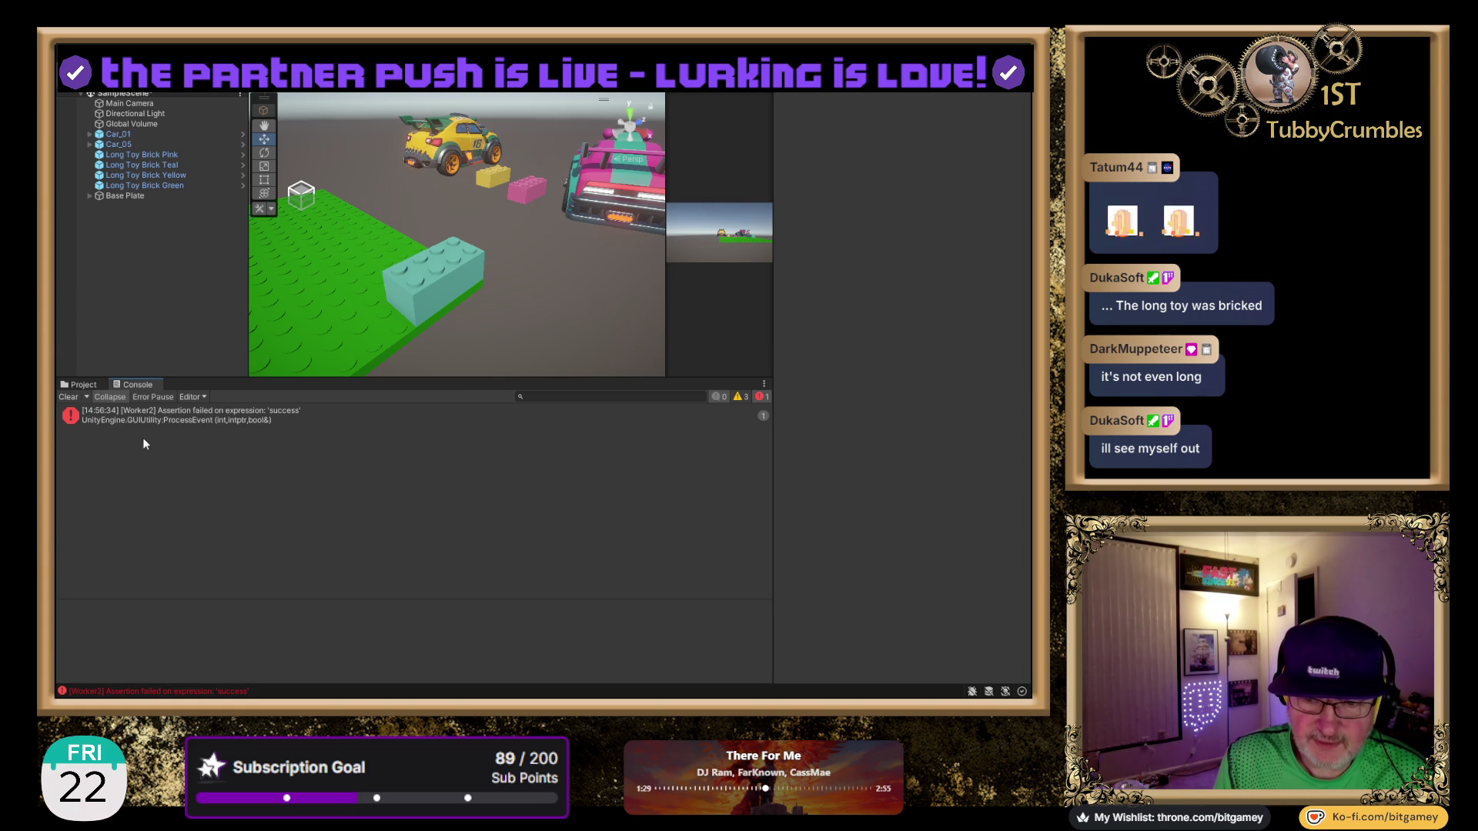
left_click(68, 396)
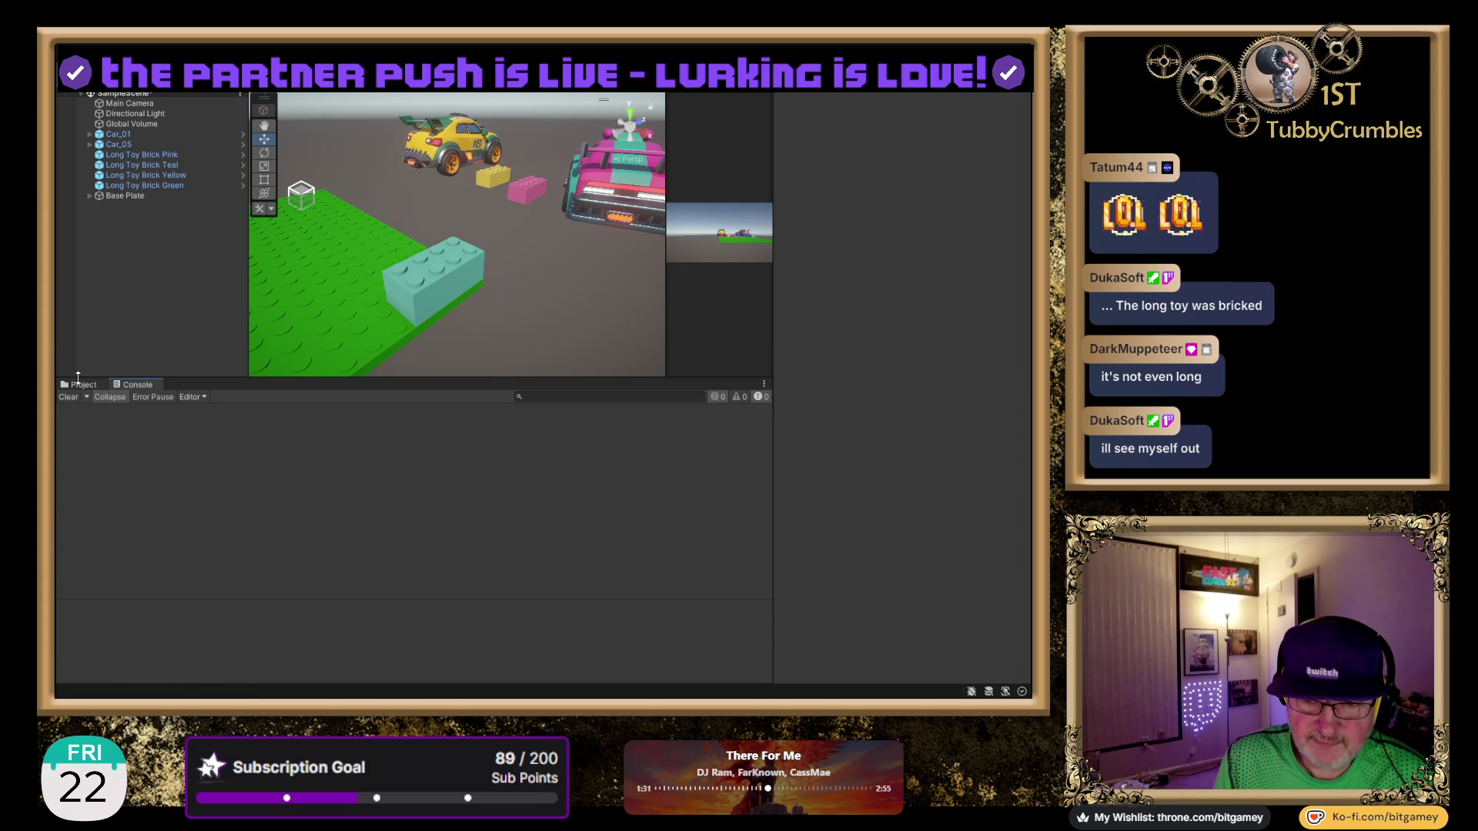
left_click(82, 384)
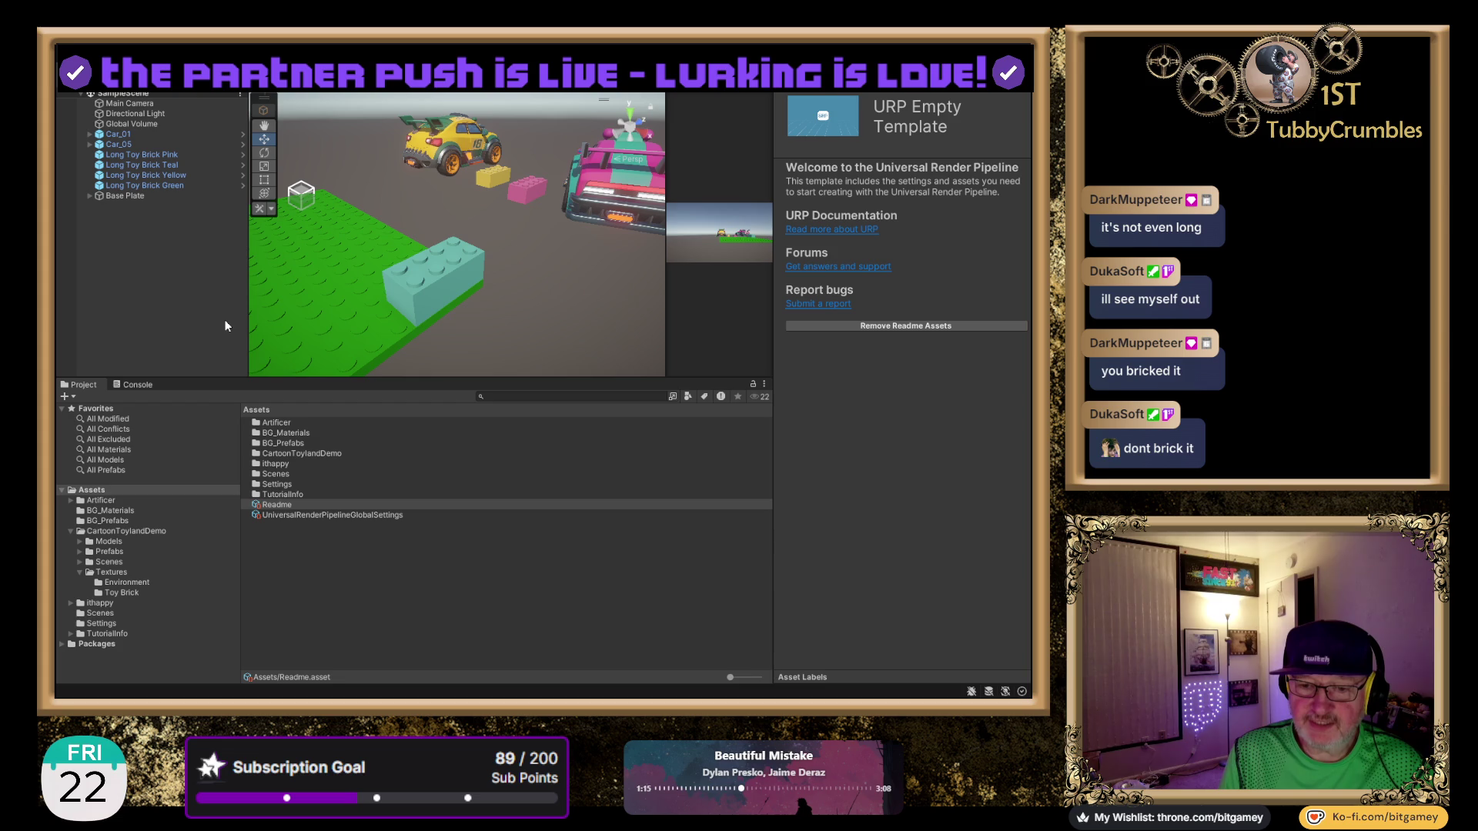
Open the Artificer folder and scroll through the ReadMe's version notes.
left_click(269, 423)
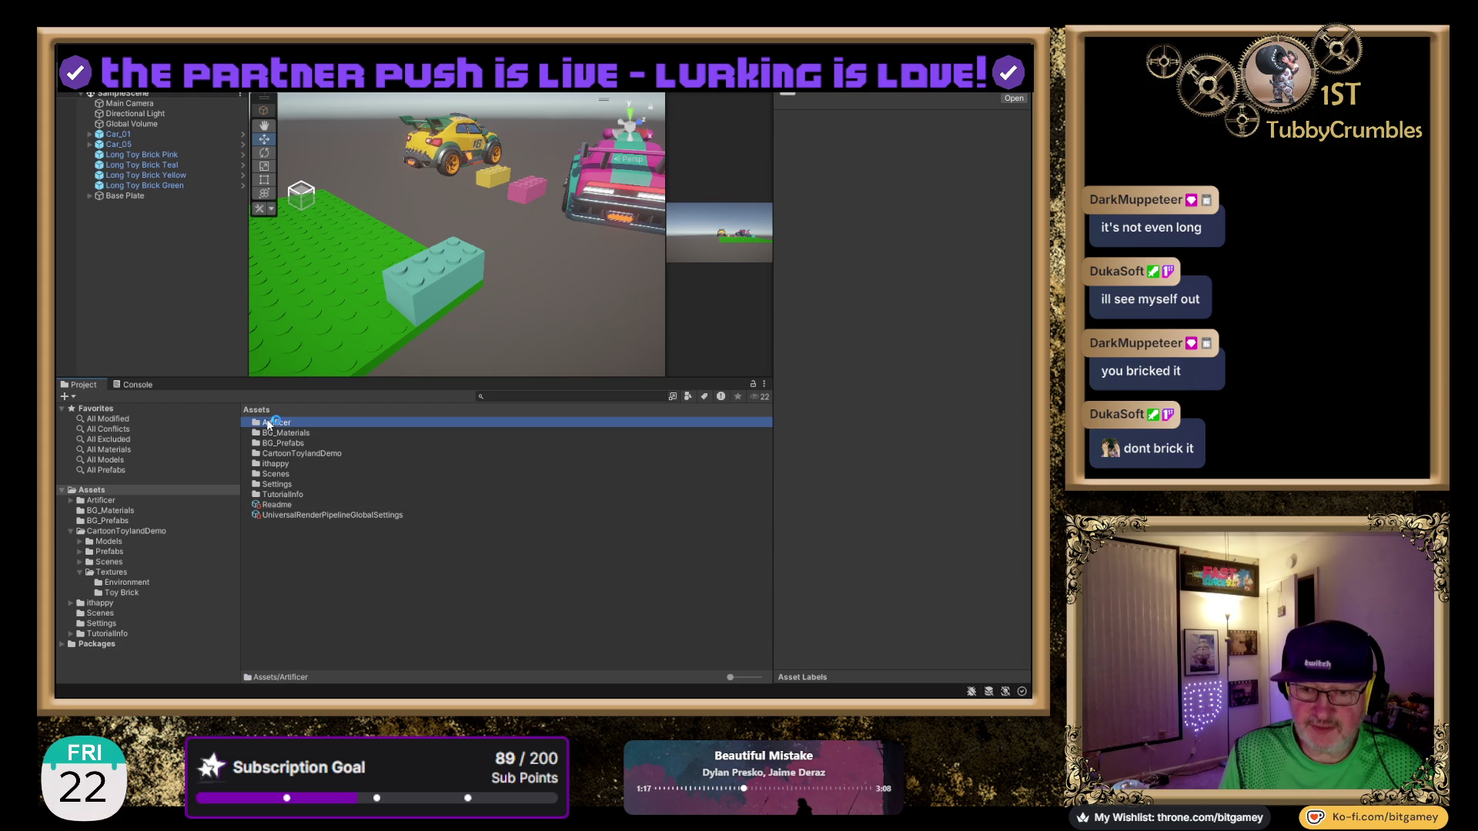
double_click(260, 423)
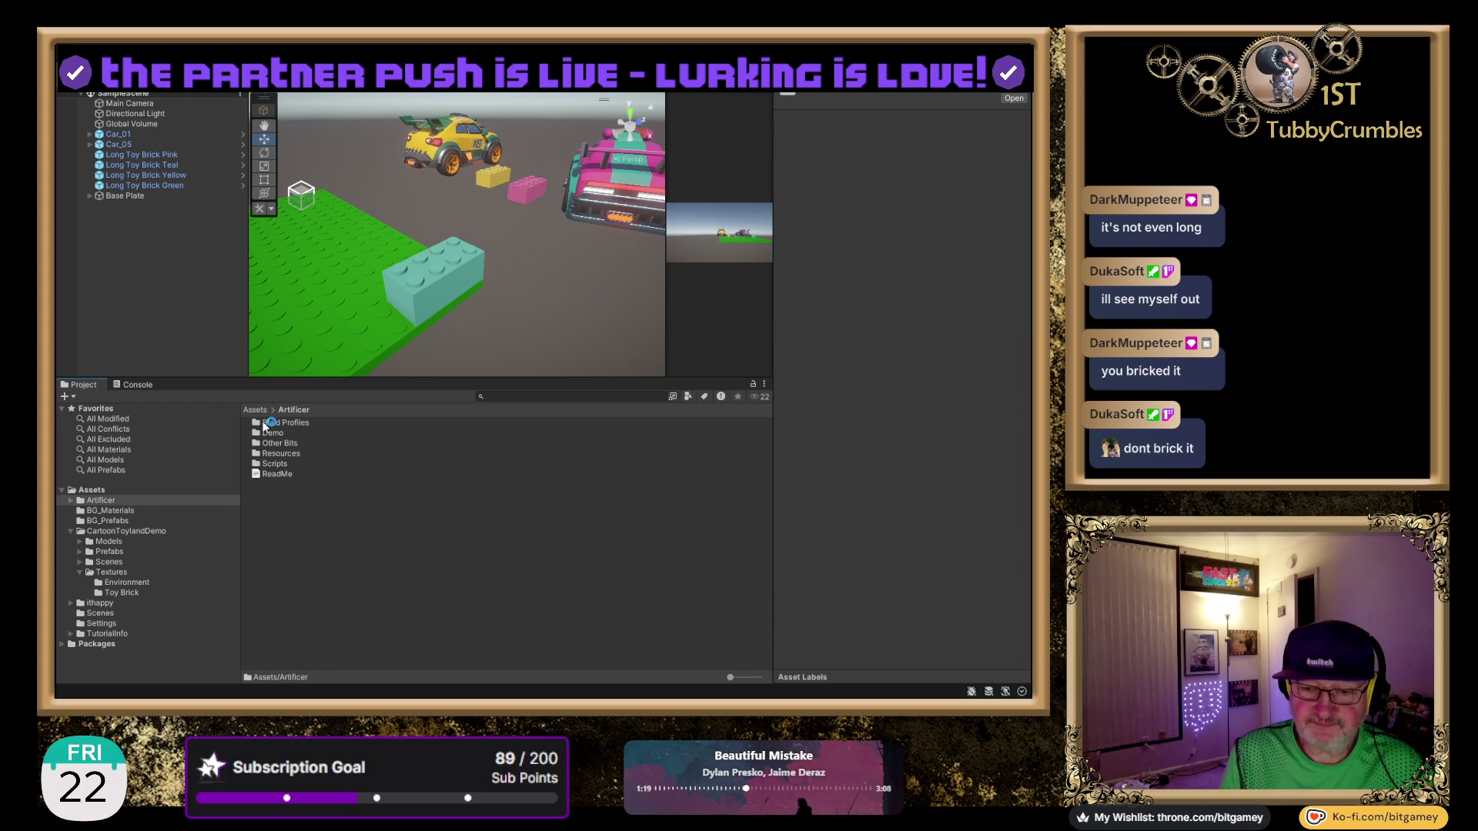
left_click(290, 474)
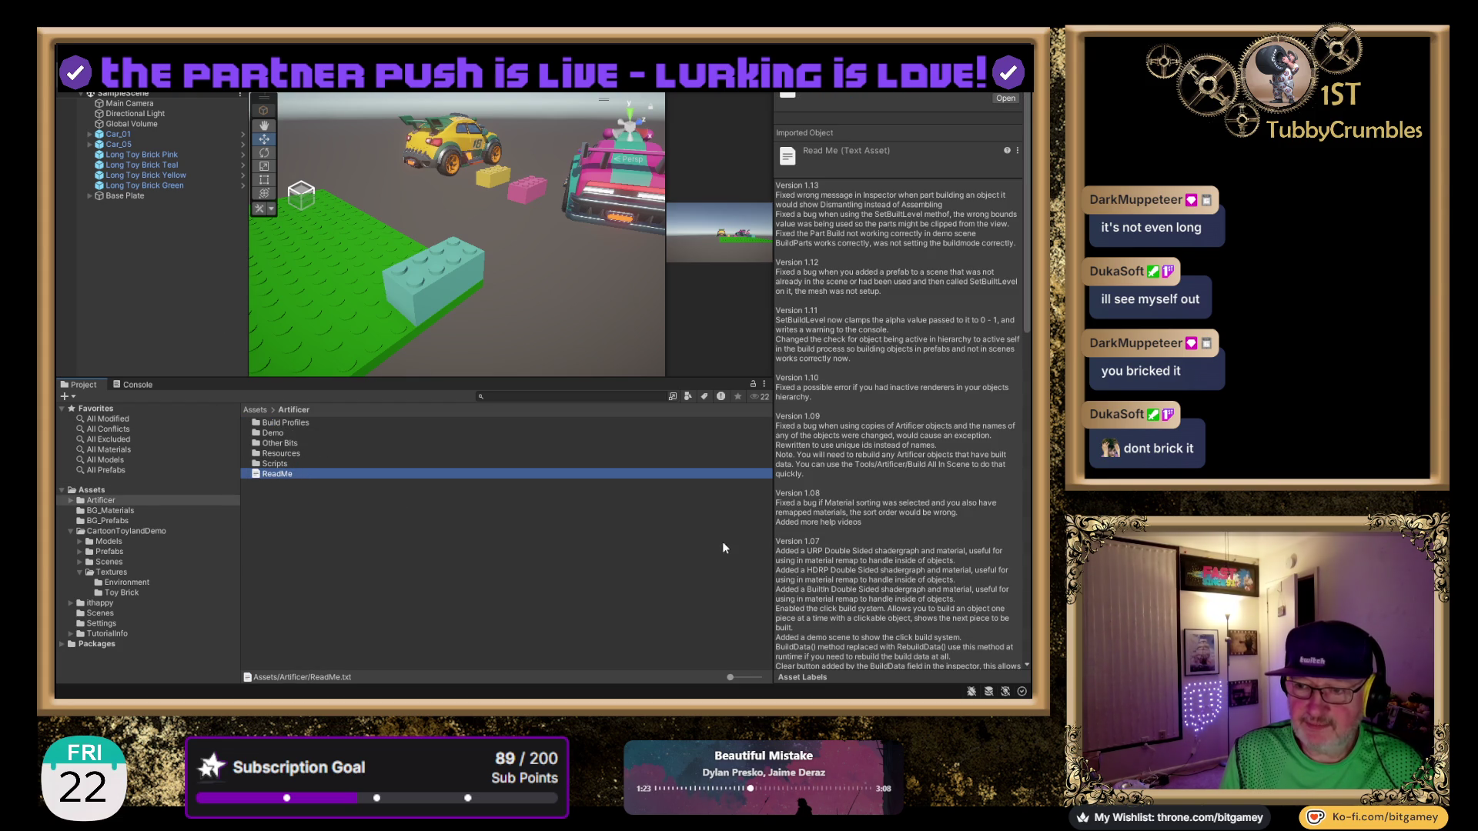
scroll(824, 481, "down", 10)
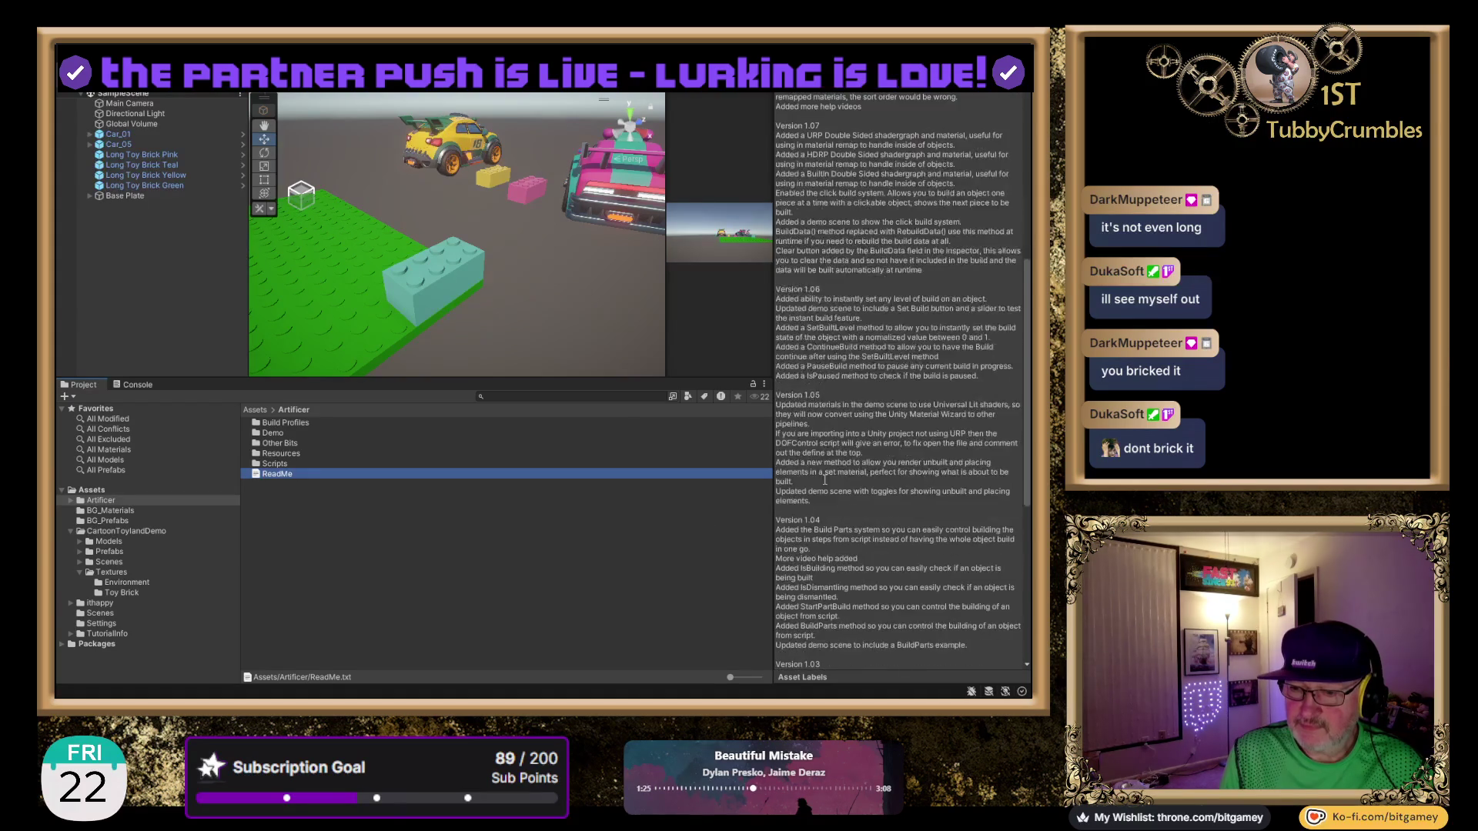
scroll(824, 481, "down", 5)
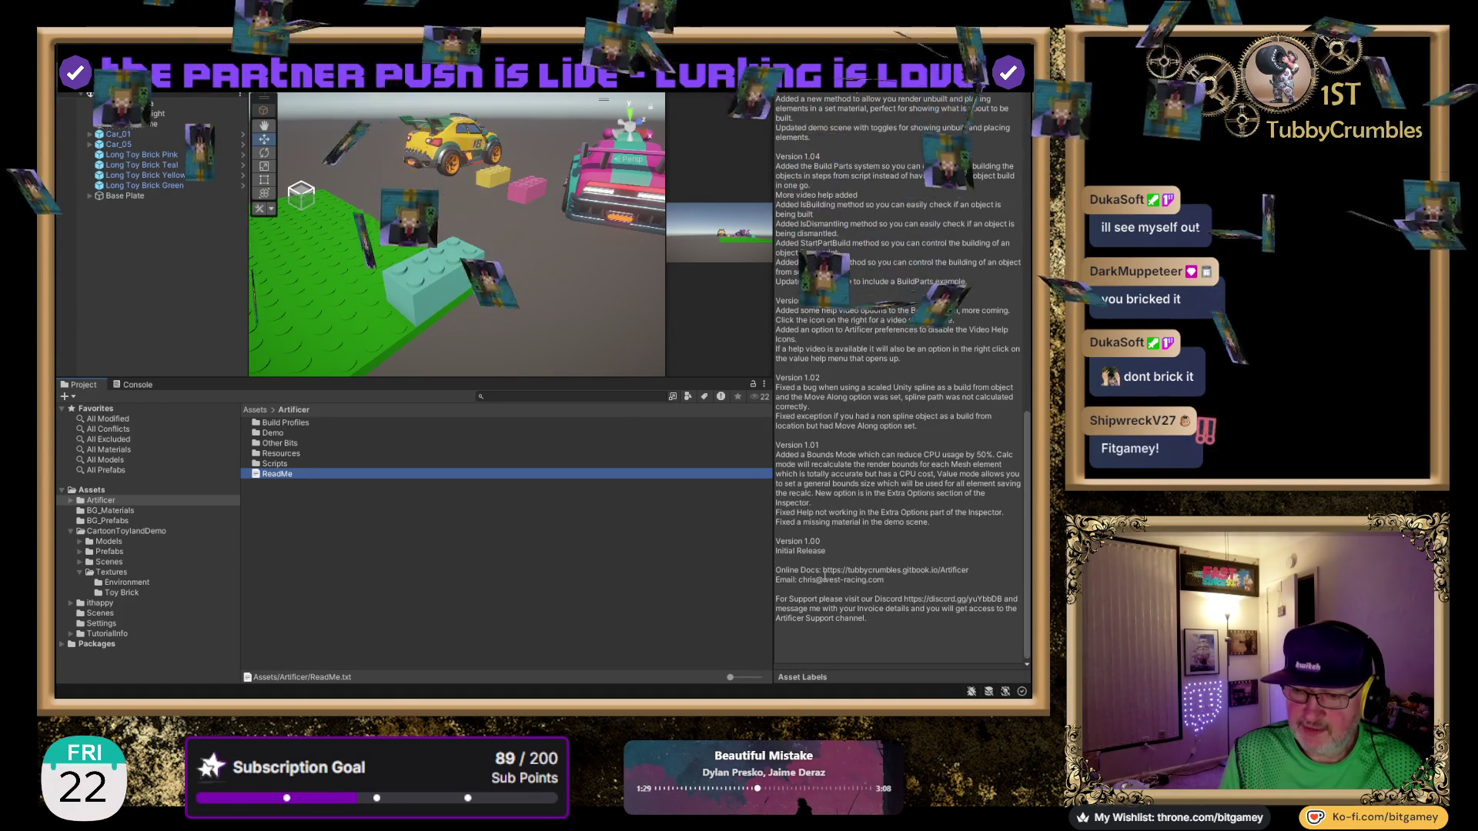
Highlight the online documentation link at the end of the ReadMe text.
left_click(875, 571)
key("ctrl+a")
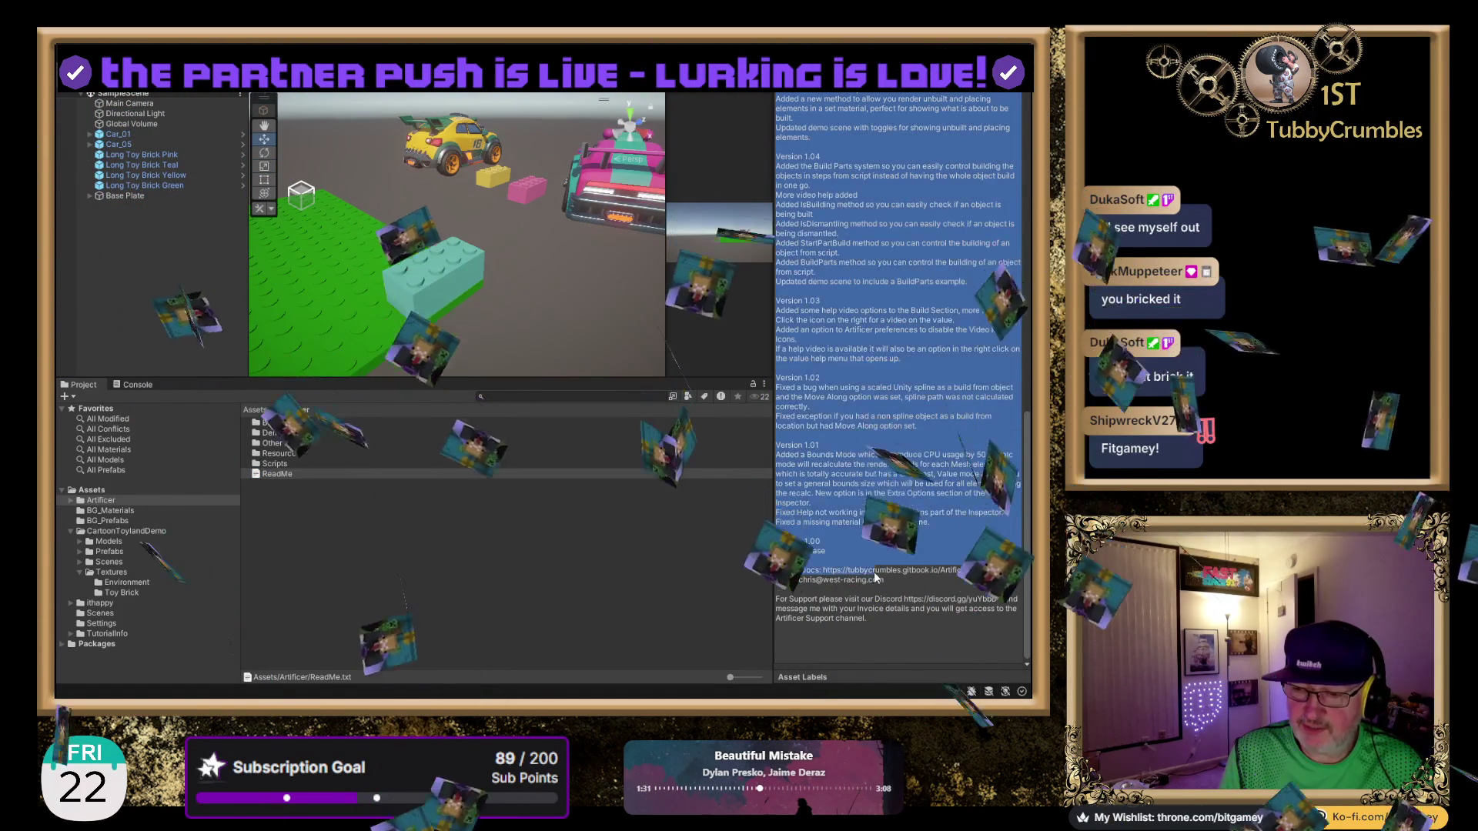
left_click_drag(968, 570, 824, 570)
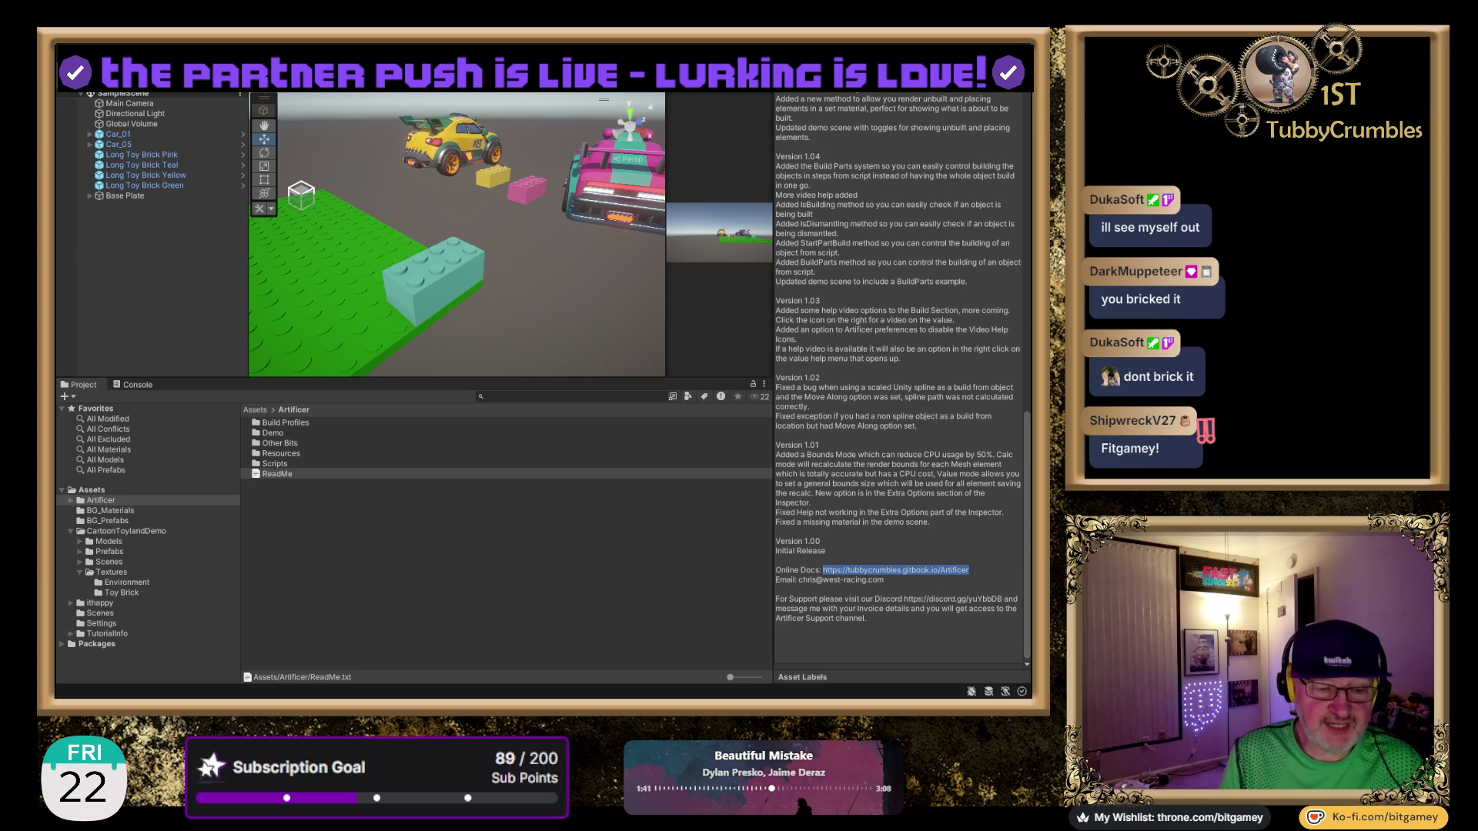
left_click(277, 474)
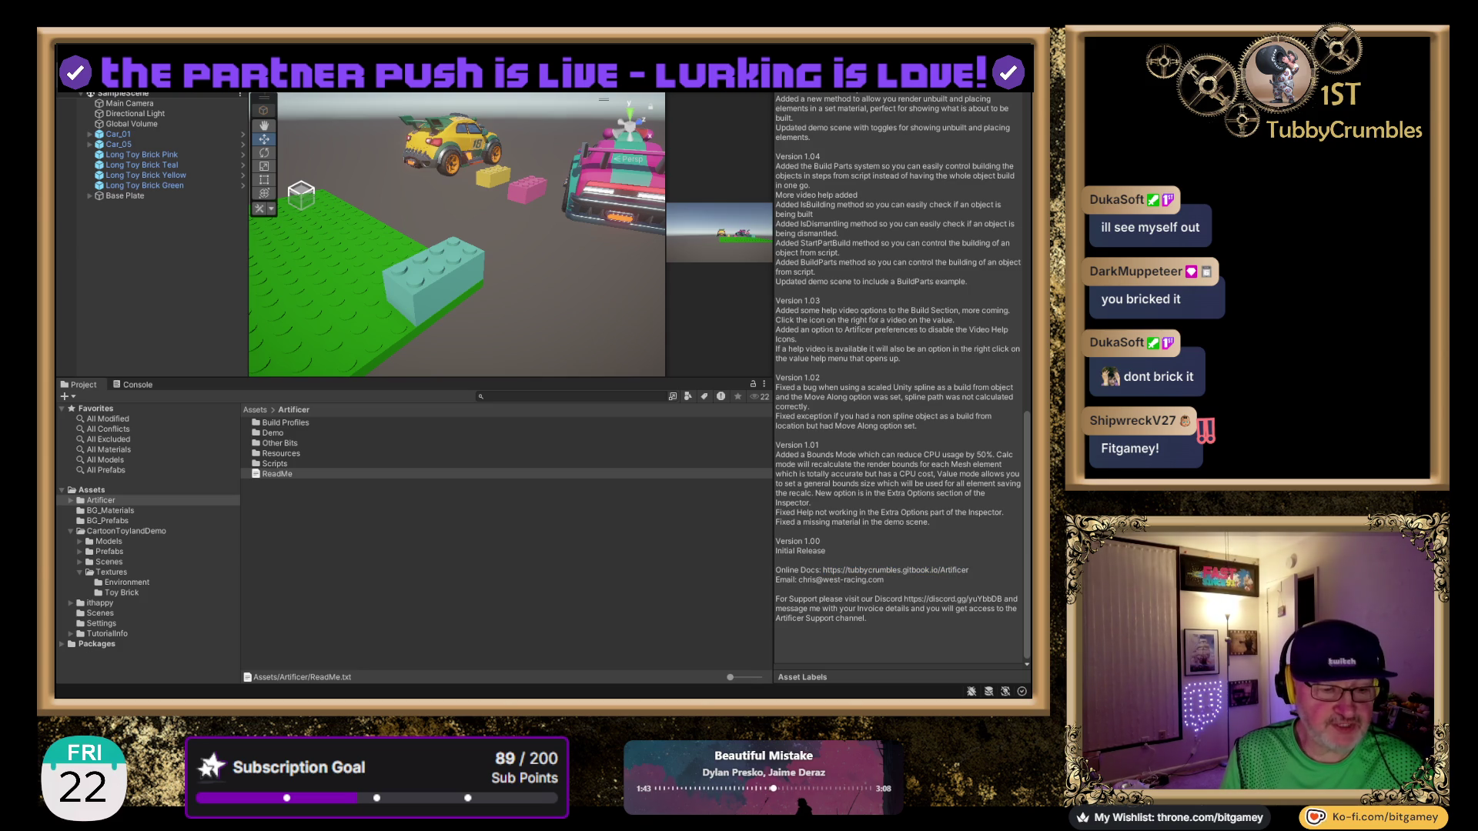